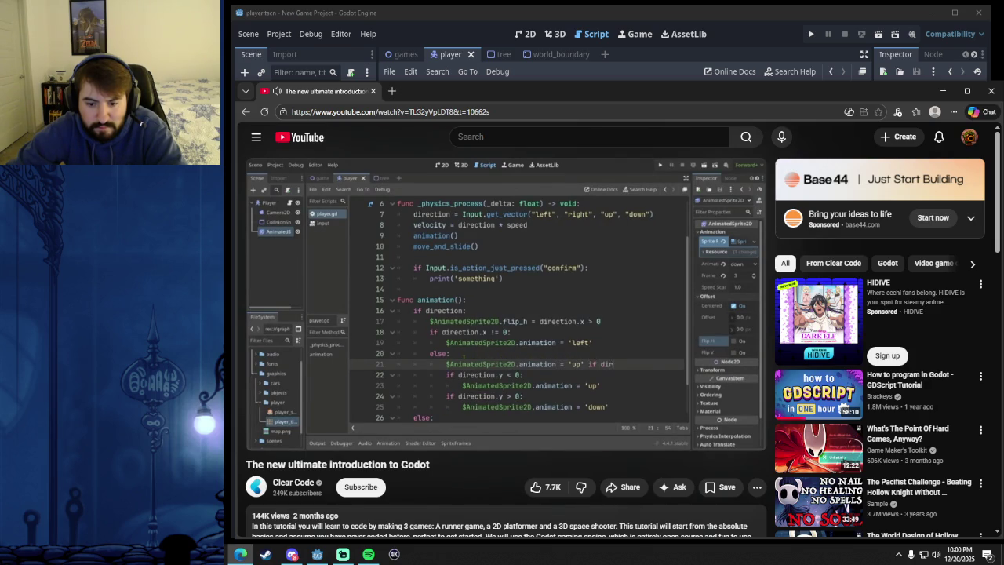
- Pause the tutorial on its animation() code choosing 'up'/'down' from direction.y, then switch to Godot
click(561, 338)
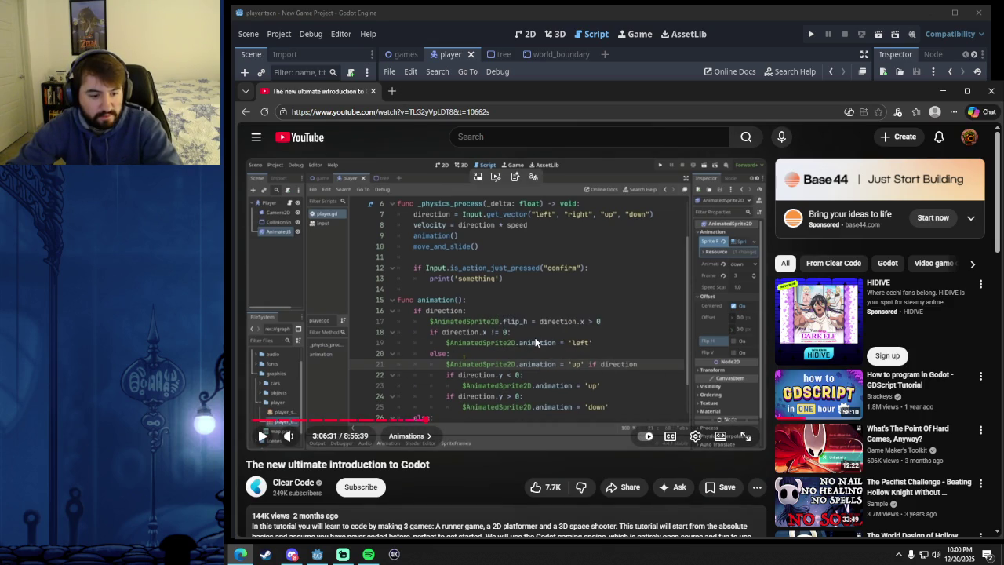
click(552, 356)
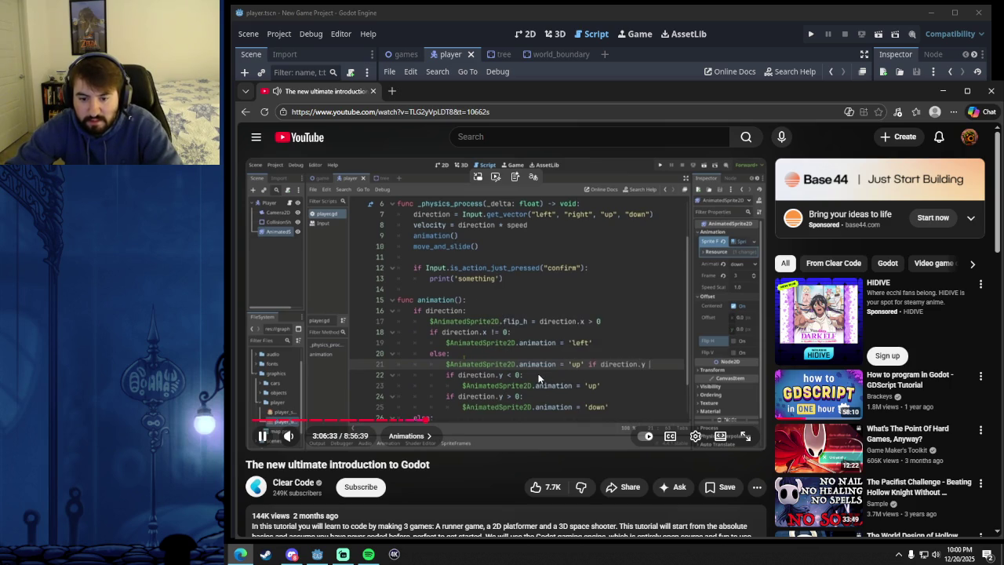
click(545, 366)
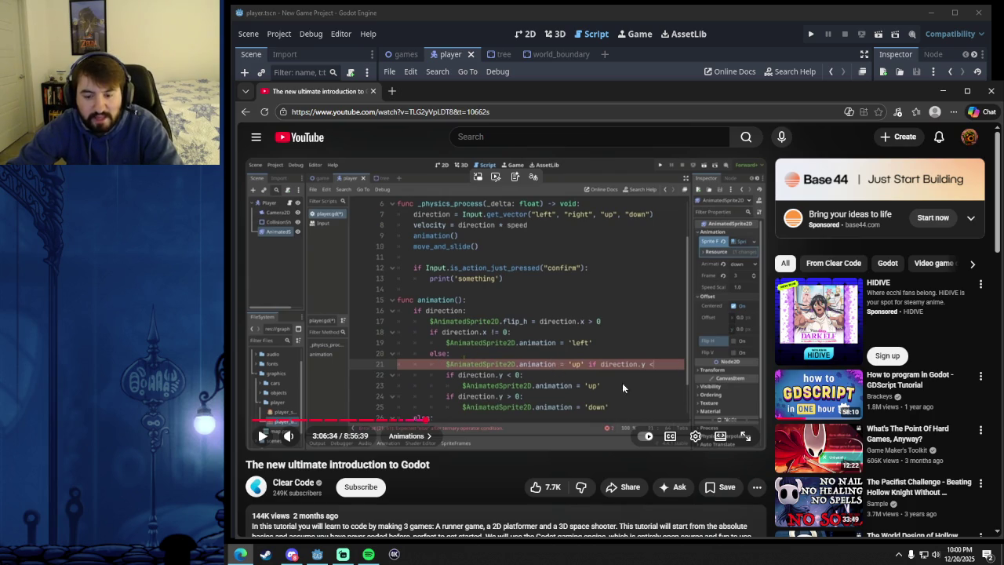
click(594, 349)
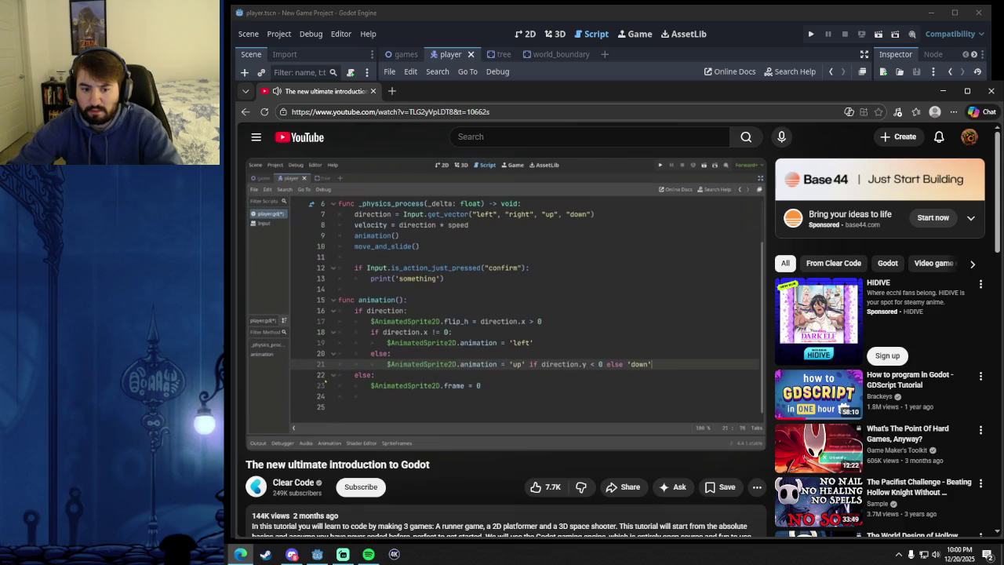
click(576, 350)
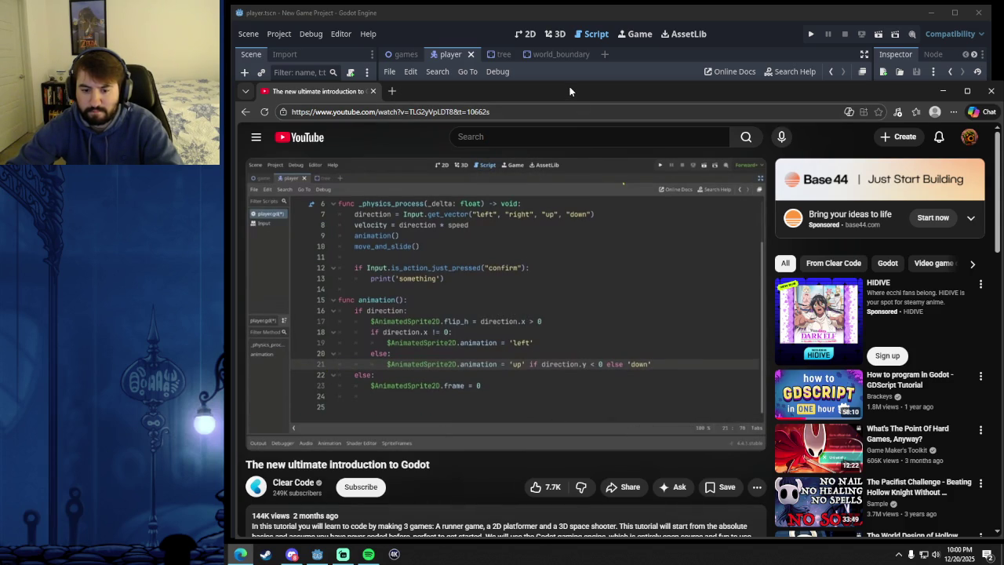
mouse_move(569, 86)
mouse_down()
mouse_move(565, 181)
mouse_move(577, 105)
mouse_up()
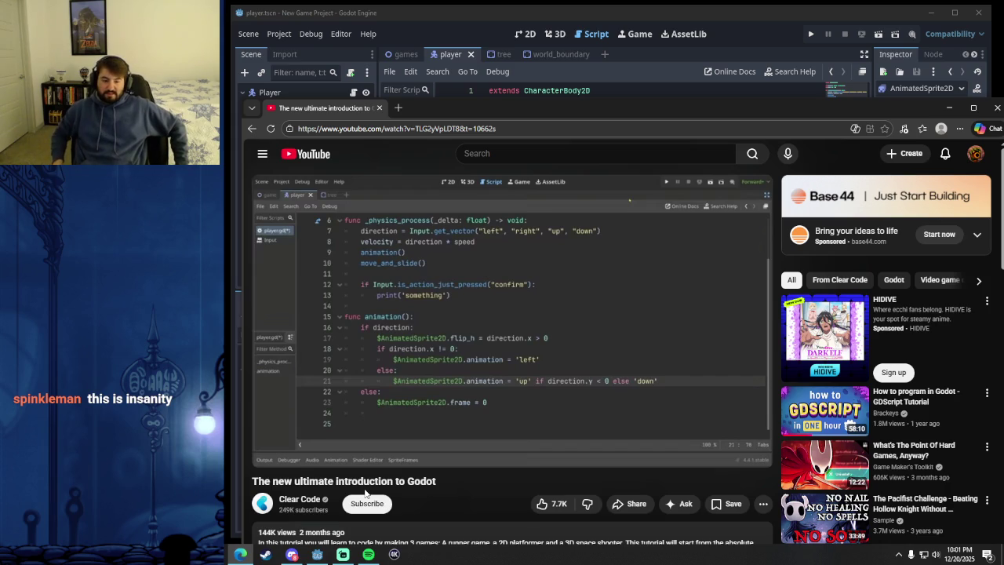
click(534, 21)
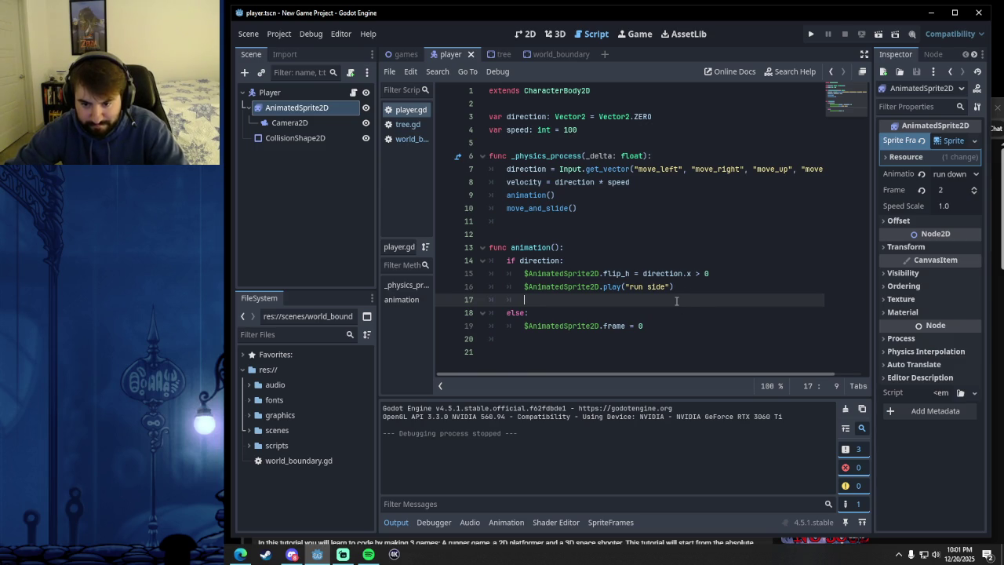
- Bring the Edge tutorial back in front and resume it through the gameplay demo
click(240, 554)
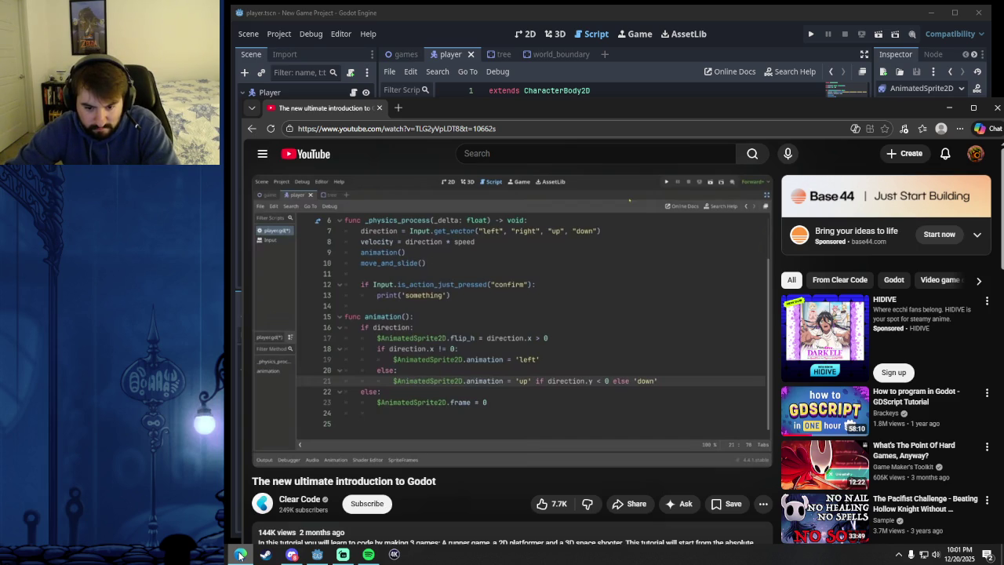
click(240, 553)
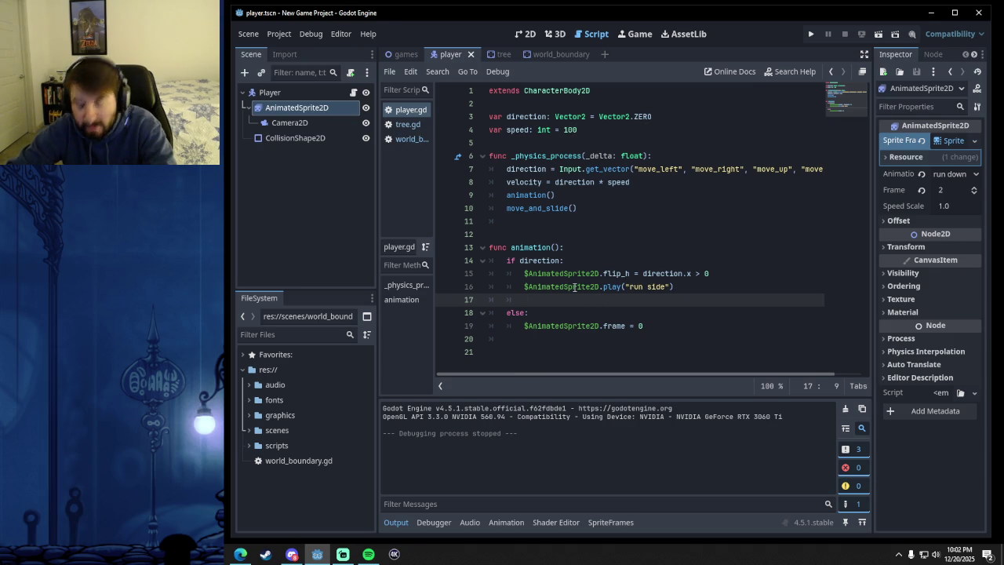
mouse_move(574, 288)
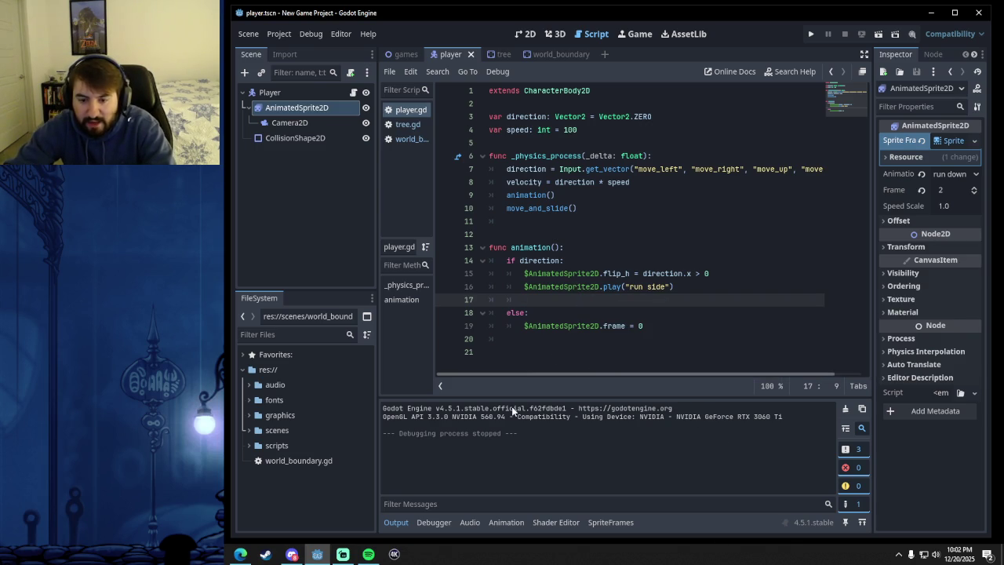
click(240, 554)
click(579, 345)
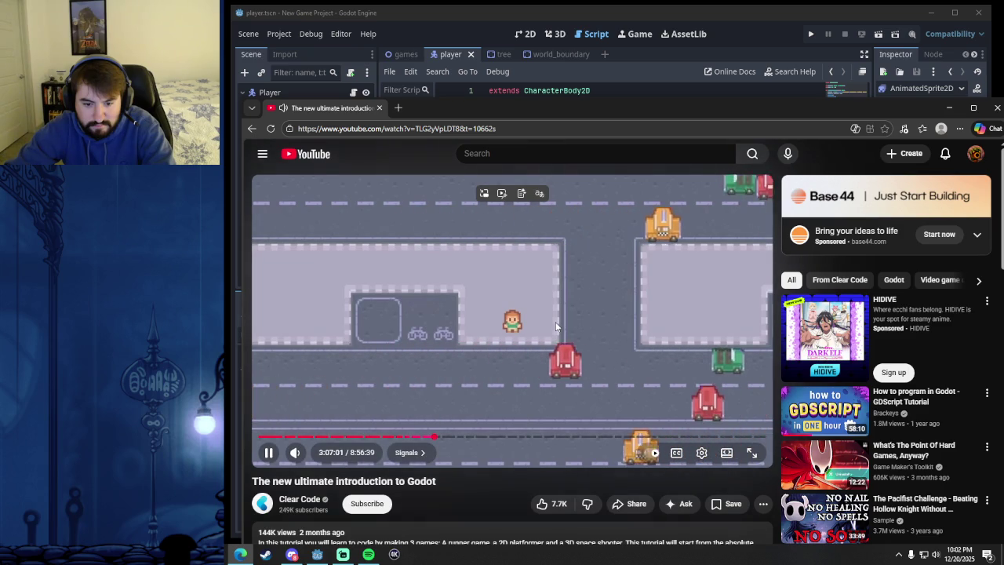
- Pause the tutorial at 3:07:02 and return to player.gd in Godot
click(555, 327)
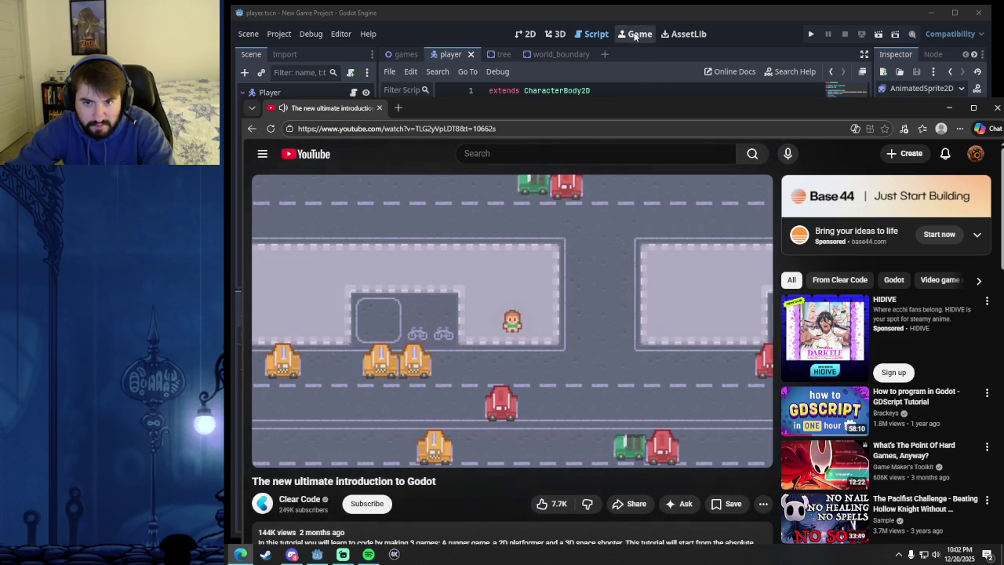
click(645, 9)
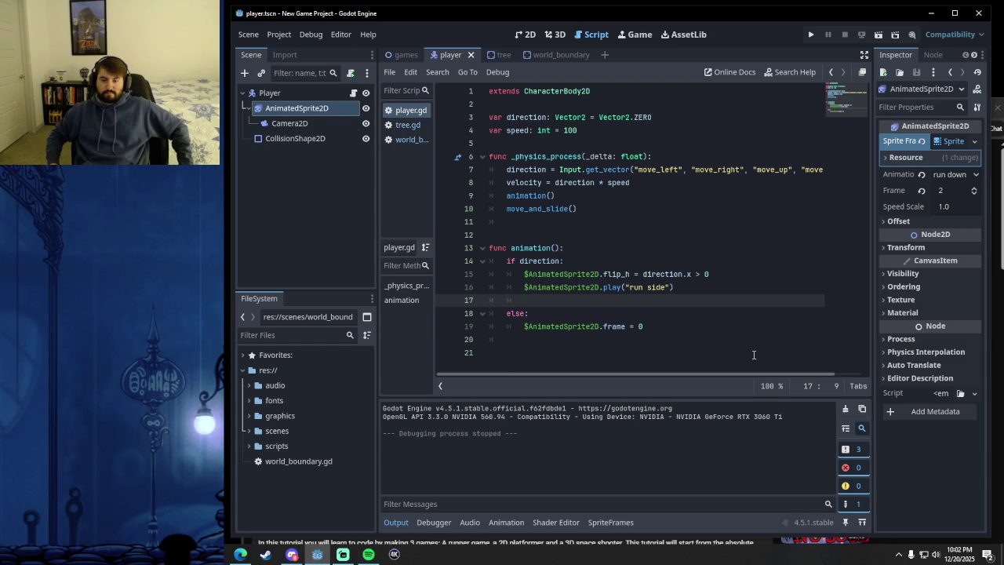
- Unindent line 17 to 'if direction:' and write 'direction.y > 1' on line 18
key(BackSpace)
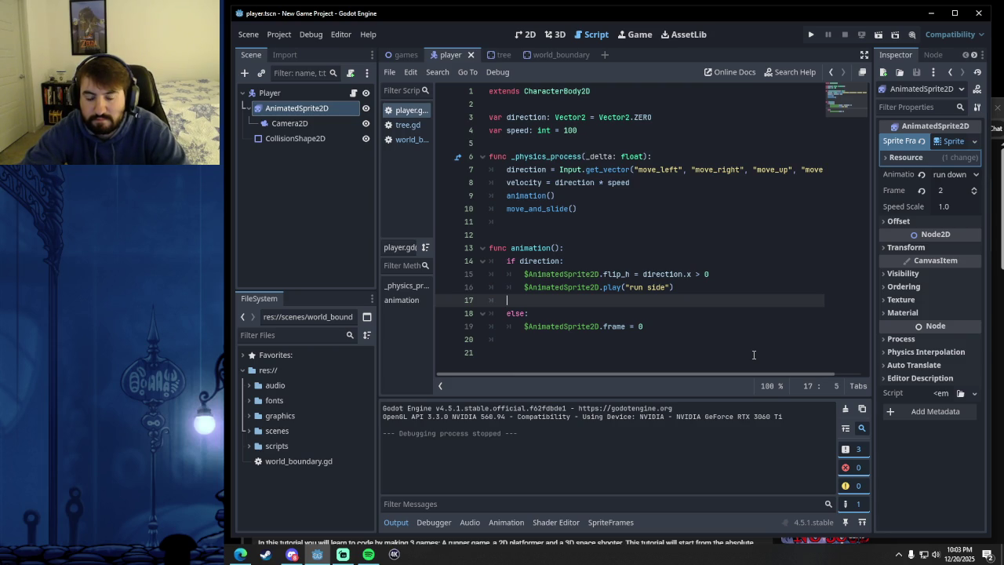
text(if direction:)
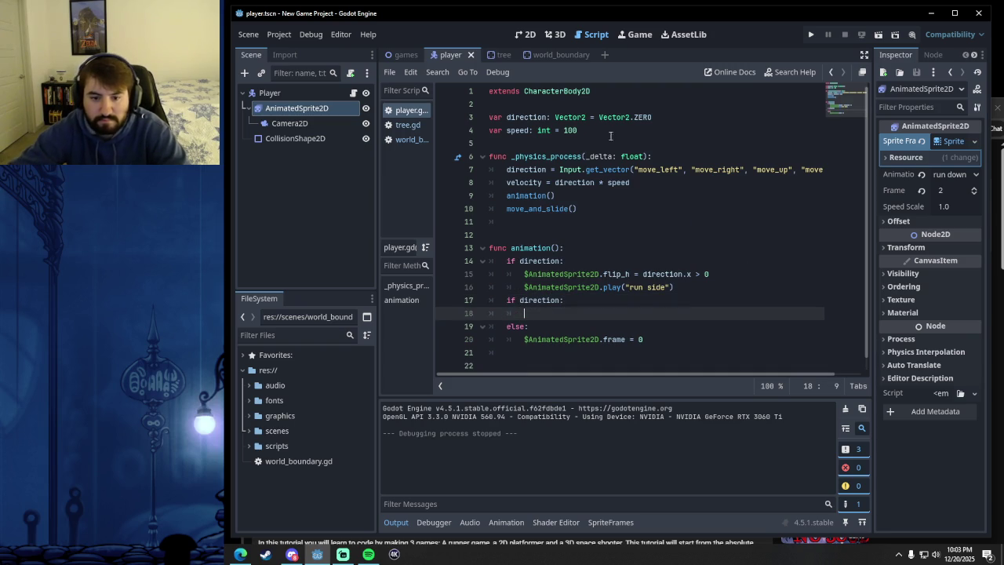
mouse_move(326, 107)
mouse_down()
mouse_move(572, 297)
mouse_move(526, 314)
mouse_up()
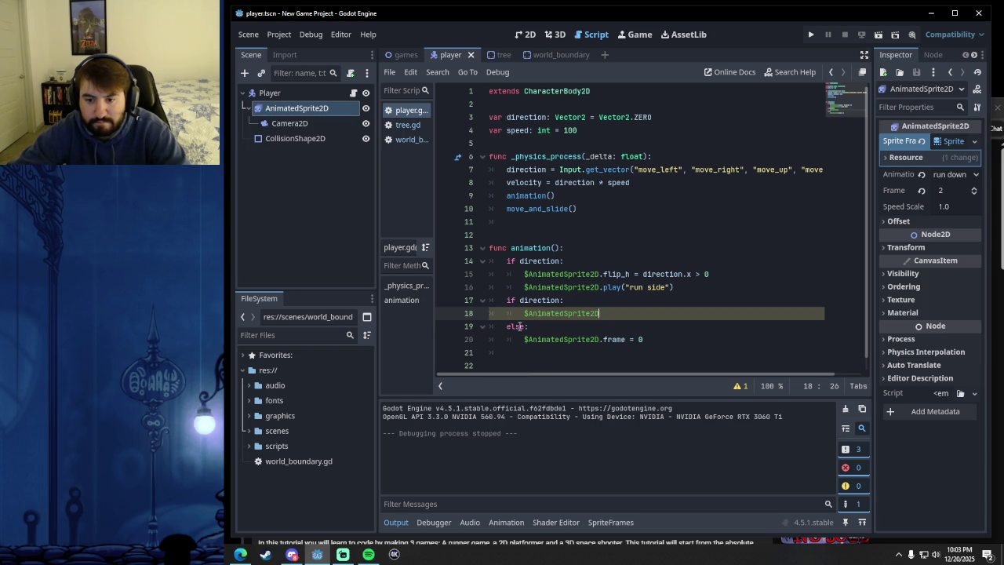
key(shift+Home)
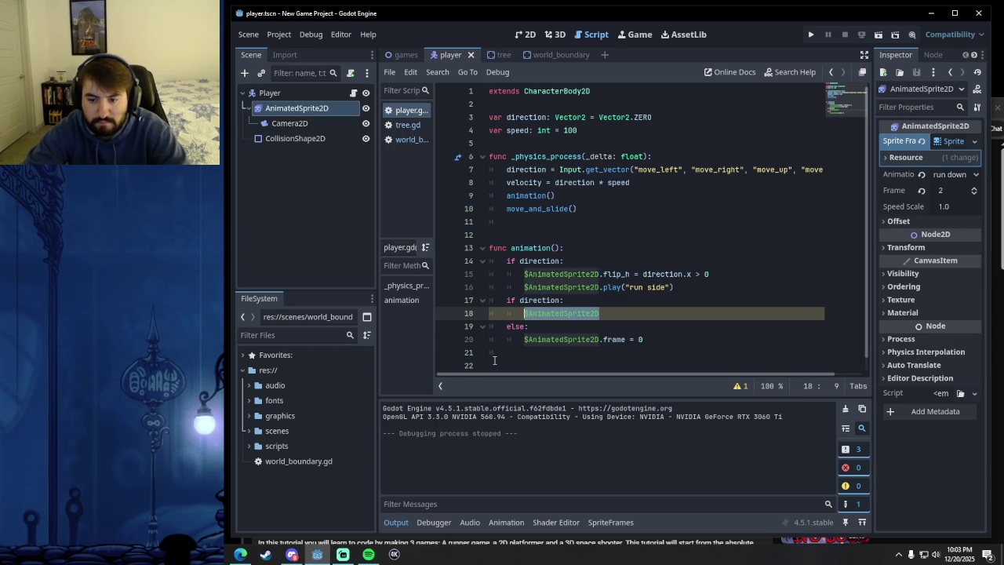
text(direction.y )
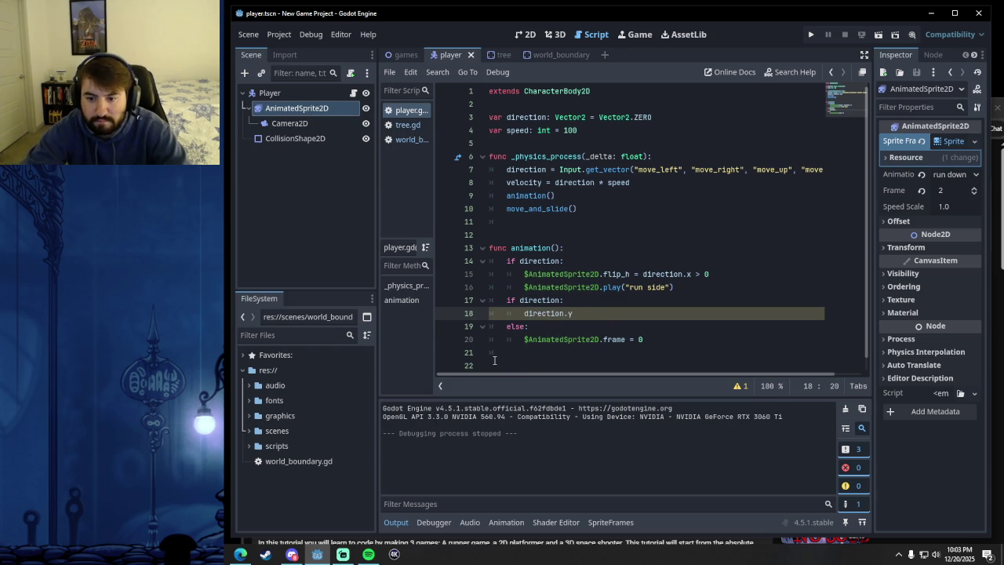
text(>)
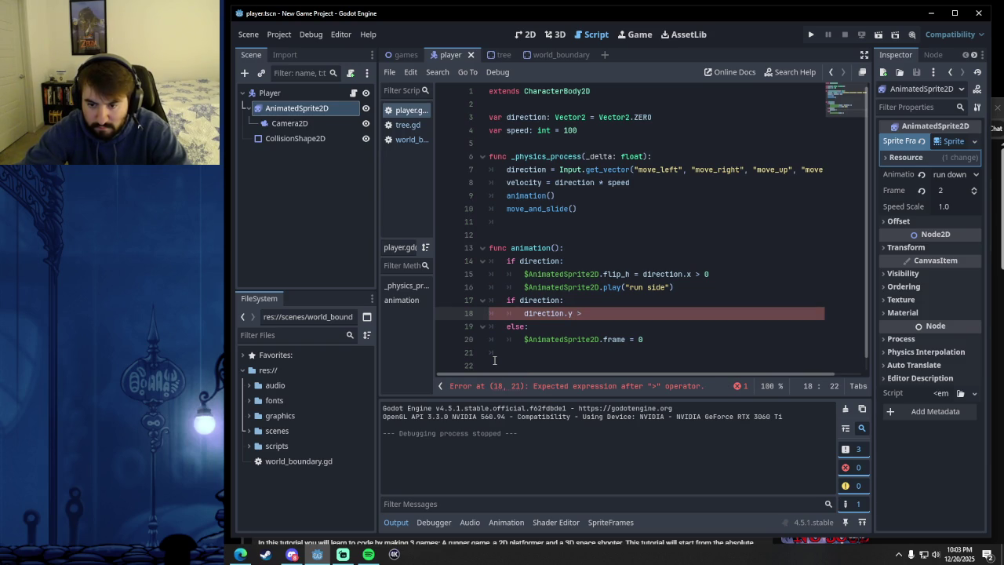
text( 1)
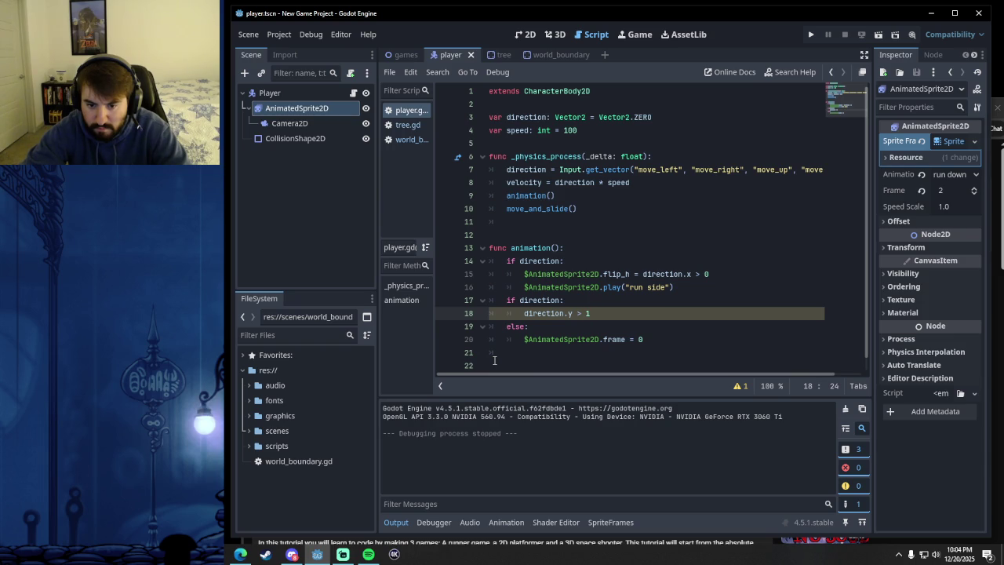
- Add $AnimatedSprite2D.play("run up") under the check and change it to direction.y > 0
key(Return)
mouse_move(298, 108)
mouse_down()
mouse_move(510, 349)
mouse_move(570, 328)
mouse_move(676, 329)
mouse_up()
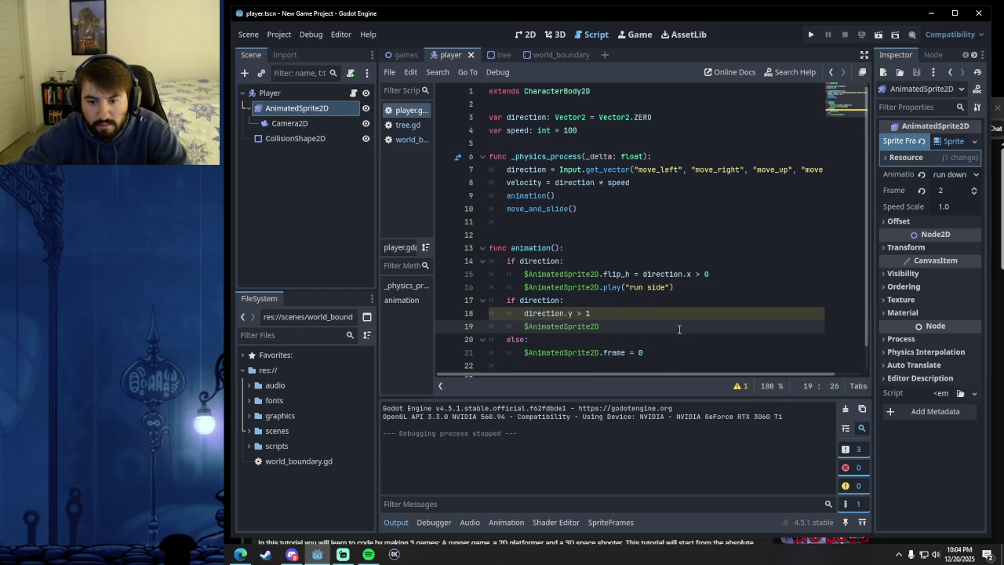
text(.play)
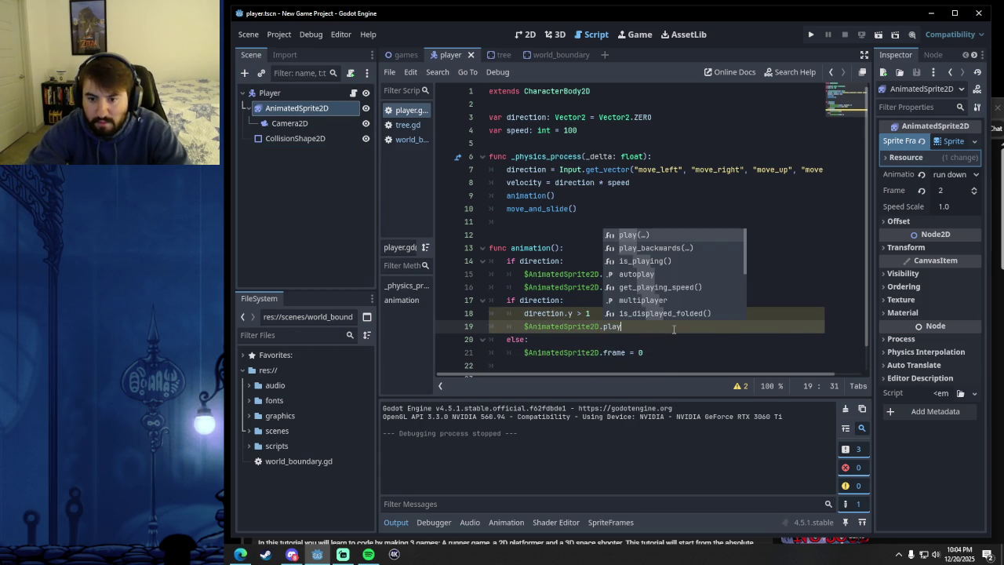
text(()
key(Down)
key(Down)
key(Return)
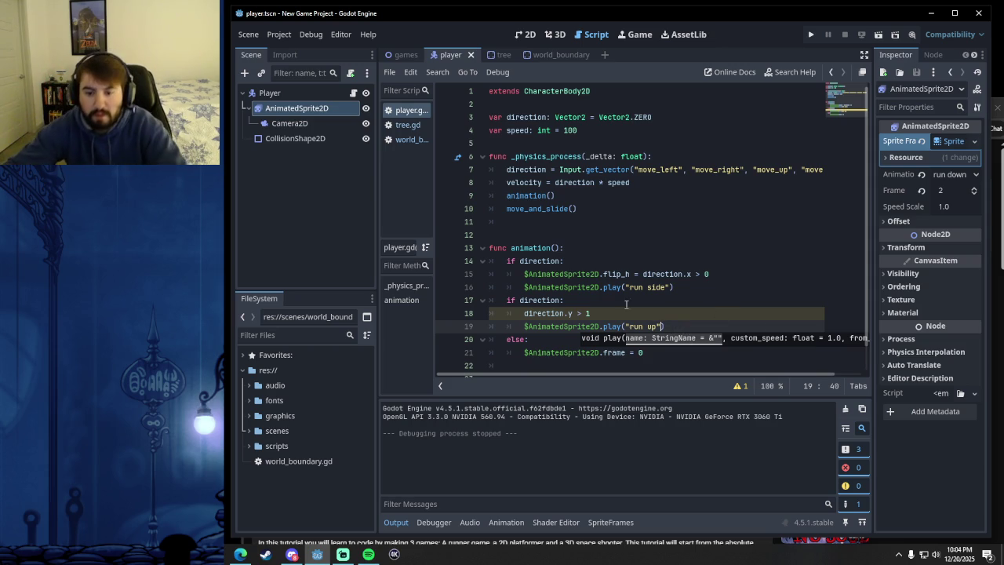
click(592, 312)
key(BackSpace)
text(0)
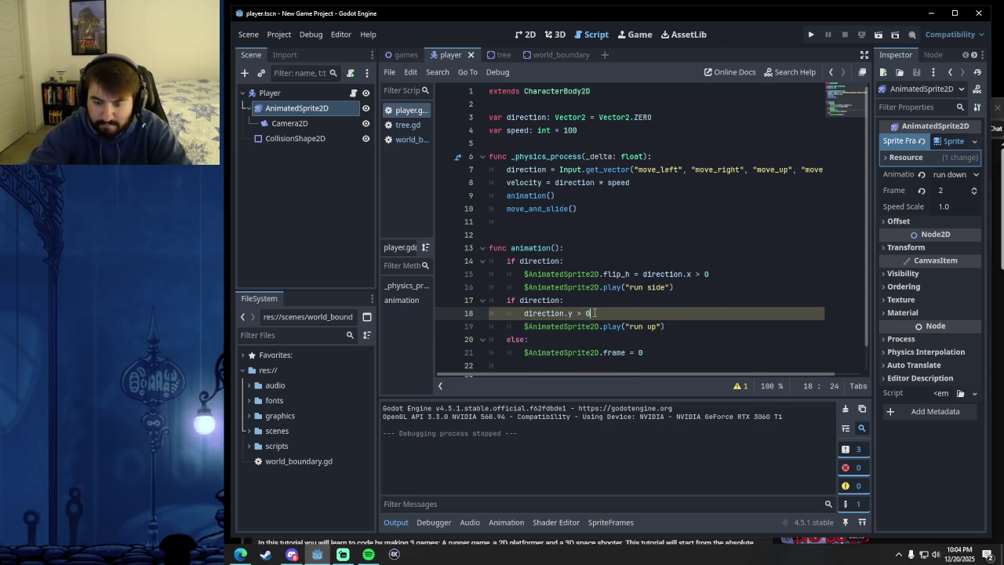
- Add an else: branch starting a $AnimatedSprite2D.play call
click(668, 327)
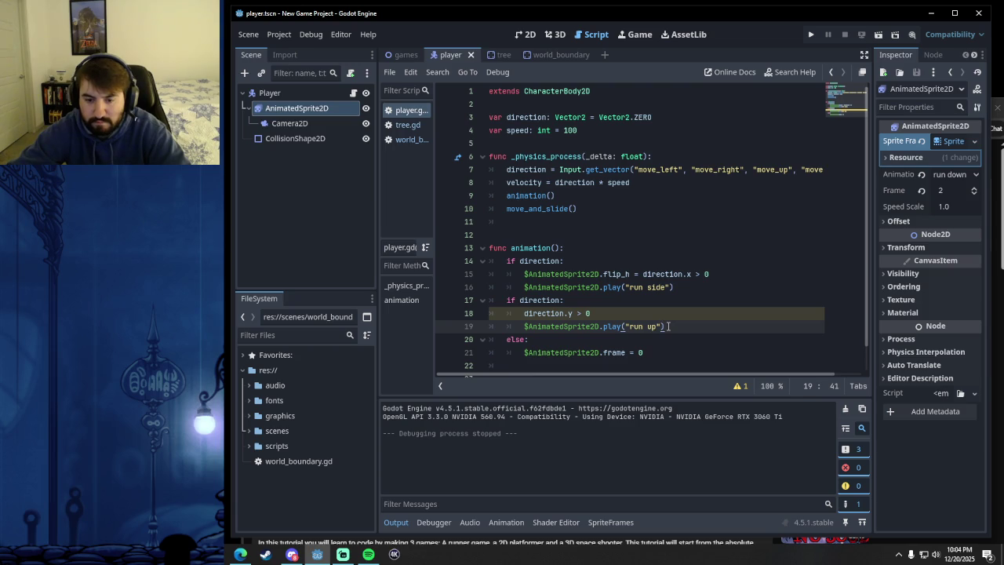
key(Return)
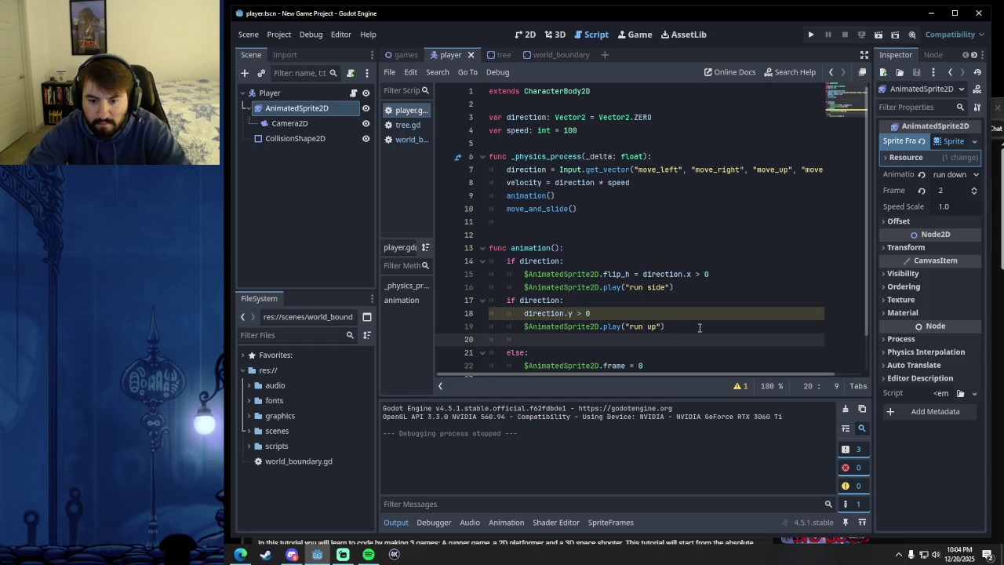
text(else:)
key(Return)
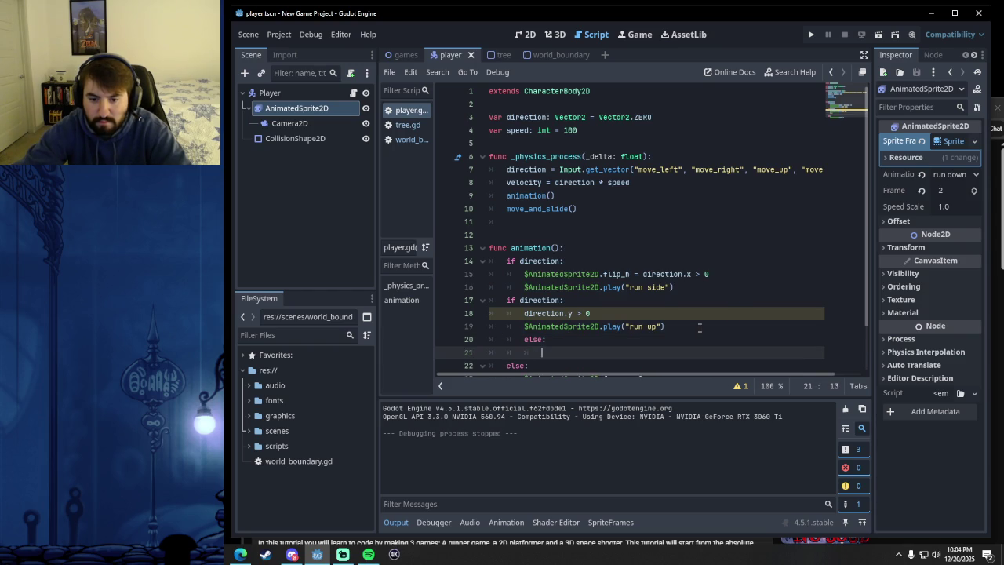
drag(325, 106, 550, 353)
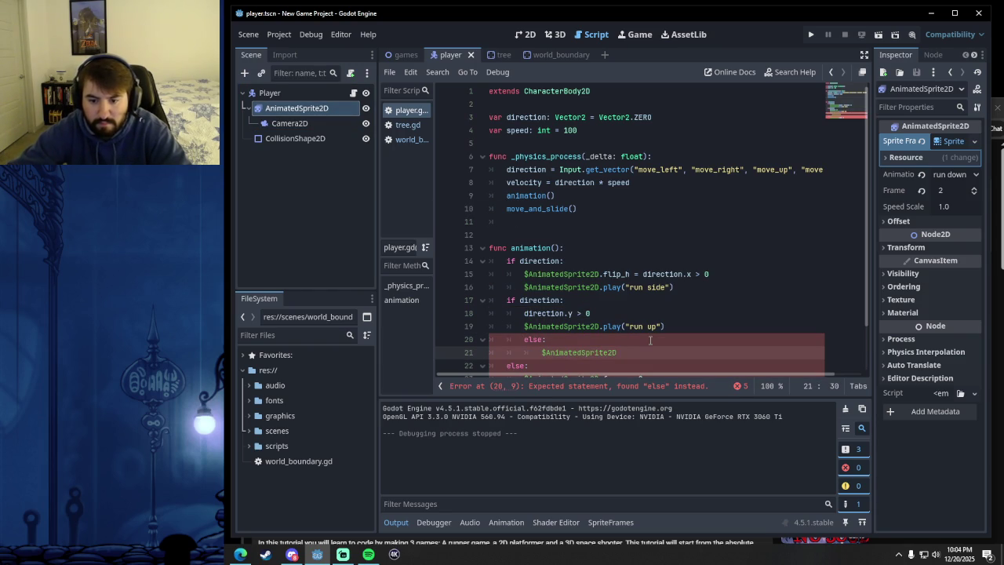
text(.play)
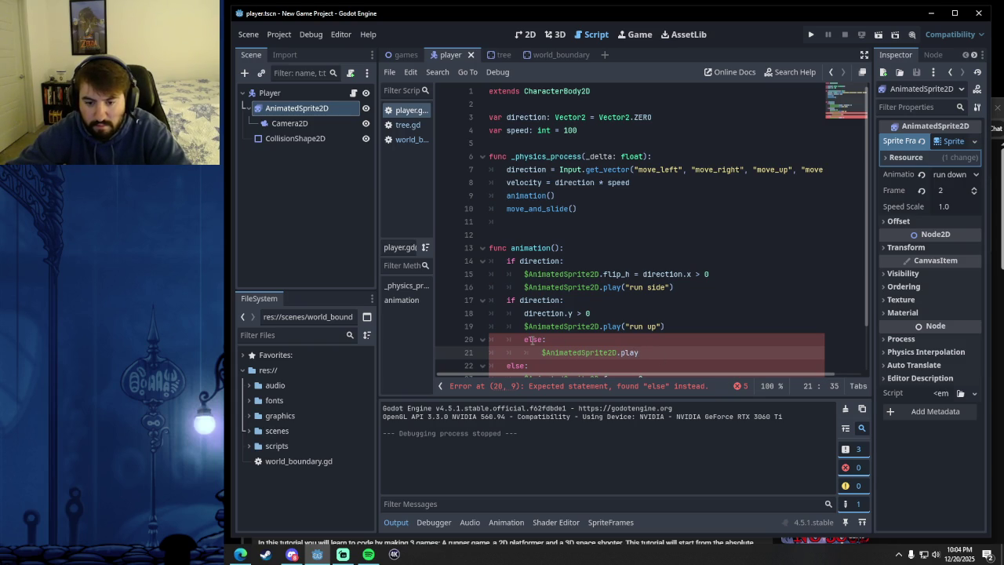
- Turn else into elif: and make its line play("run down")
double_click(532, 340)
text(elif)
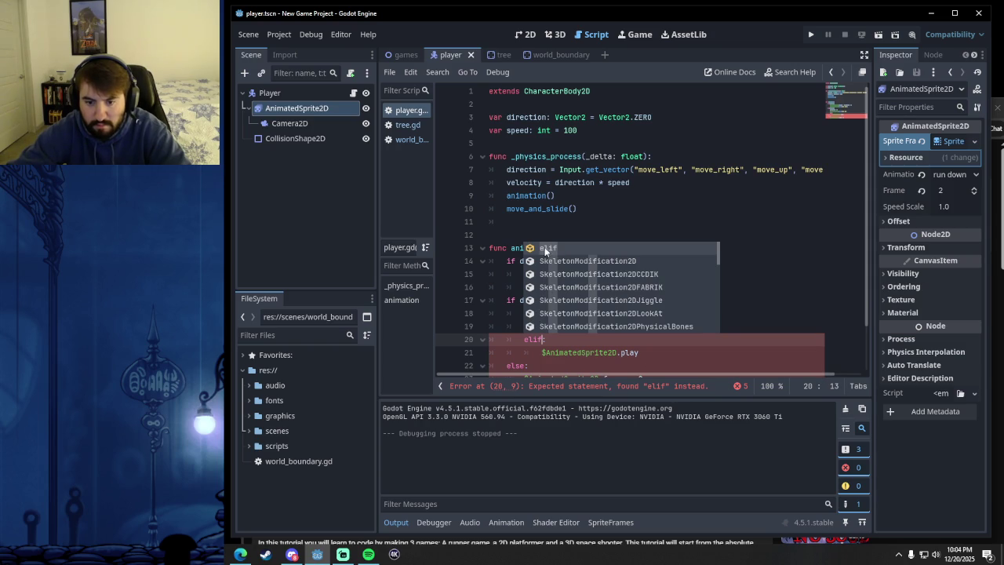
key(BackSpace)
text(:)
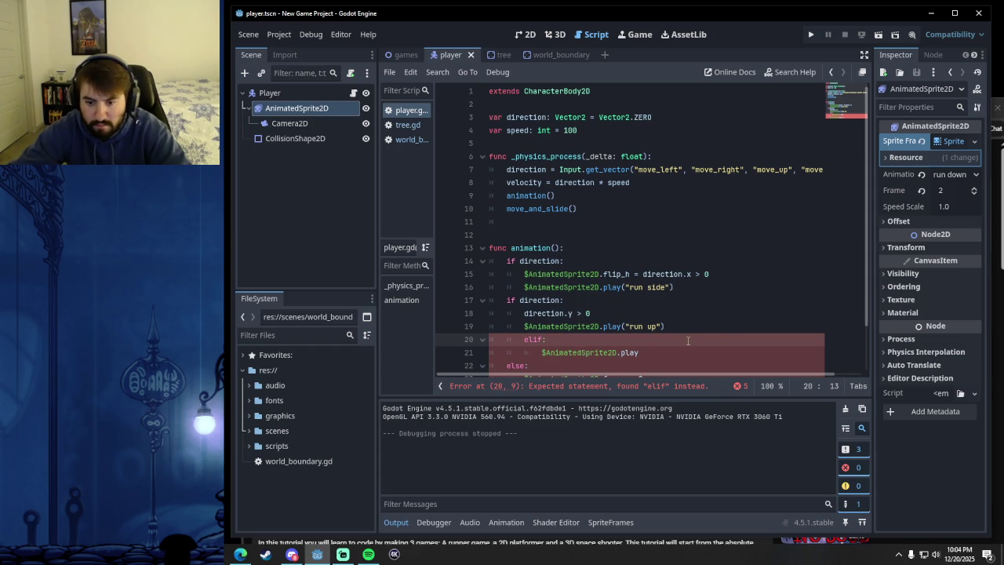
click(663, 352)
text((run)
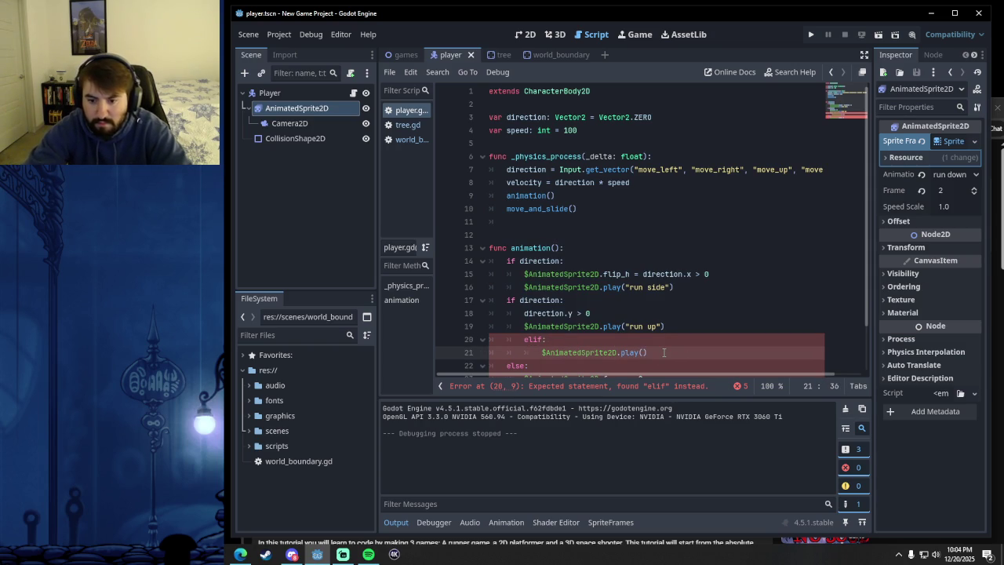
key(BackSpace)
key(BackSpace)
key(BackSpace)
text("run down)
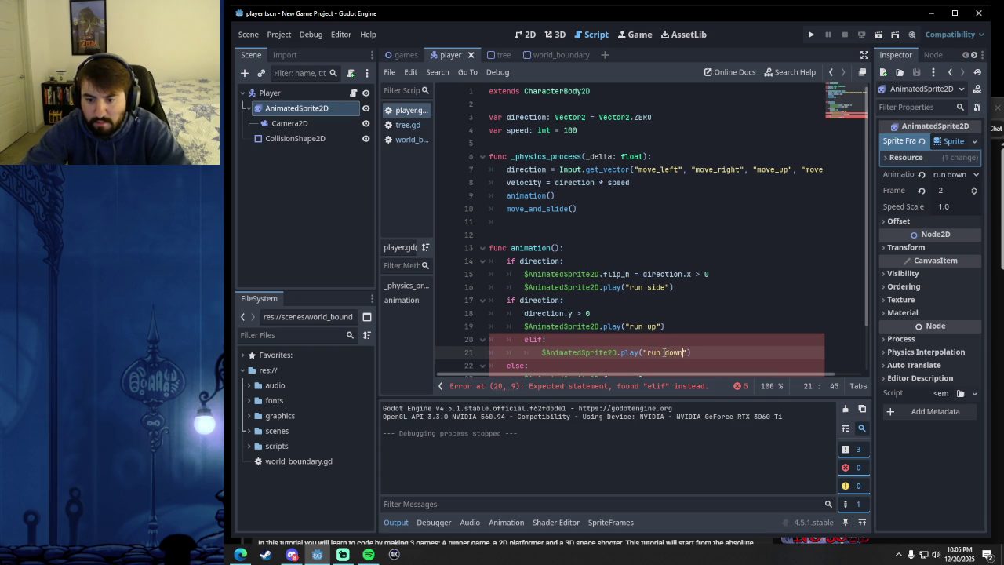
- Delete the elif branch and blank line, then run the game with F5
scroll(670, 338, down, 2)
mouse_move(692, 300)
mouse_down()
mouse_move(590, 300)
mouse_move(528, 287)
mouse_up()
key(BackSpace)
key(BackSpace)
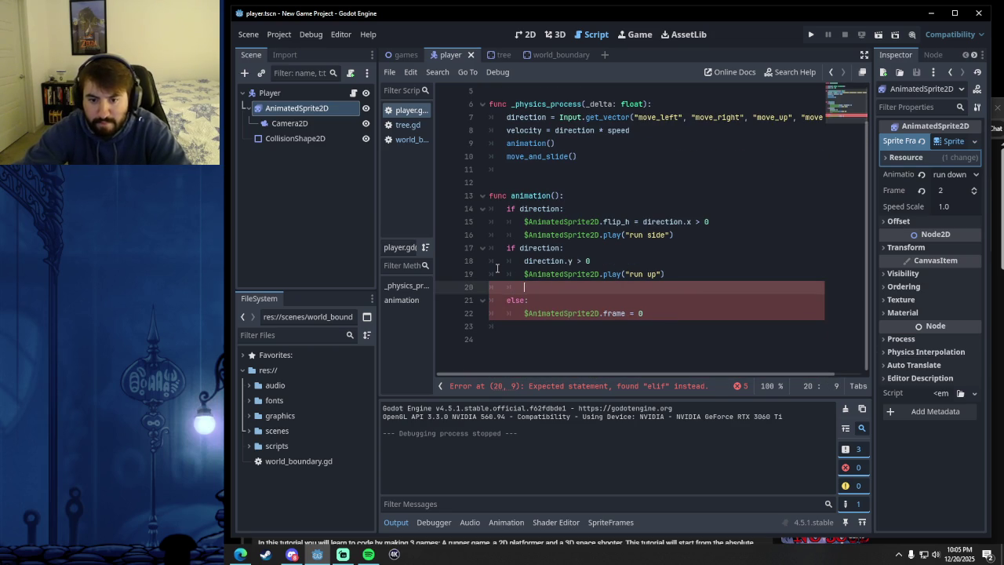
key(BackSpace)
key(BackSpace)
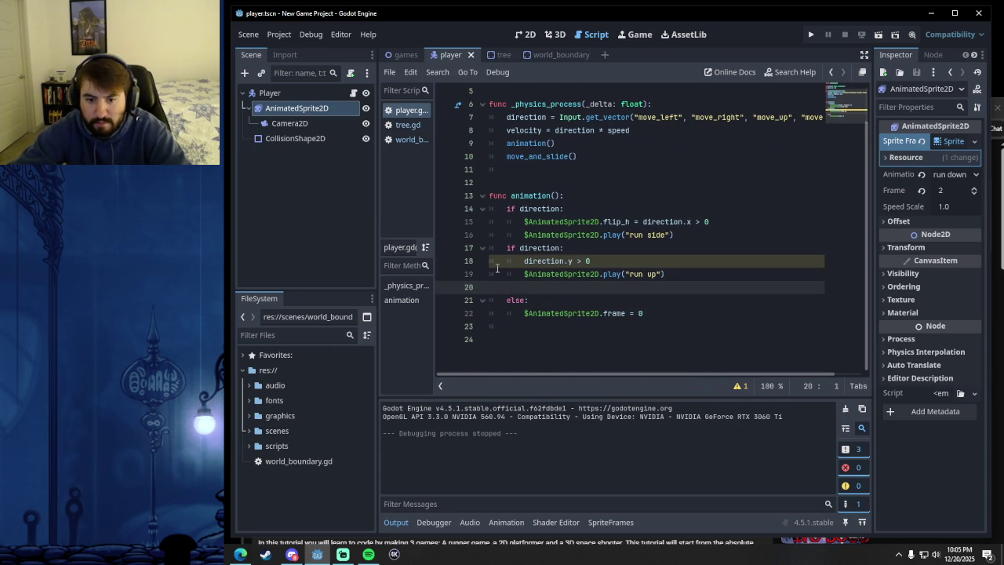
click(640, 359)
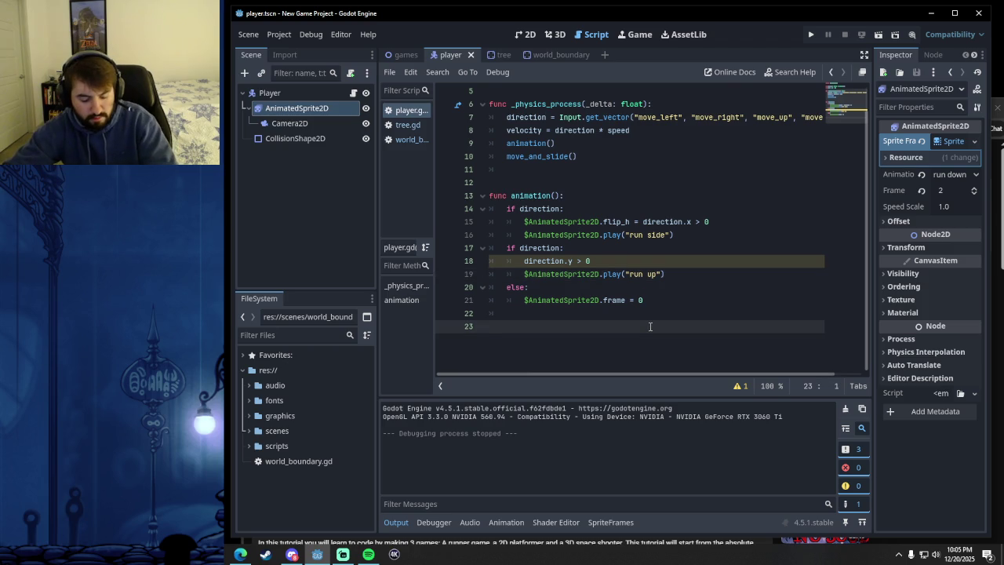
key(F5)
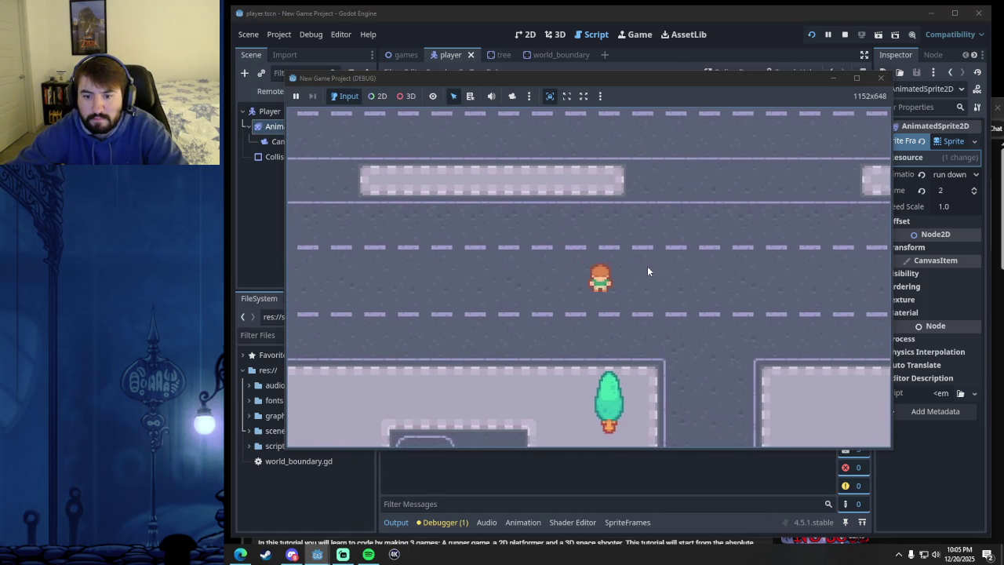
- Stop the game and delete lines 17–19 with the second direction check and run up call
click(881, 78)
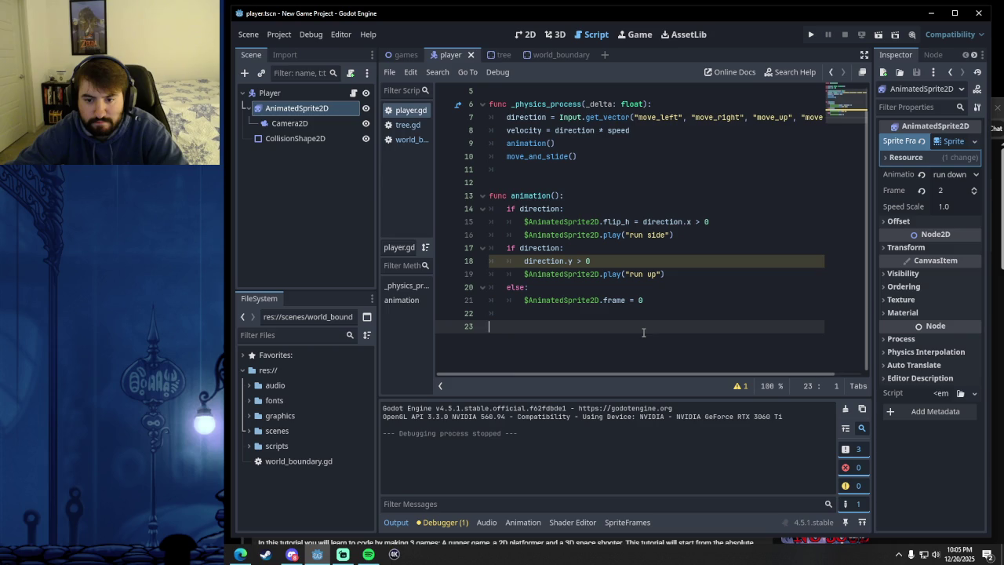
drag(665, 273, 506, 248)
key(BackSpace)
key(BackSpace)
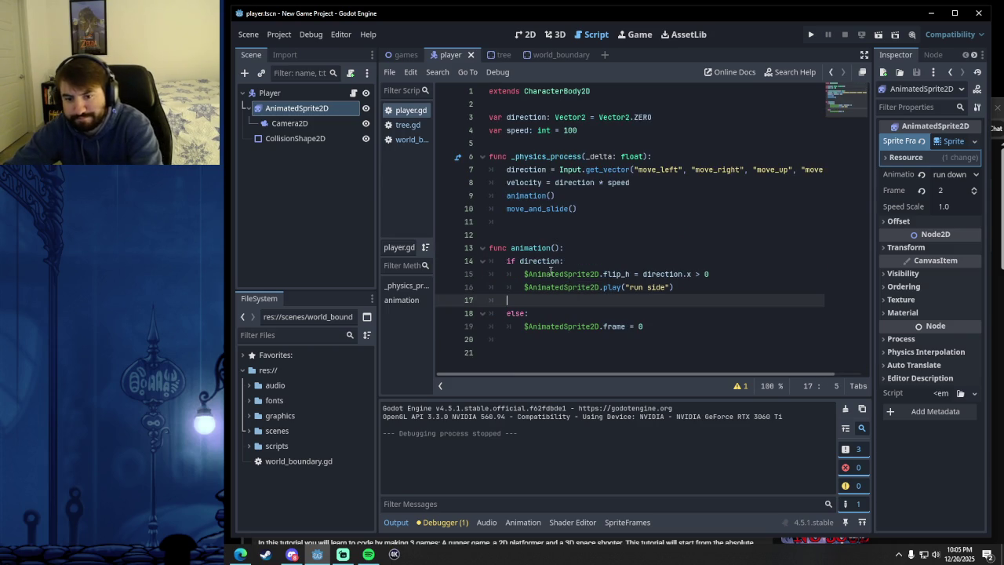
key(BackSpace)
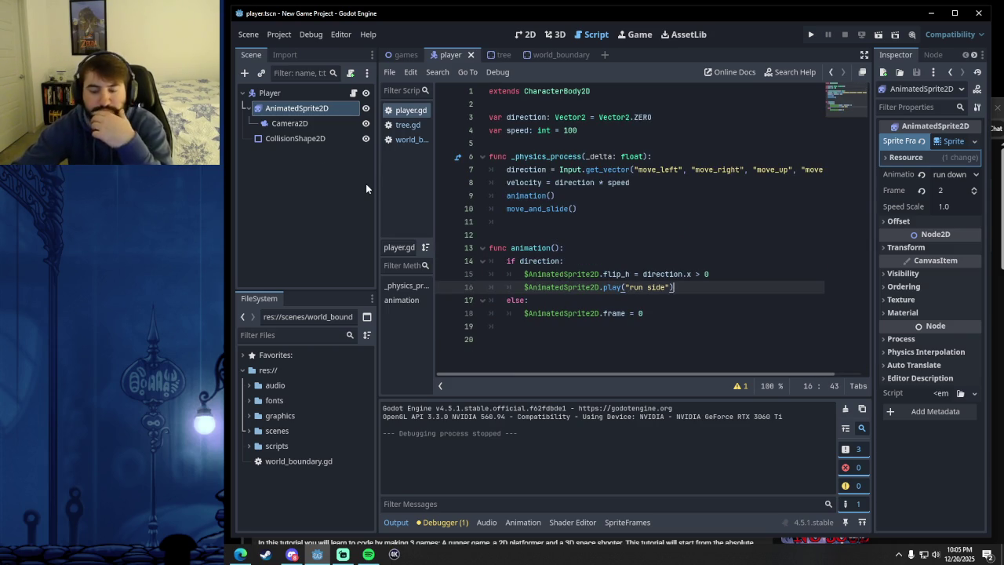
- Bring the YouTube tutorial forward and rewind it 20 seconds
click(240, 554)
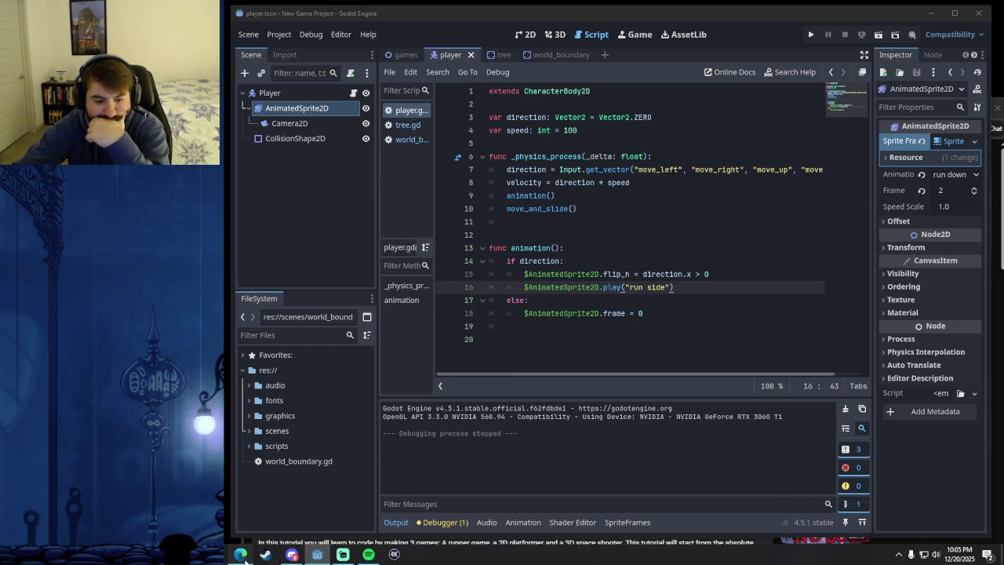
click(504, 224)
key(Left)
key(Left)
key(Left)
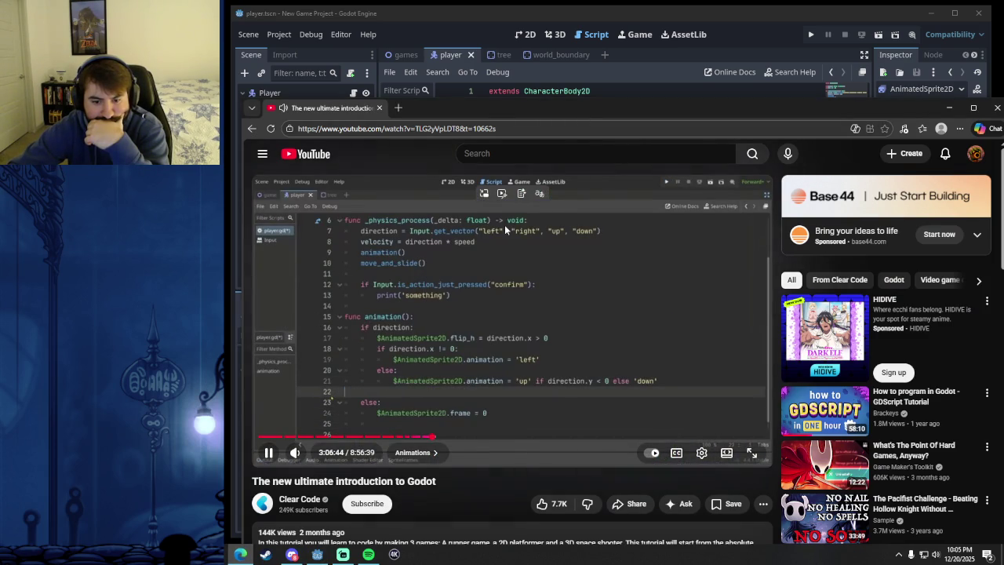
- Pause the tutorial on the animation code and clear an accidental title selection
click(562, 319)
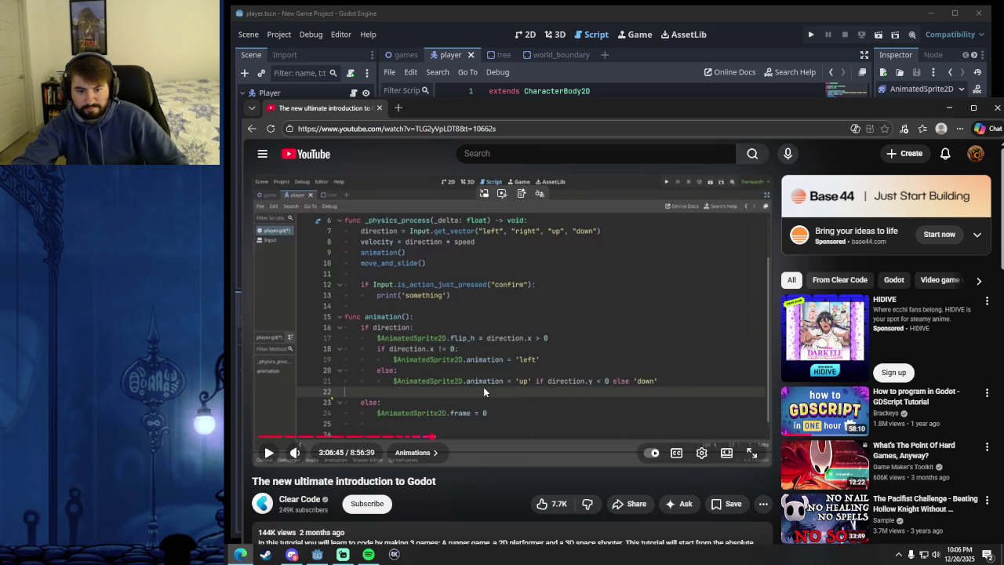
double_click(417, 481)
click(423, 485)
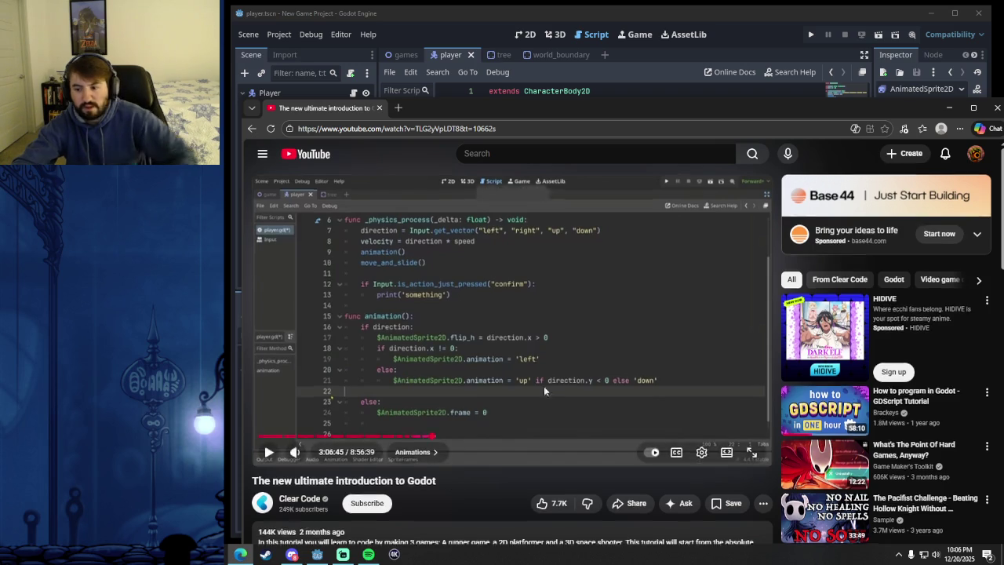
scroll(551, 385, down, 3)
scroll(572, 399, up, 3)
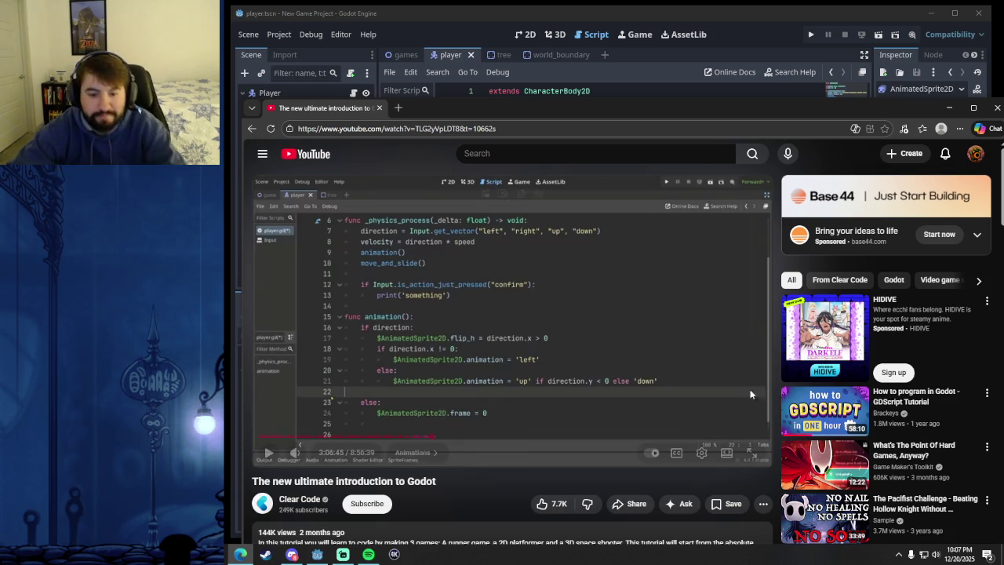
- Rewind and pause the tutorial around 3:06:15 on its up/down direction code
click(580, 400)
click(454, 379)
key(j)
key(j)
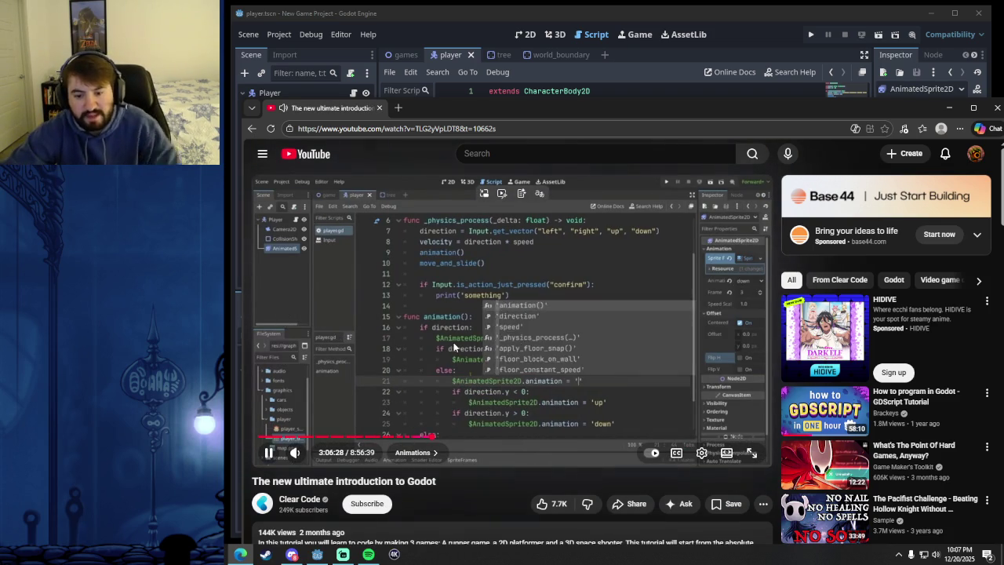
key(Left)
key(Left)
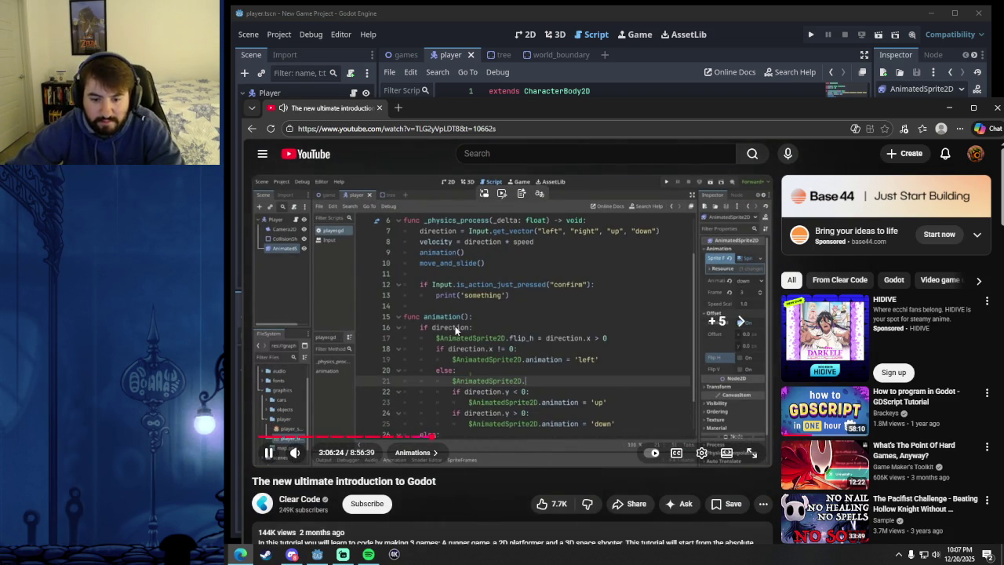
key(Right)
click(566, 328)
click(561, 391)
key(j)
key(j)
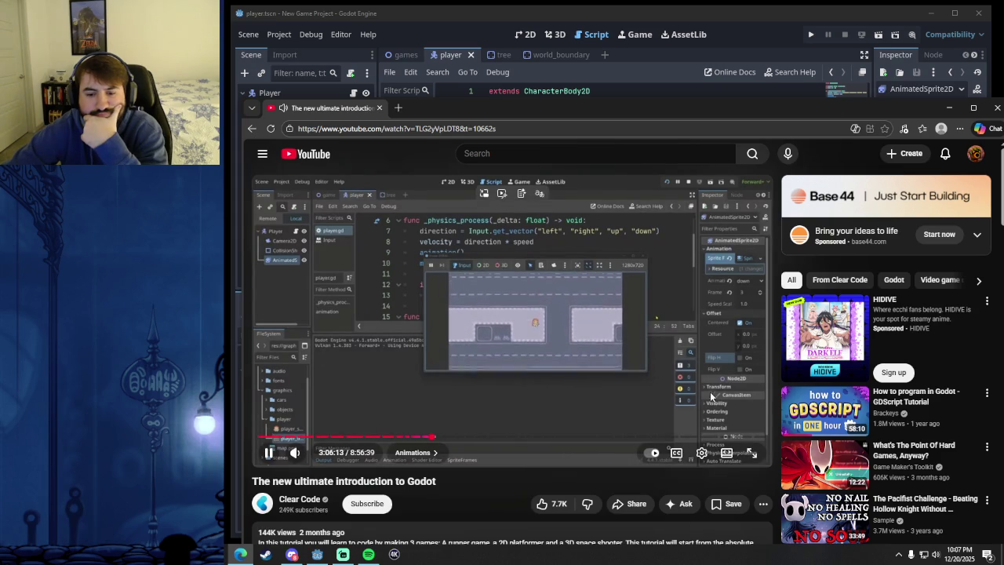
click(672, 362)
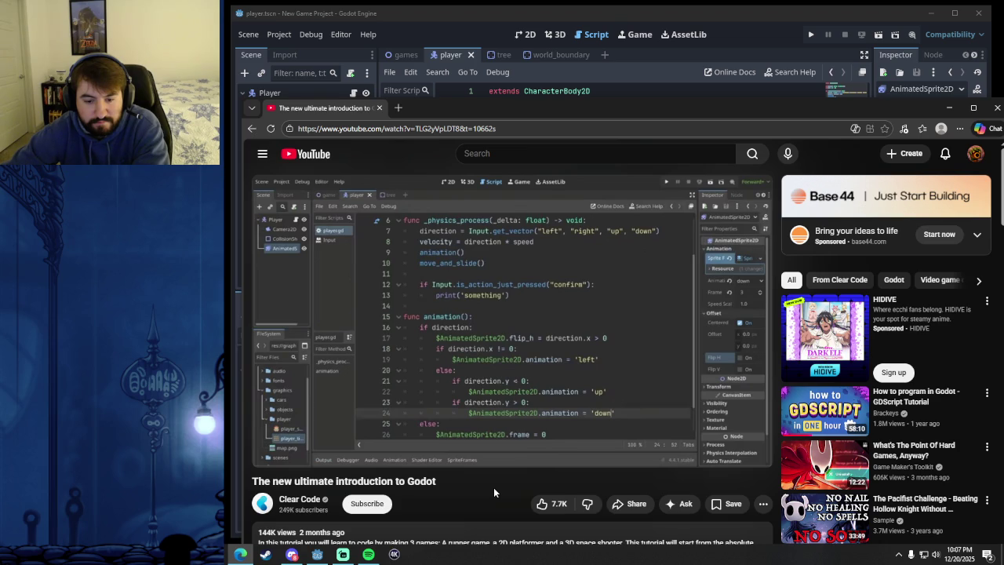
- Move the Edge window lower to uncover the script and bring Godot to the front
mouse_move(371, 338)
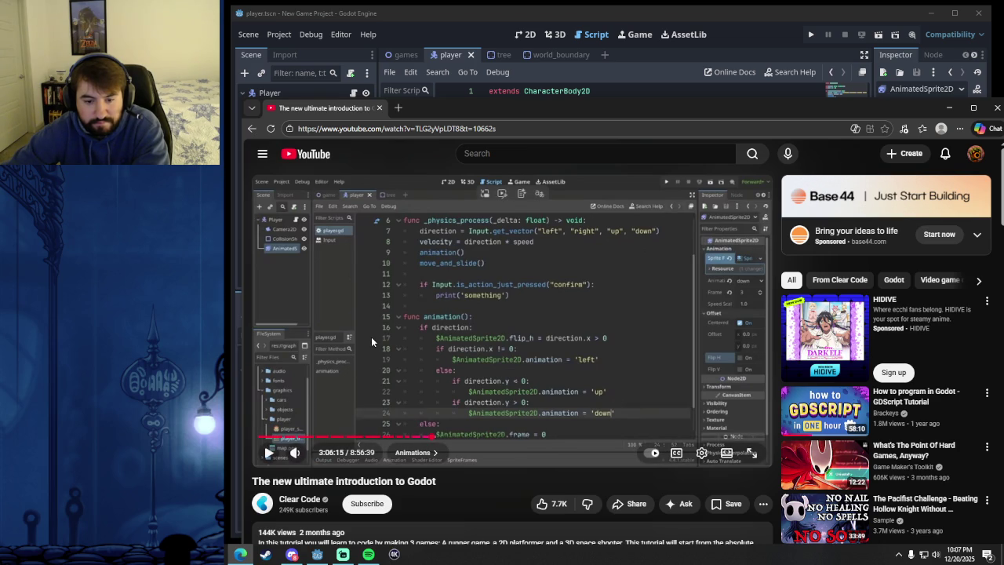
drag(529, 107, 524, 188)
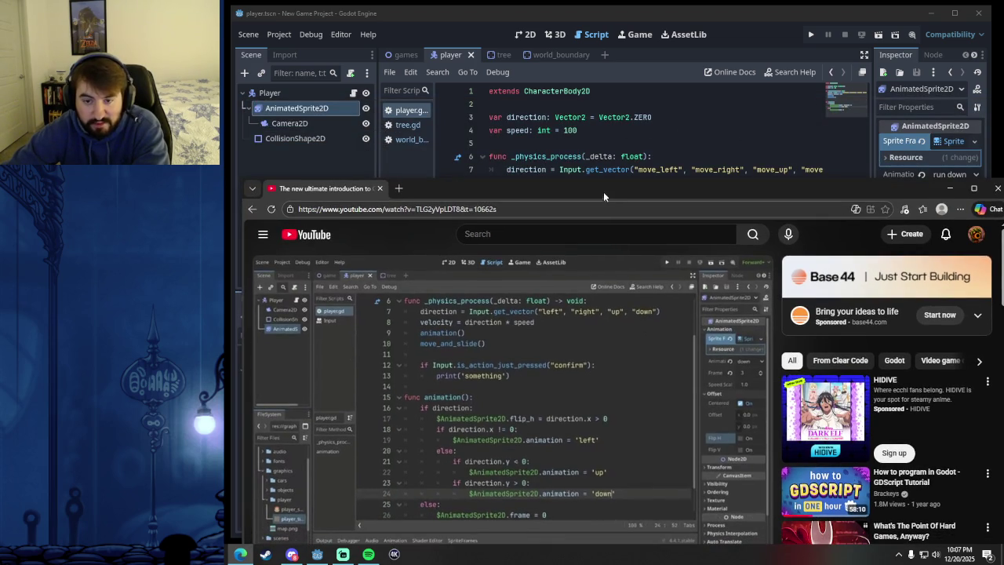
drag(604, 198, 602, 143)
drag(537, 141, 520, 123)
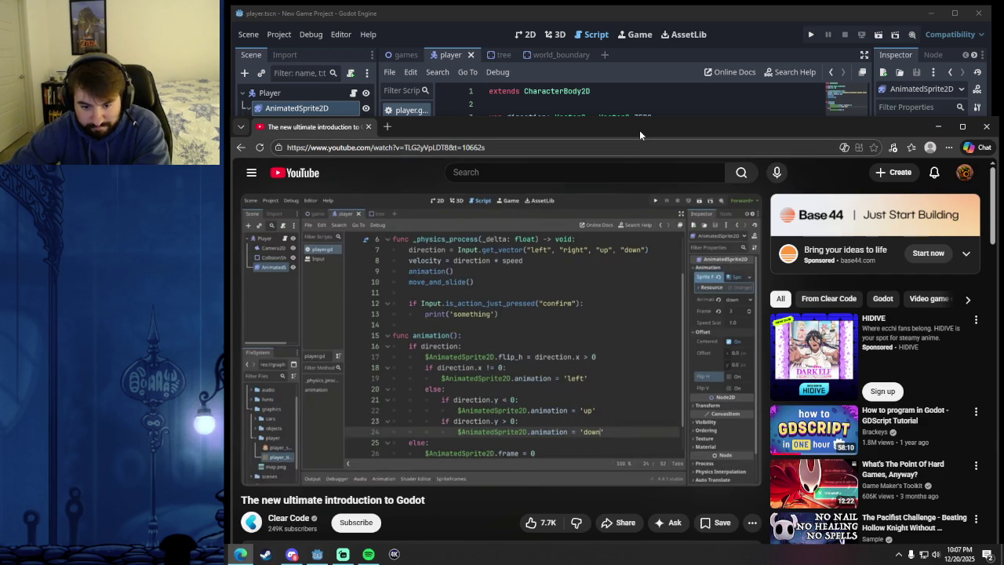
mouse_move(639, 130)
mouse_down()
mouse_move(613, 350)
mouse_move(658, 256)
mouse_move(657, 314)
mouse_move(657, 186)
mouse_up()
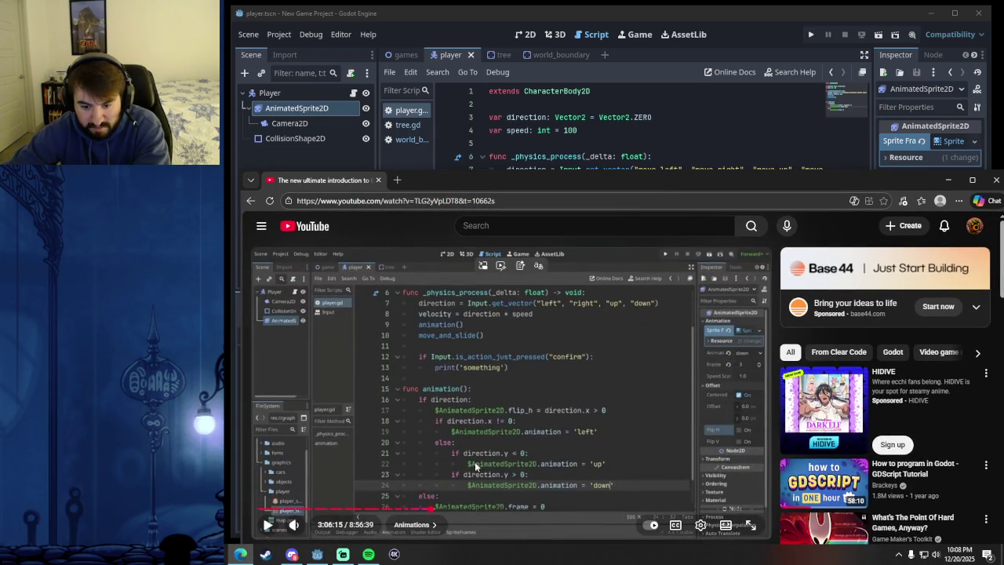
mouse_move(637, 192)
mouse_down()
mouse_move(650, 425)
mouse_move(646, 167)
mouse_move(251, 82)
mouse_move(728, 152)
mouse_move(635, 170)
mouse_move(216, 86)
mouse_up()
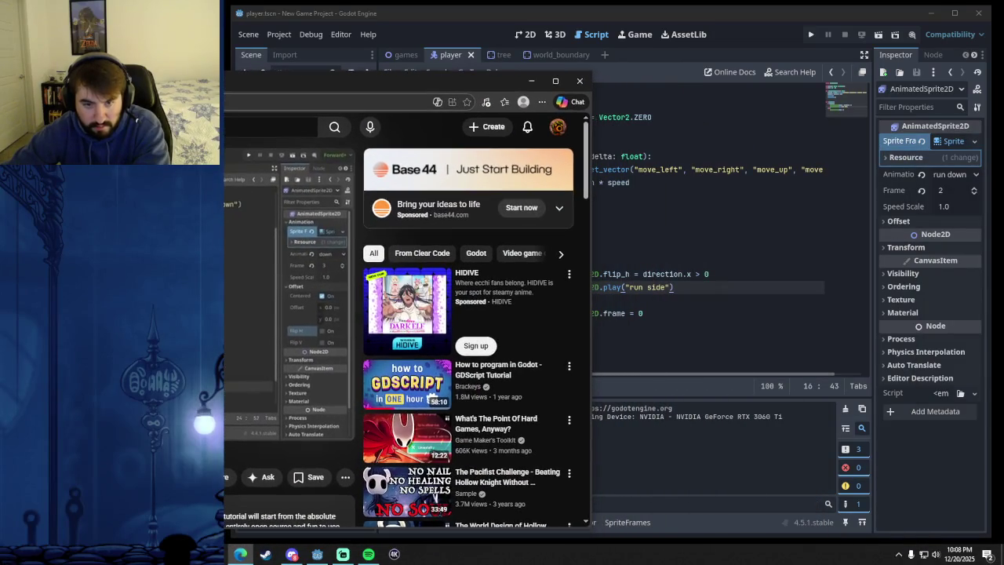
click(574, 14)
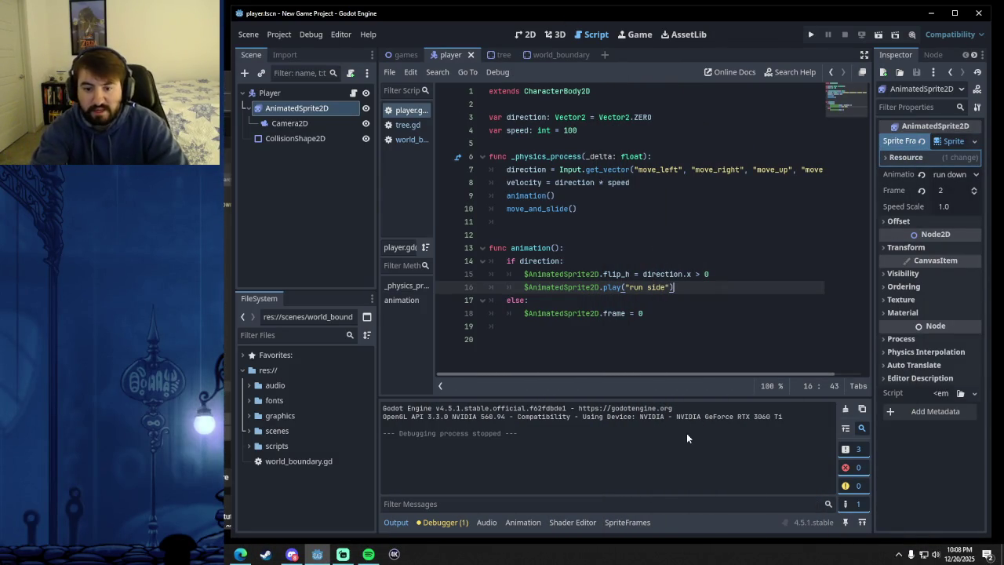
- Add an empty line after run side, glance at the tutorial, and return to the script
key(Return)
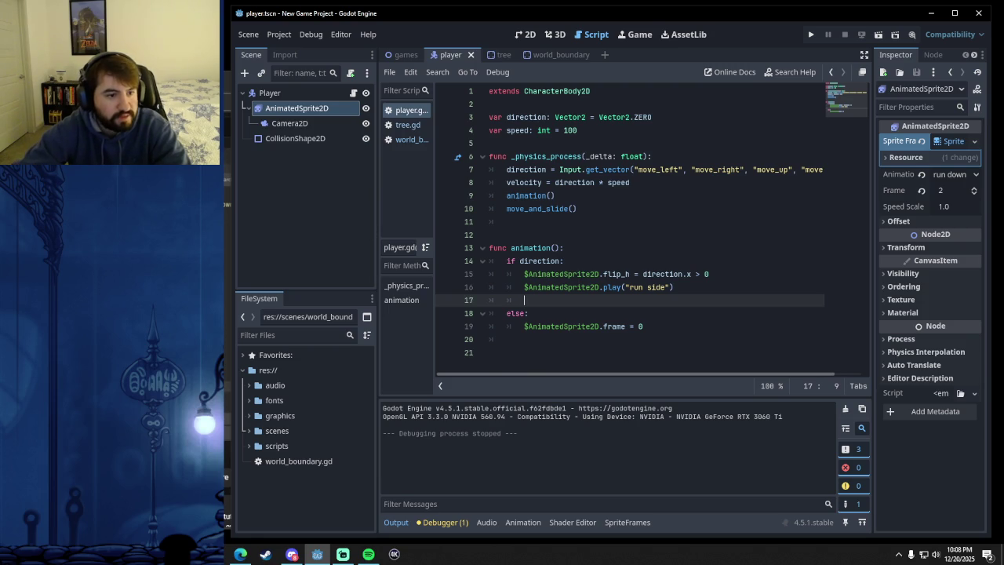
key(alt+Tab)
mouse_move(471, 88)
mouse_down()
mouse_move(302, 88)
mouse_move(514, 327)
mouse_move(310, 374)
mouse_move(377, 399)
mouse_move(587, 304)
mouse_move(78, 113)
mouse_move(76, 77)
mouse_move(112, 76)
mouse_move(83, 64)
mouse_up()
click(659, 289)
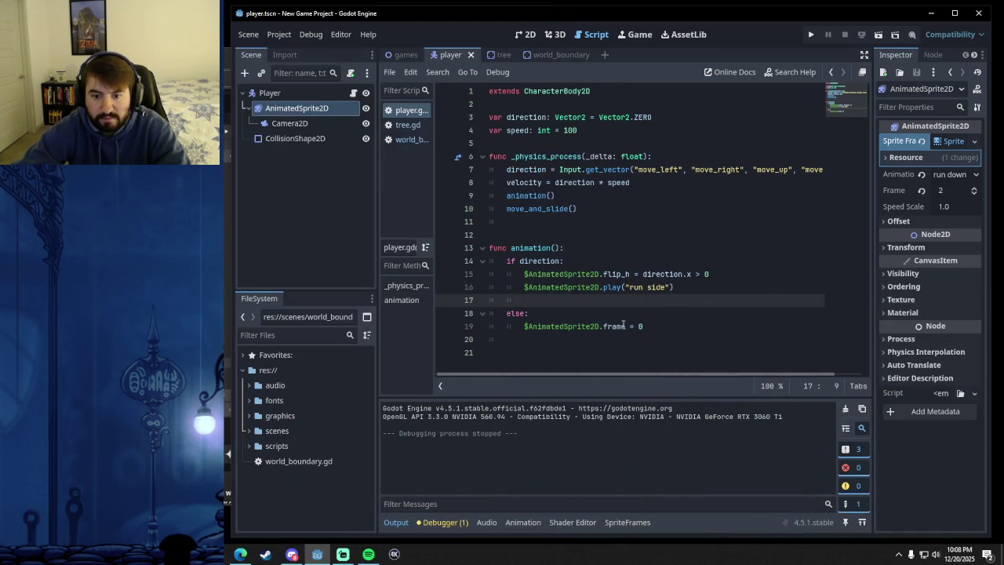
- Write an else: branch containing 'if direction.y < 0:'
text(else:)
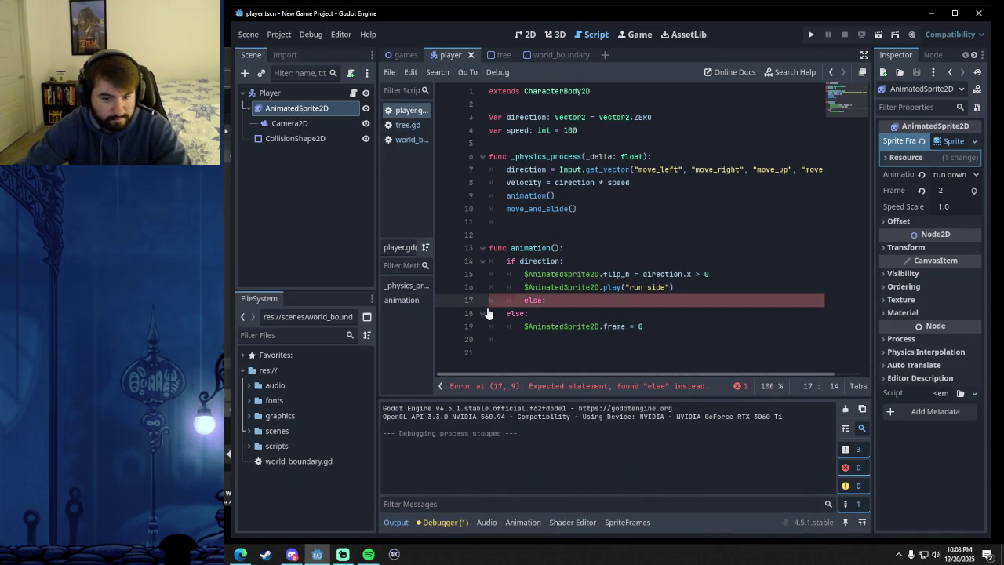
key(Return)
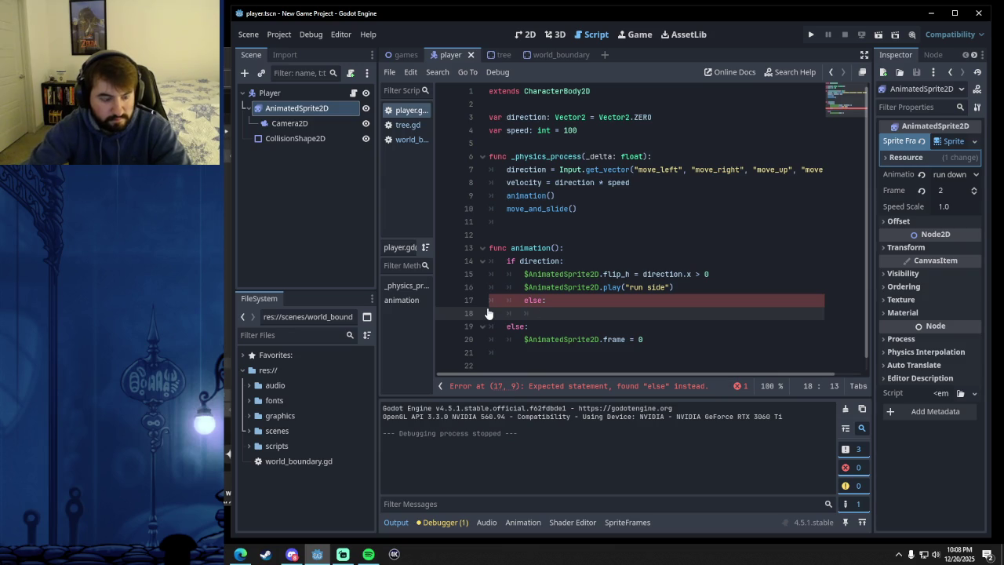
text(if direction)
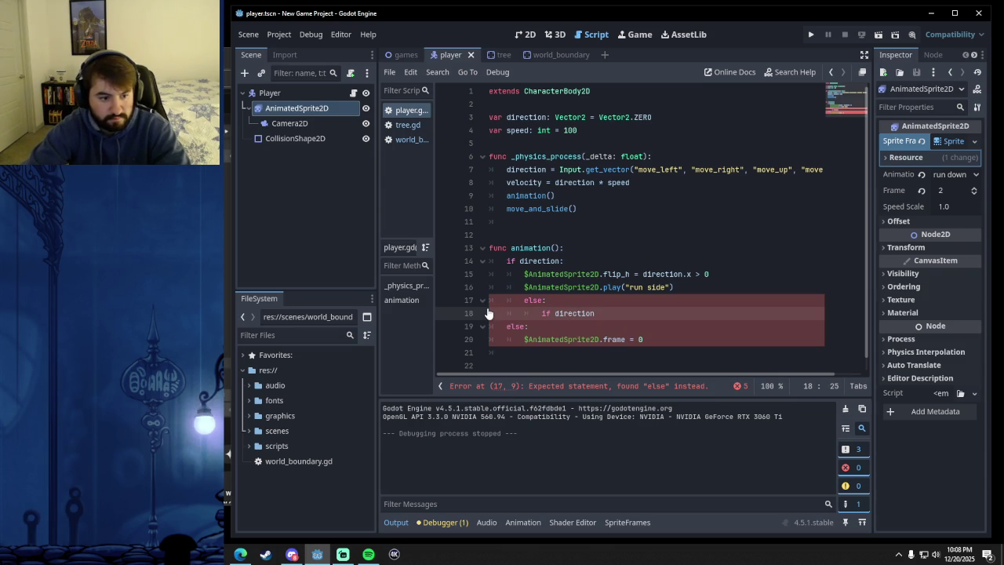
text(.y)
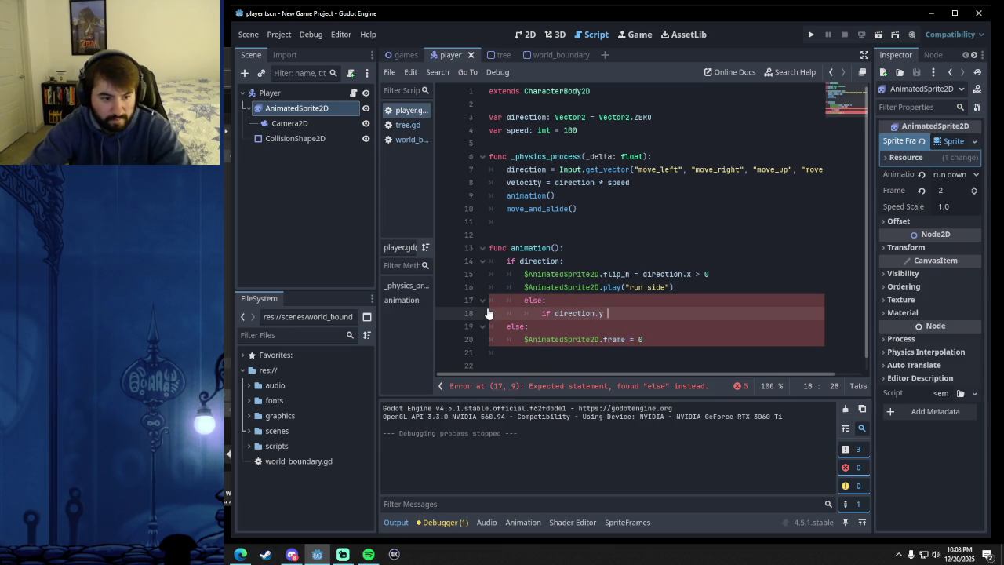
text( < 0)
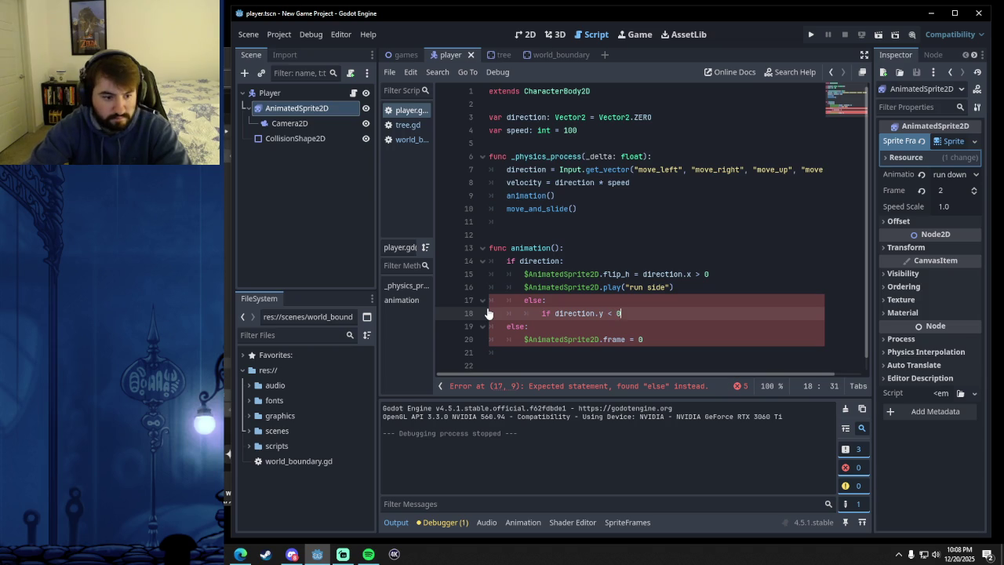
key(Return)
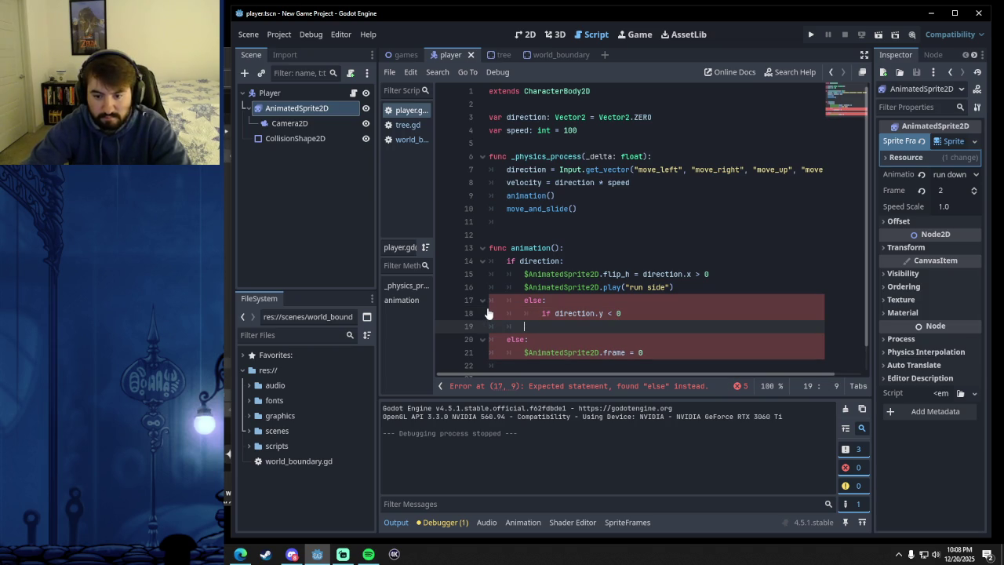
click(635, 319)
text(:)
key(Return)
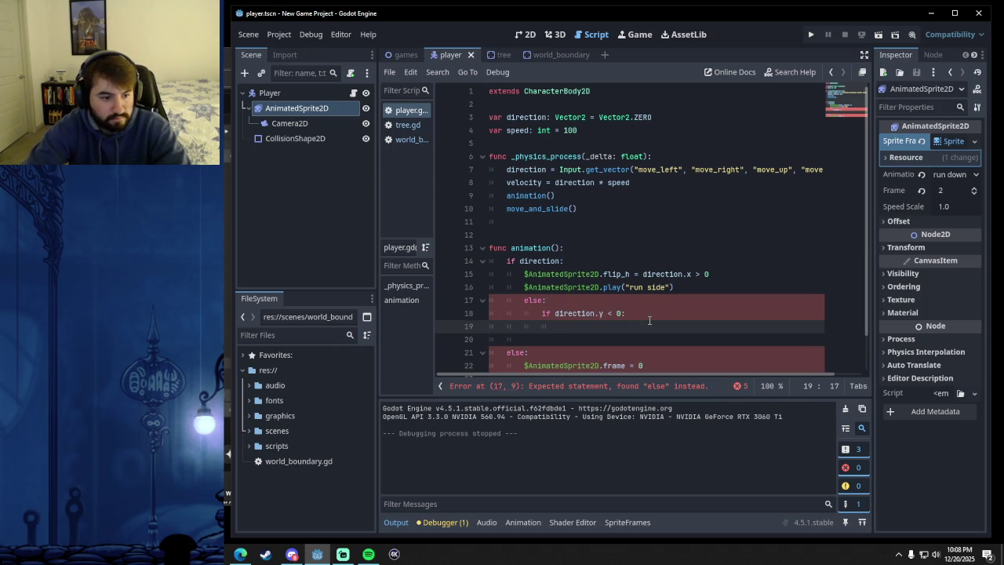
- Give the upward check the body $AnimatedSprite2D.play("run up")
drag(324, 111, 575, 324)
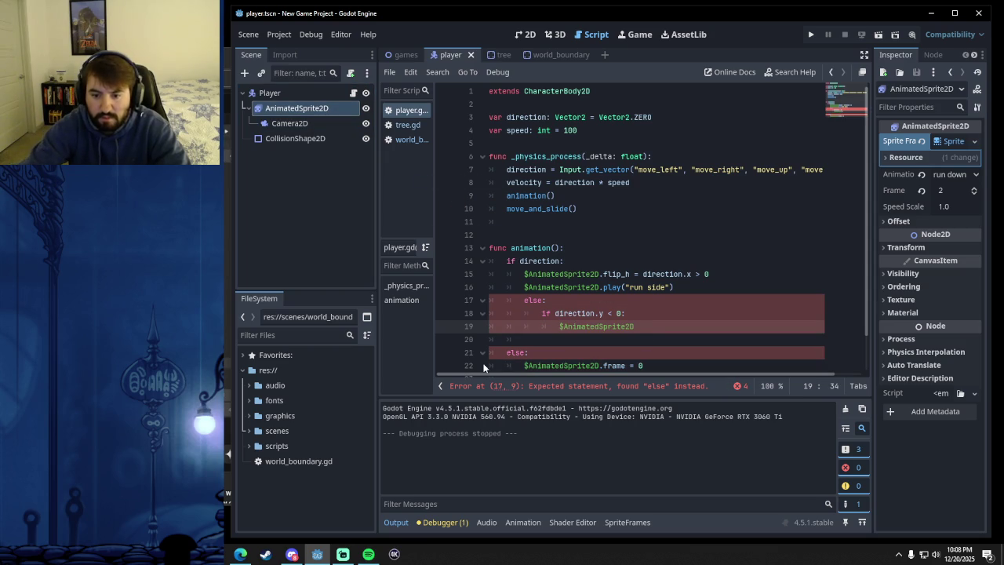
text(.anima)
key(BackSpace)
key(BackSpace)
key(BackSpace)
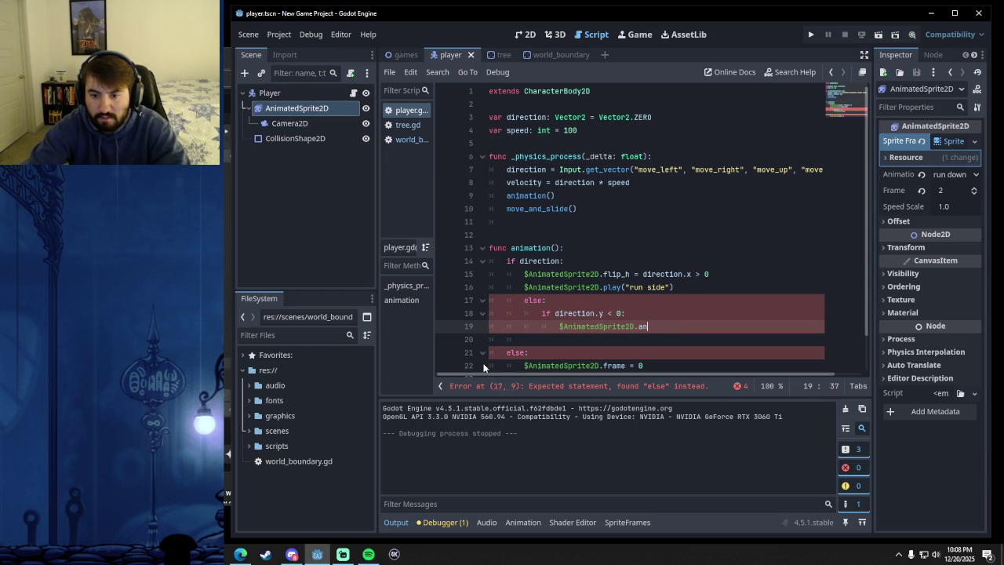
text(play)
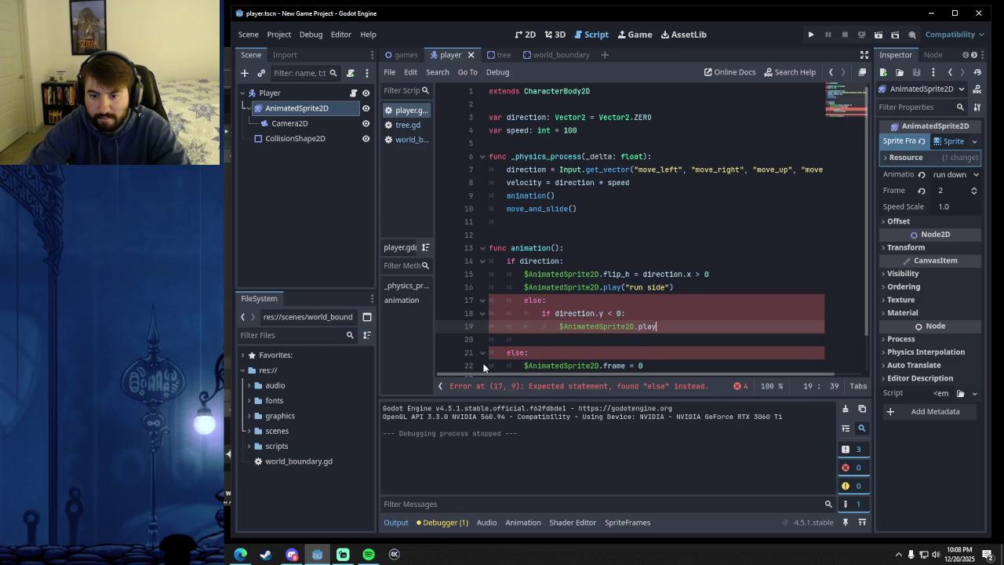
key(BackSpace)
key(BackSpace)
key(BackSpace)
text(lay)
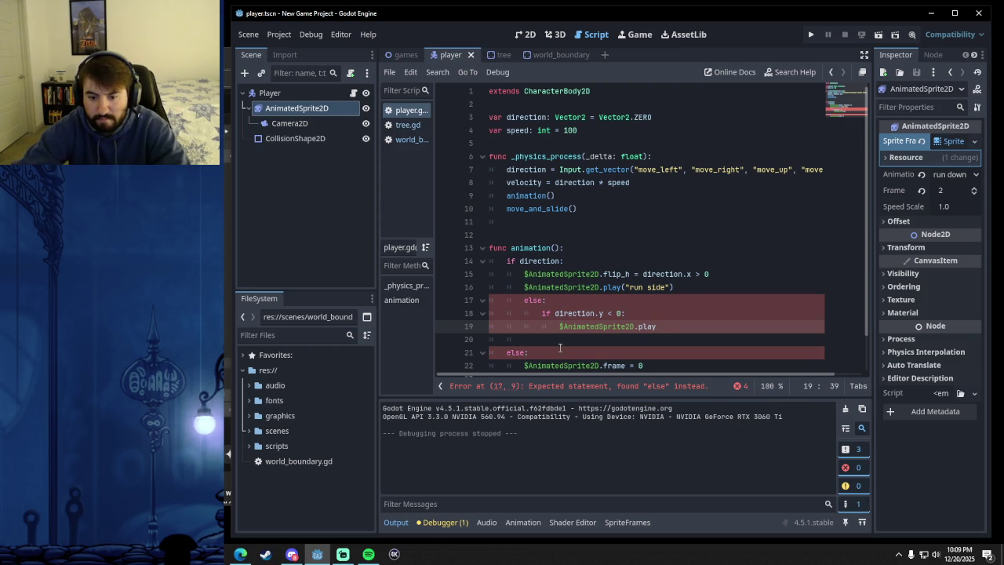
text(()
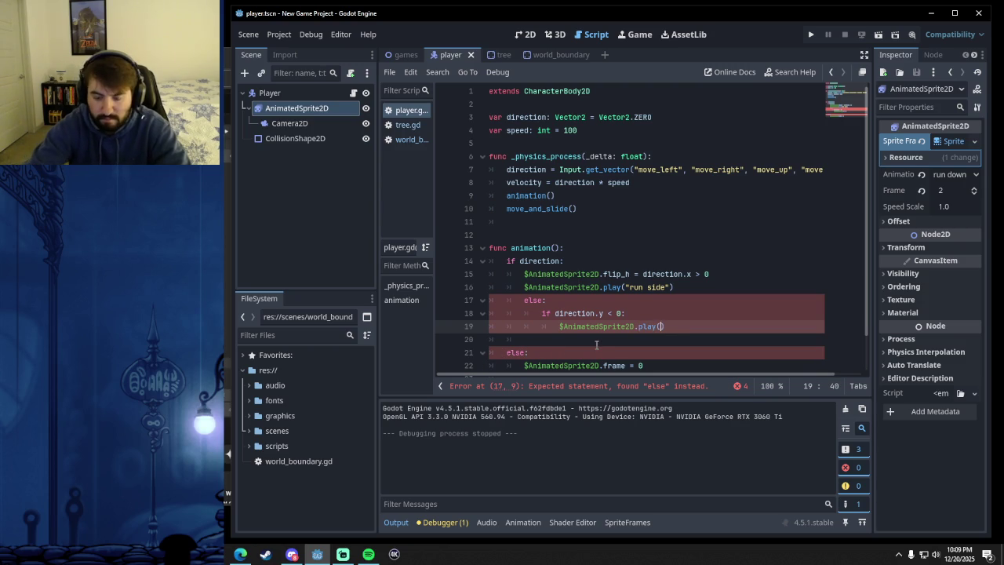
text(")
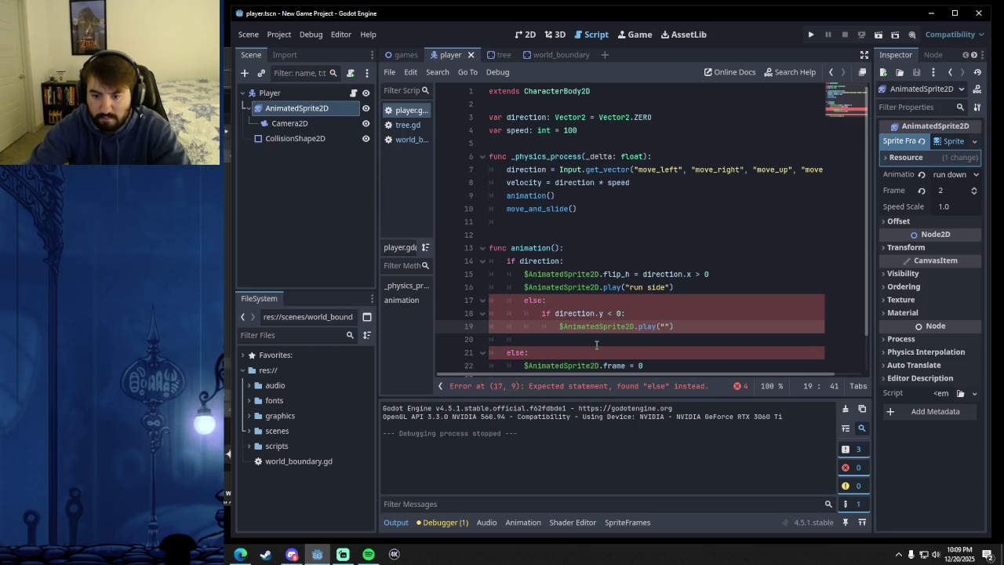
text(run up)
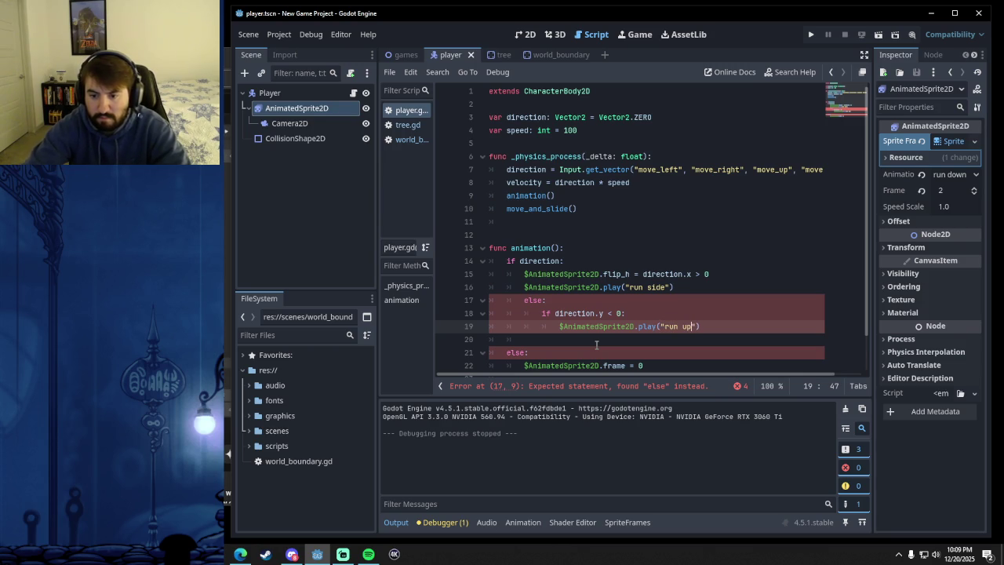
click(716, 327)
key(Return)
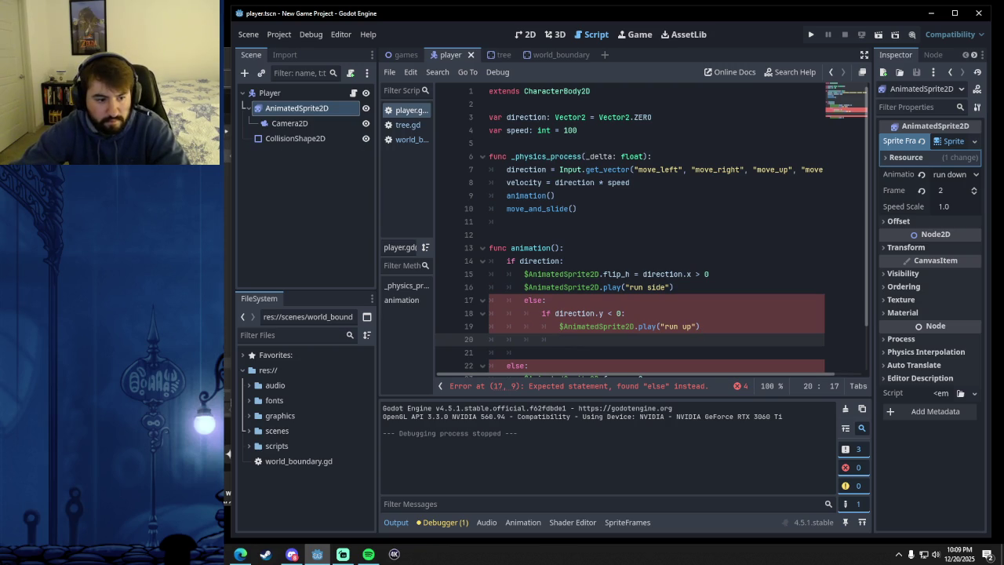
mouse_move(226, 59)
mouse_down()
mouse_move(247, 55)
mouse_move(226, 54)
mouse_up()
click(519, 22)
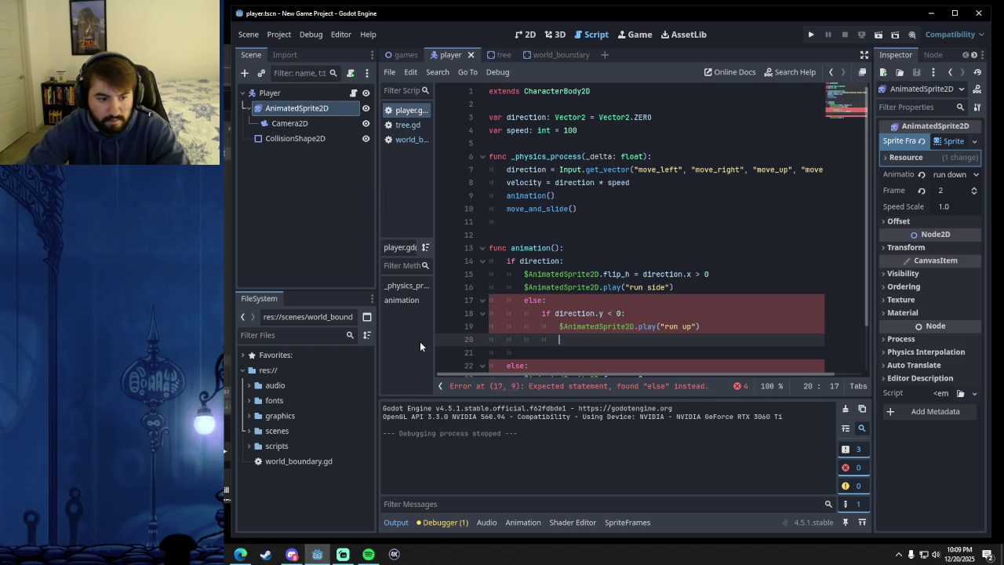
- Add 'if direction.y > 0:' with $AnimatedSprite2D.play("run down") chosen from autocomplete
key(BackSpace)
text(if direction.)
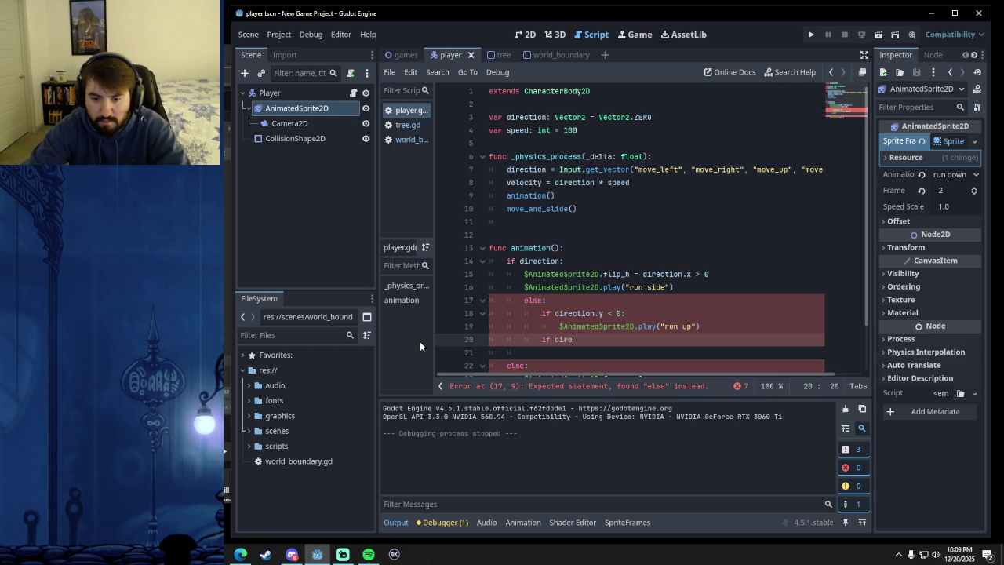
text(y >)
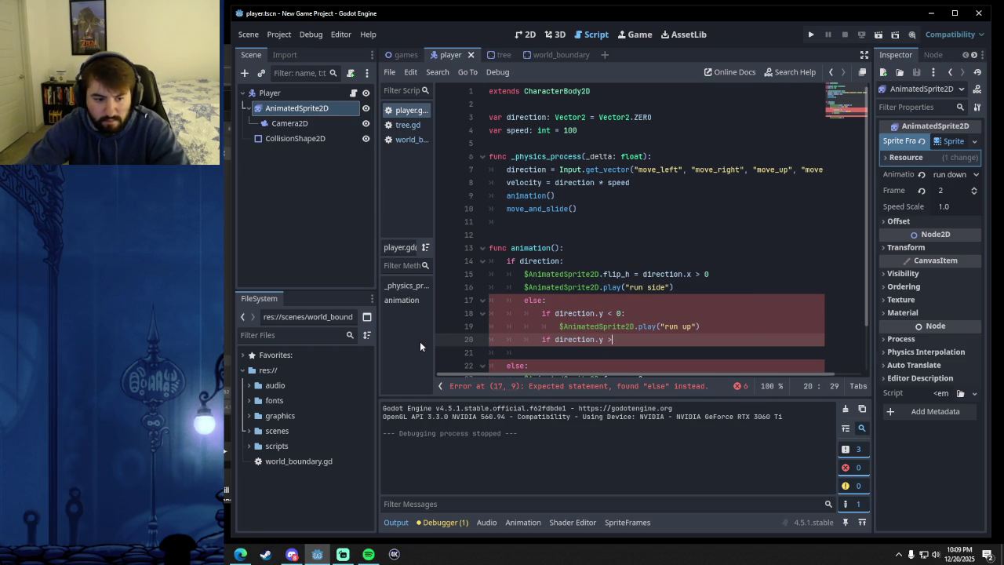
text( 0:)
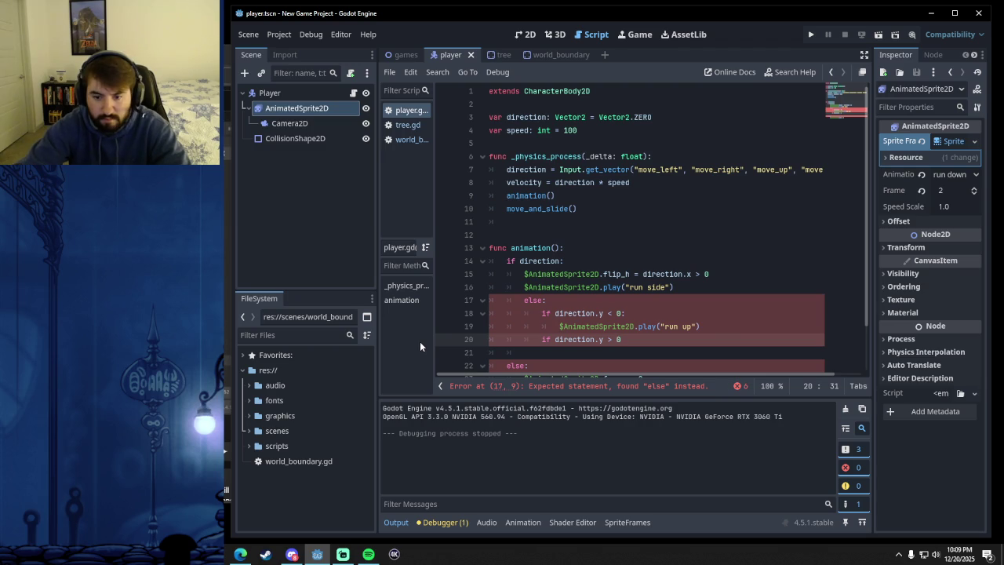
key(Return)
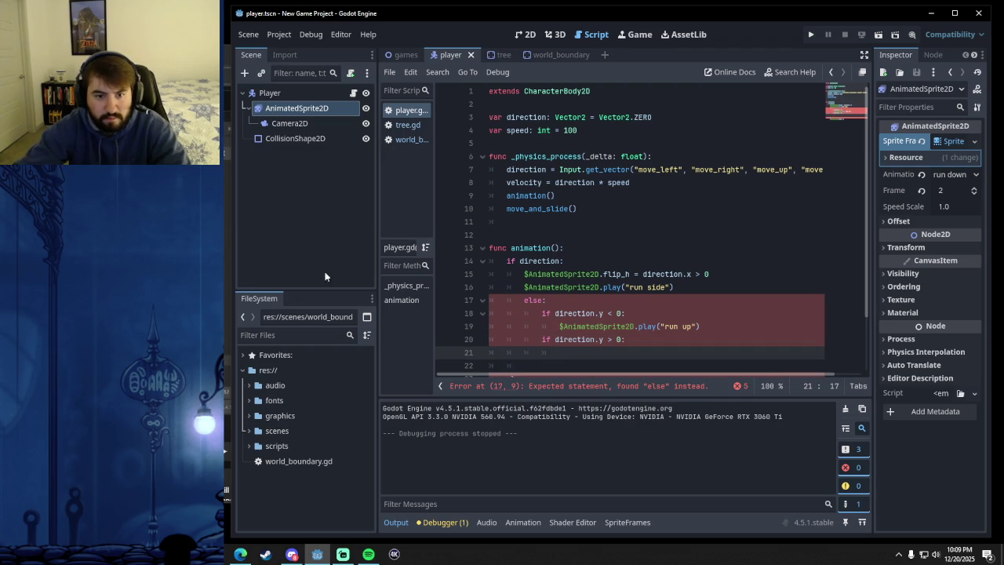
mouse_move(296, 107)
mouse_down()
mouse_move(449, 221)
mouse_move(569, 362)
mouse_move(567, 354)
mouse_up()
text(.animation)
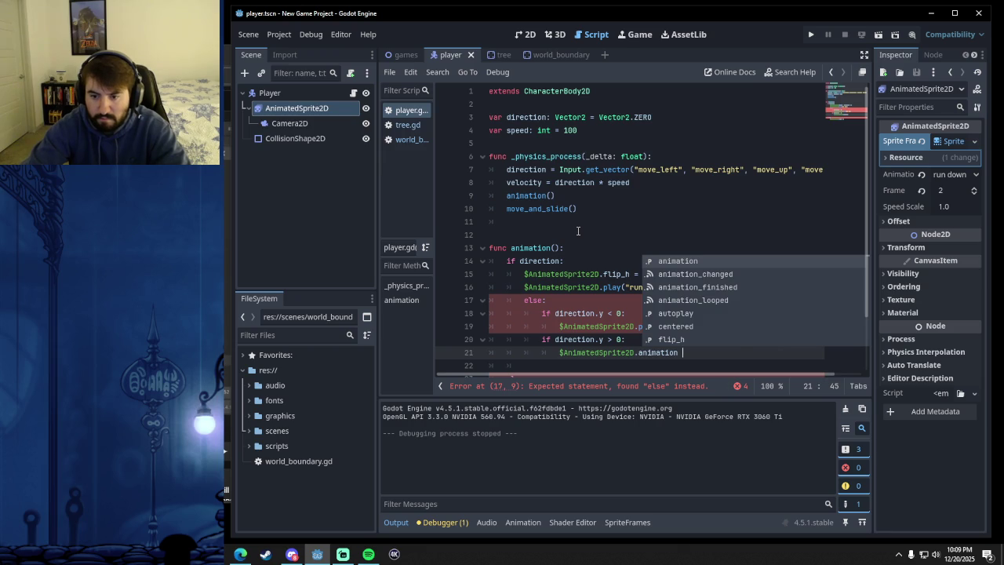
key(BackSpace)
key(BackSpace)
key(BackSpace)
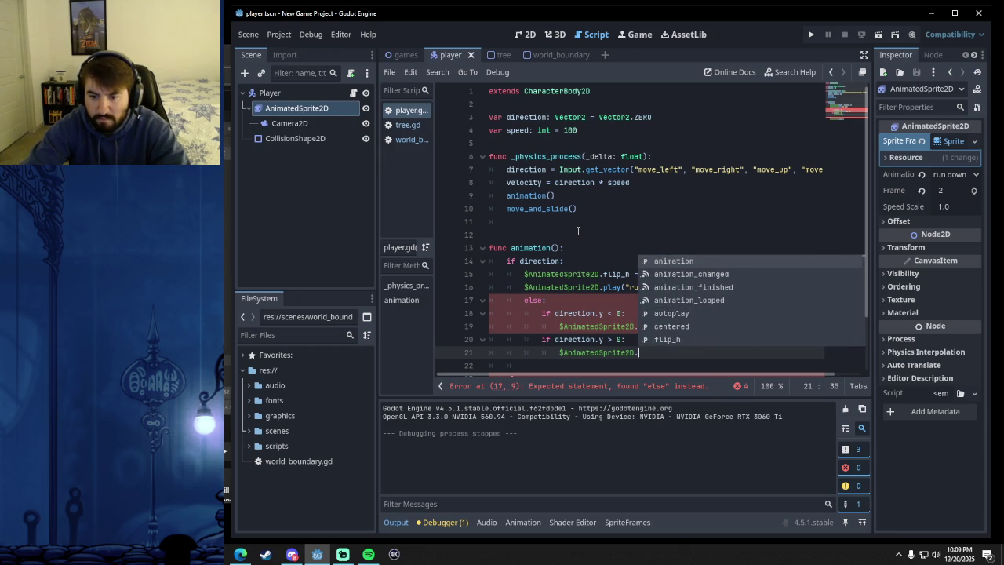
text(play()
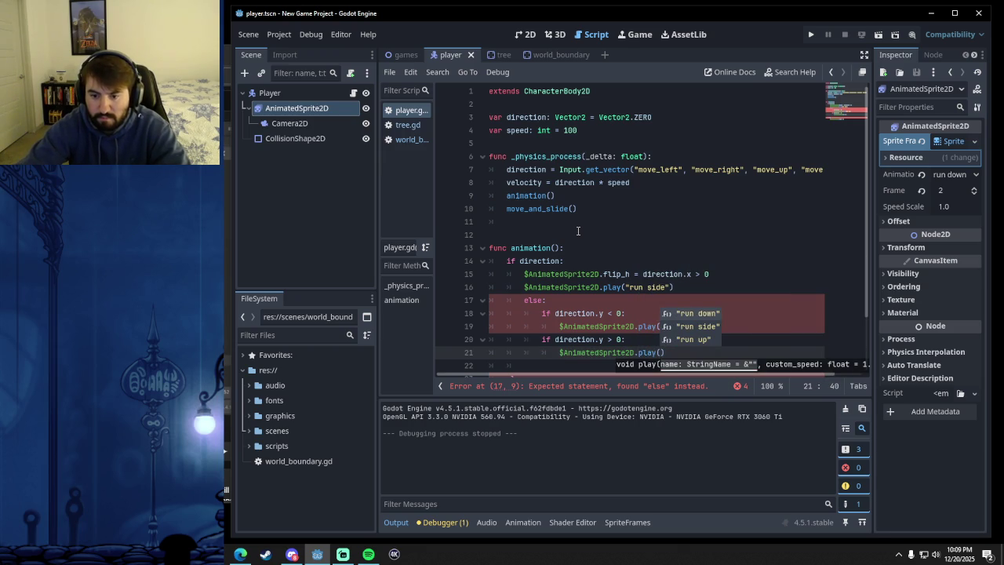
click(701, 315)
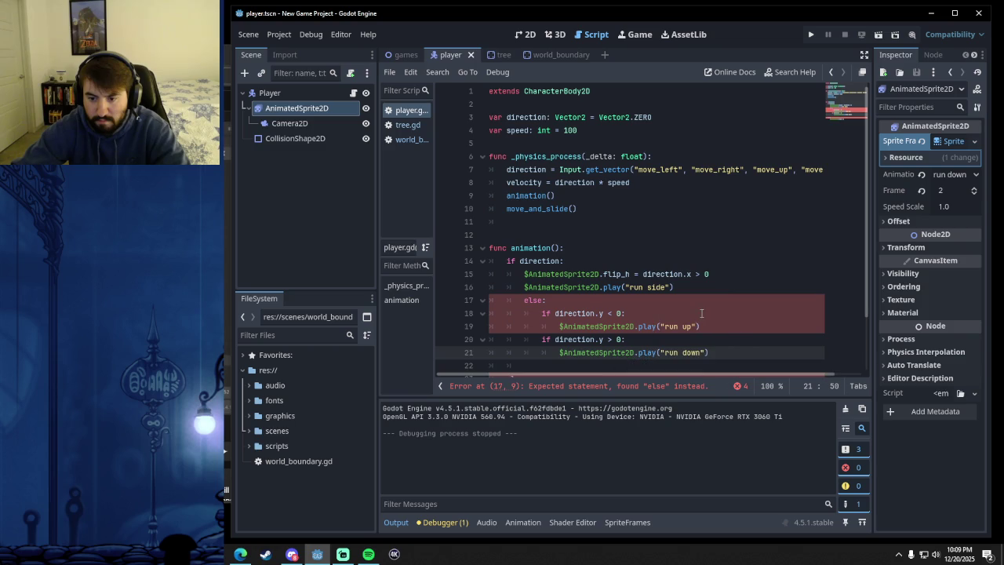
click(612, 308)
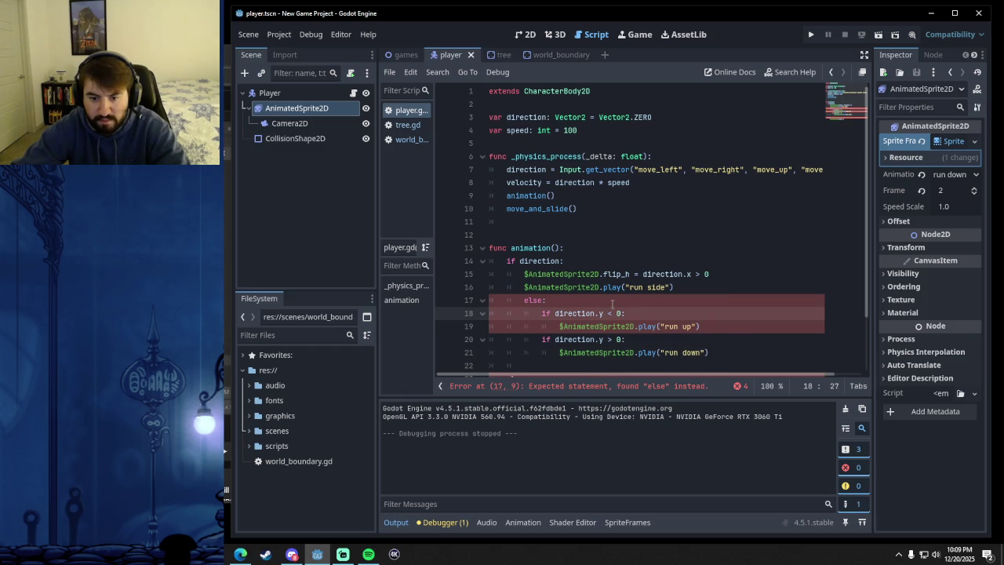
click(530, 300)
key(alt+Tab)
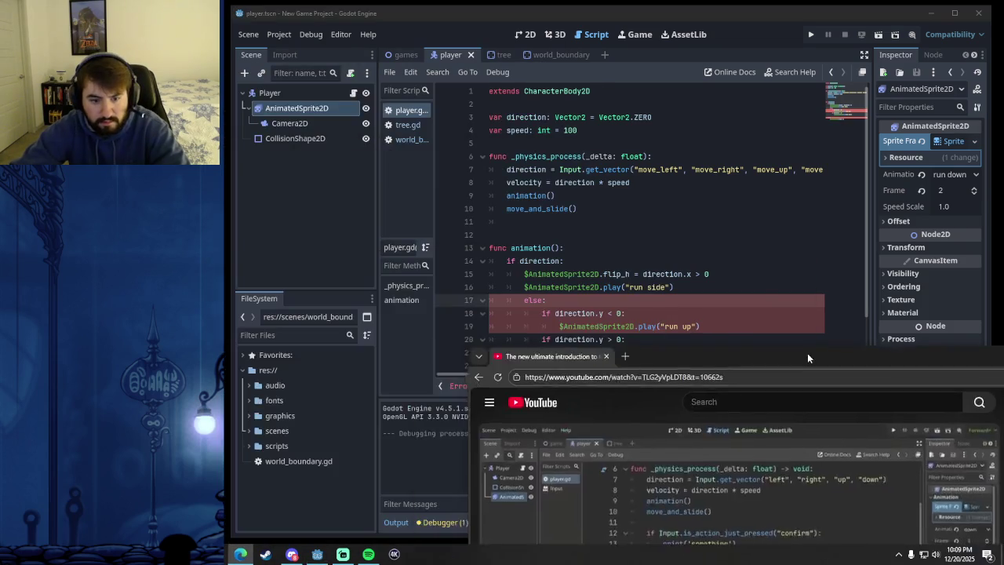
- Raise the tutorial to show its code ending with else: $AnimatedSprite2D.frame = 0
click(633, 16)
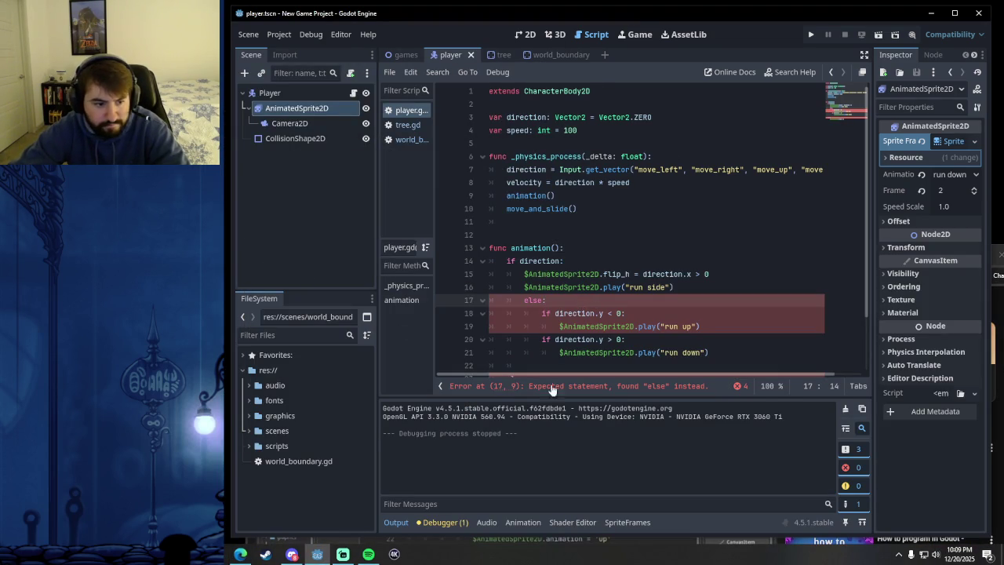
click(243, 554)
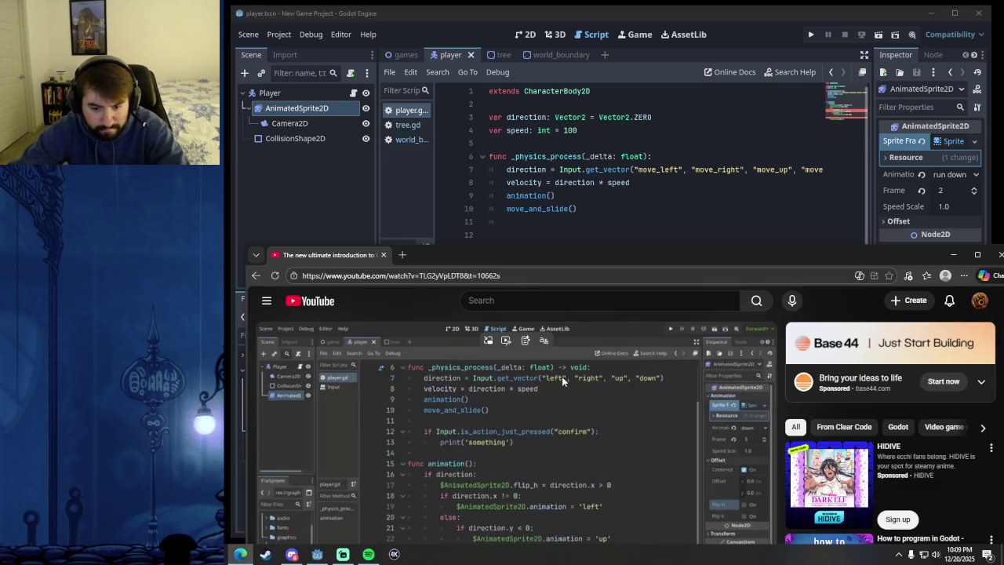
drag(526, 253, 525, 74)
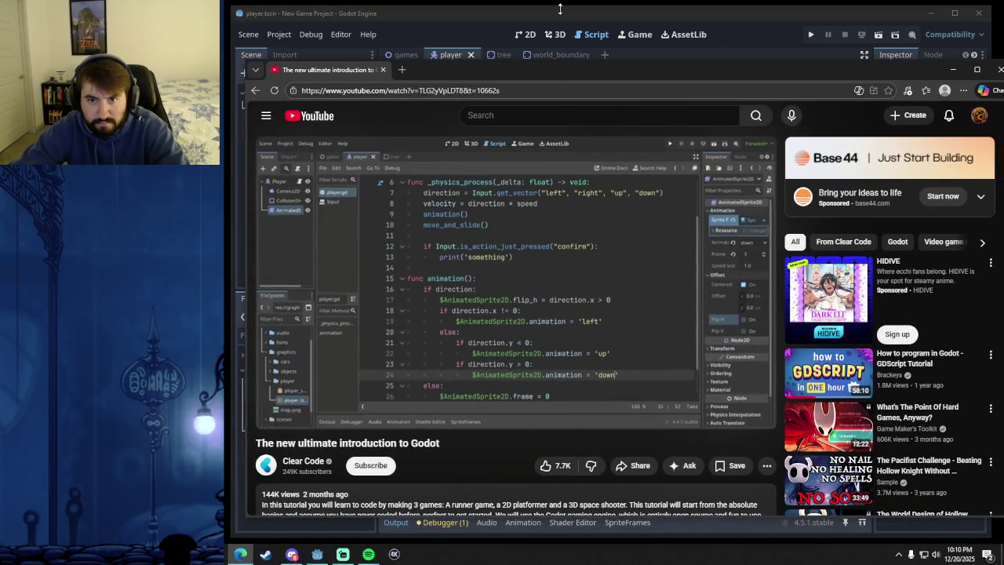
key(alt+Tab)
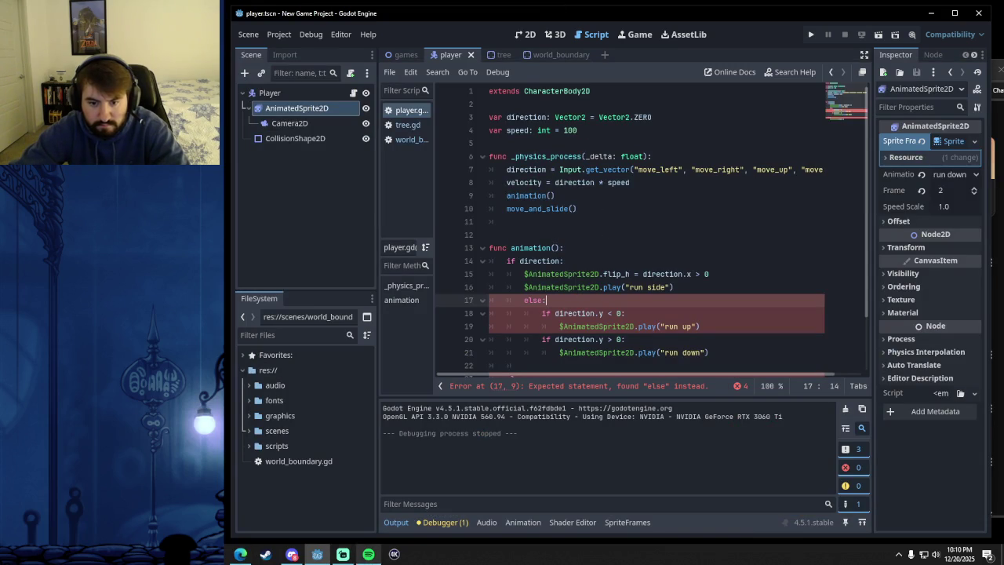
click(240, 555)
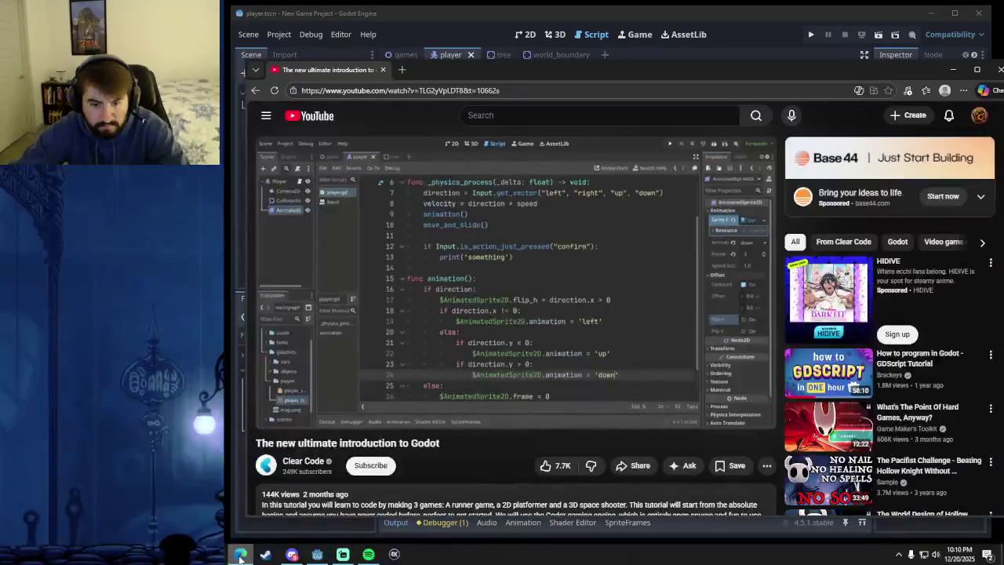
- Remove the else on line 17 and outdent the up check and run up lines one level
click(240, 554)
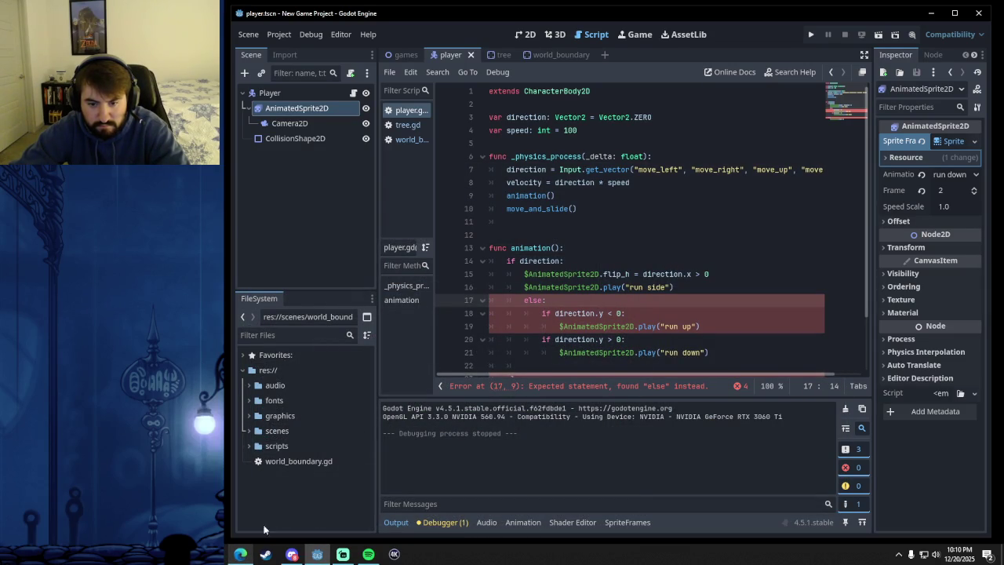
double_click(539, 300)
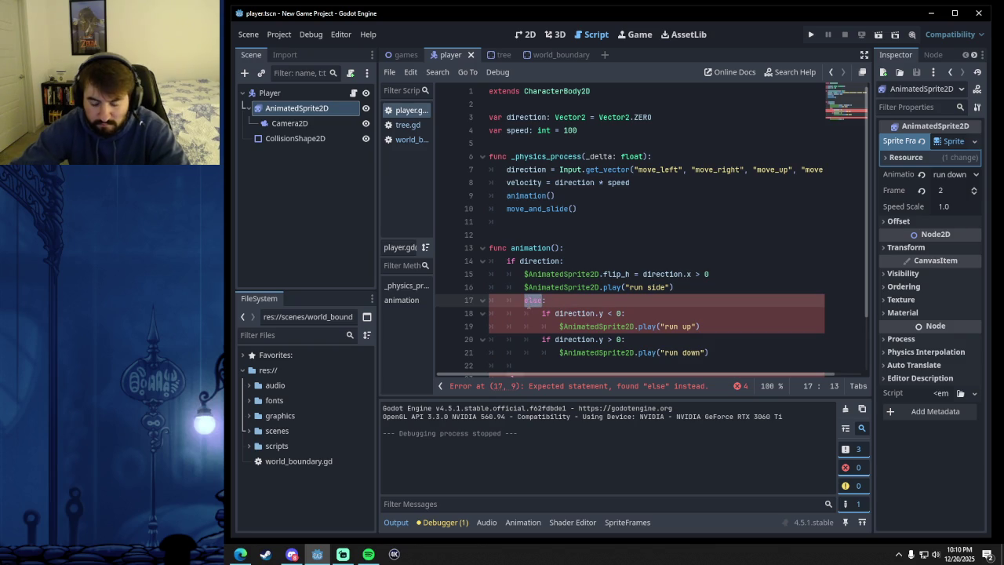
text(elif :)
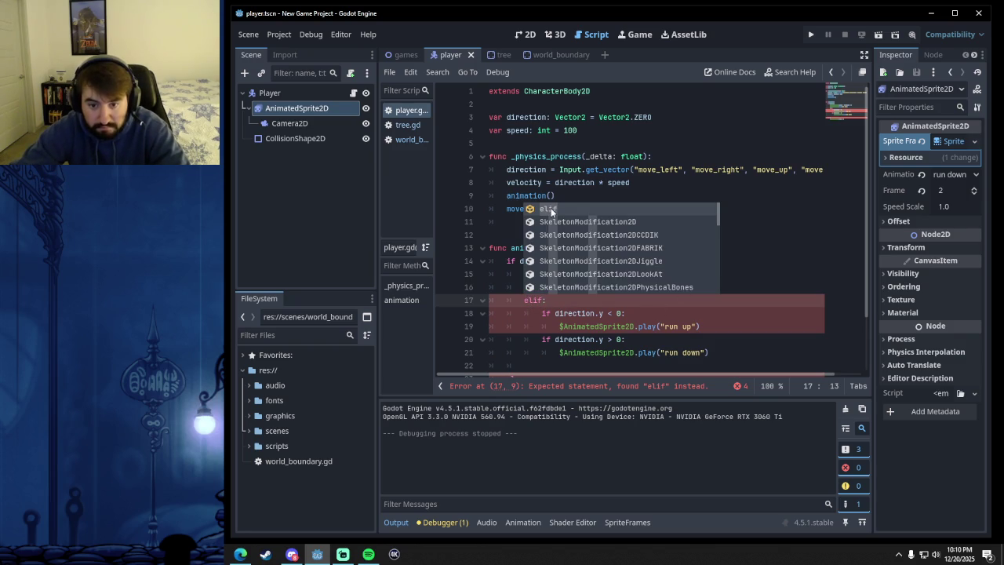
key(Down)
drag(542, 300, 524, 300)
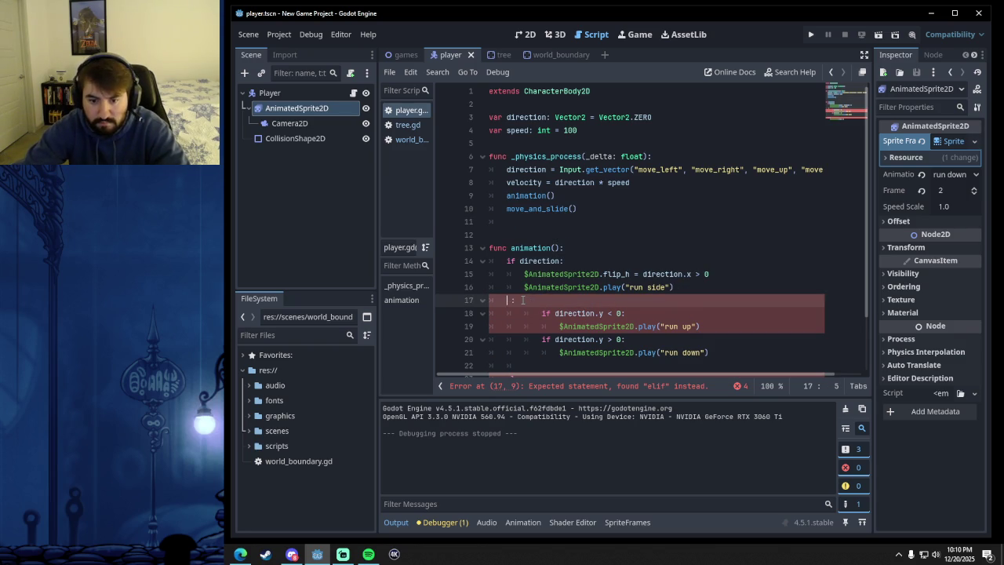
key(BackSpace)
key(BackSpace)
key(BackSpace)
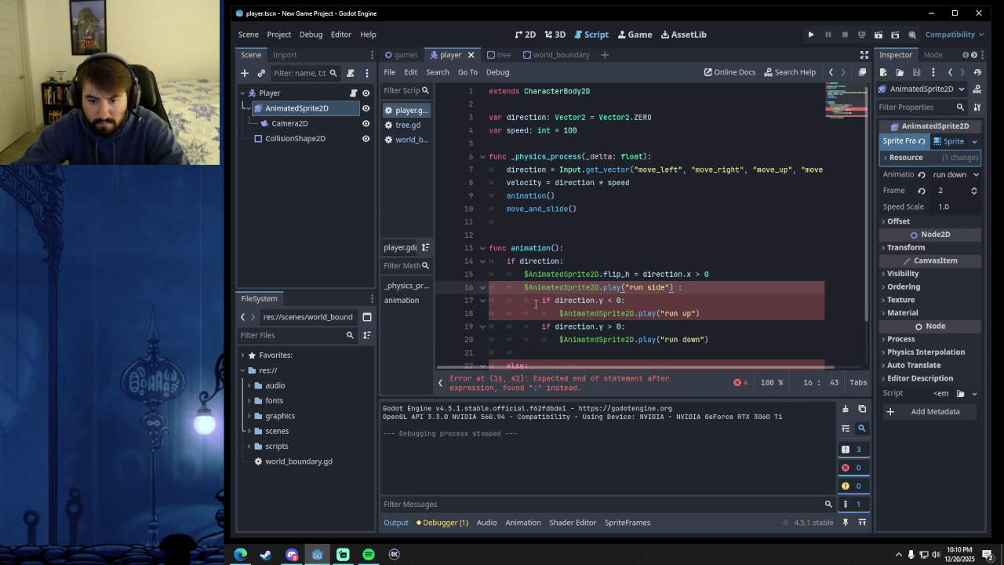
click(525, 301)
key(BackSpace)
key(BackSpace)
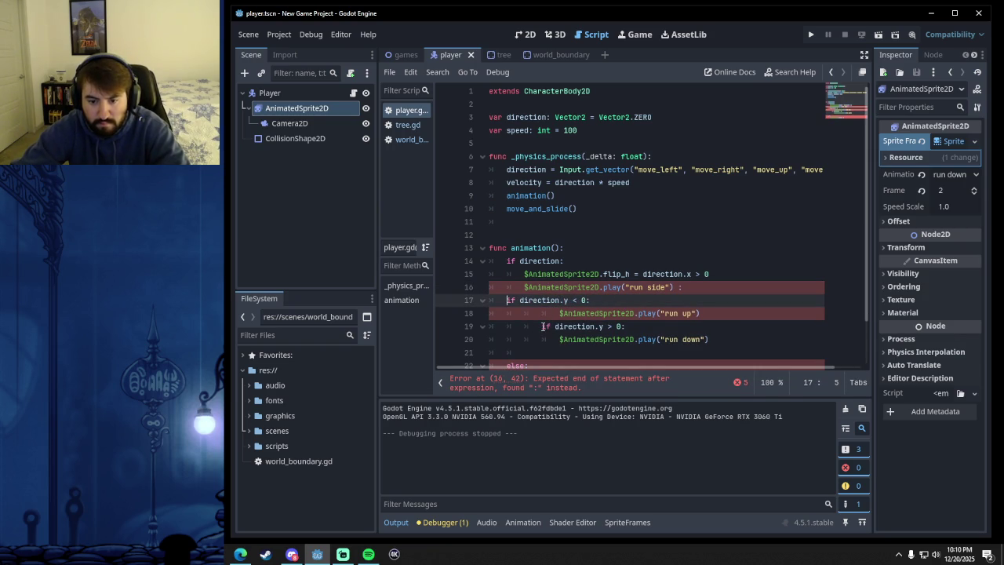
click(557, 314)
key(BackSpace)
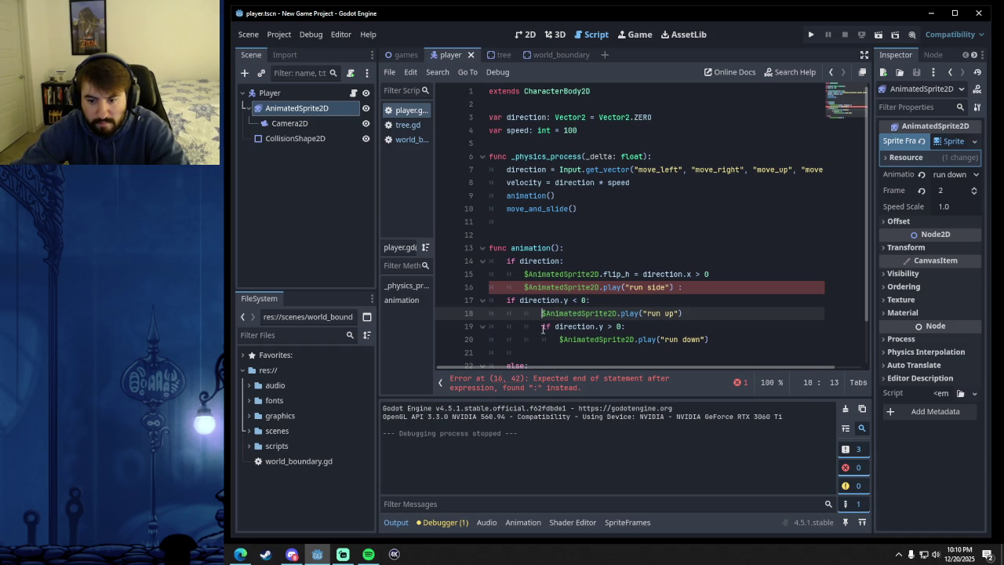
- Change line 19's if to elif and back to if, dropping the down check's trailing colon
double_click(545, 327)
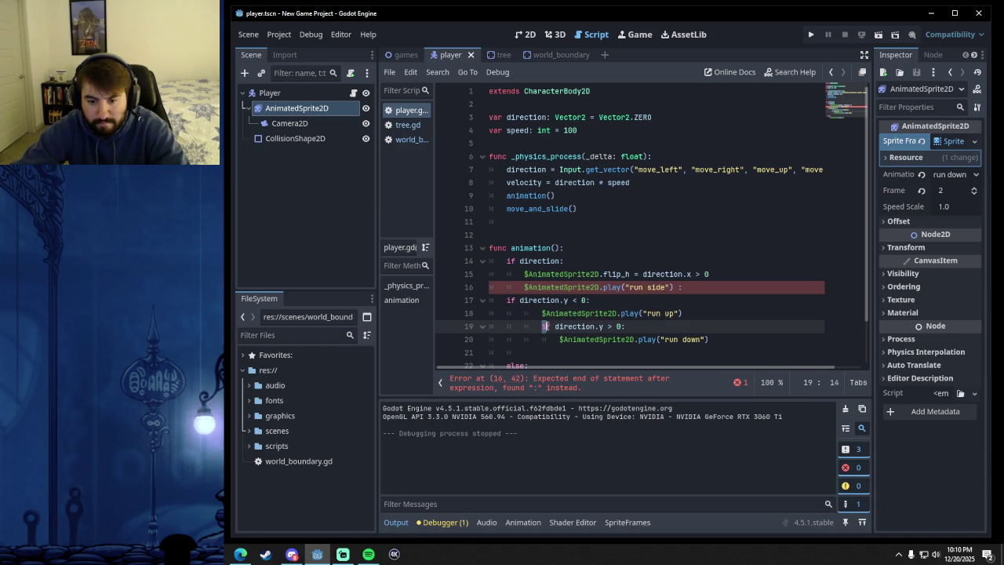
text(elif)
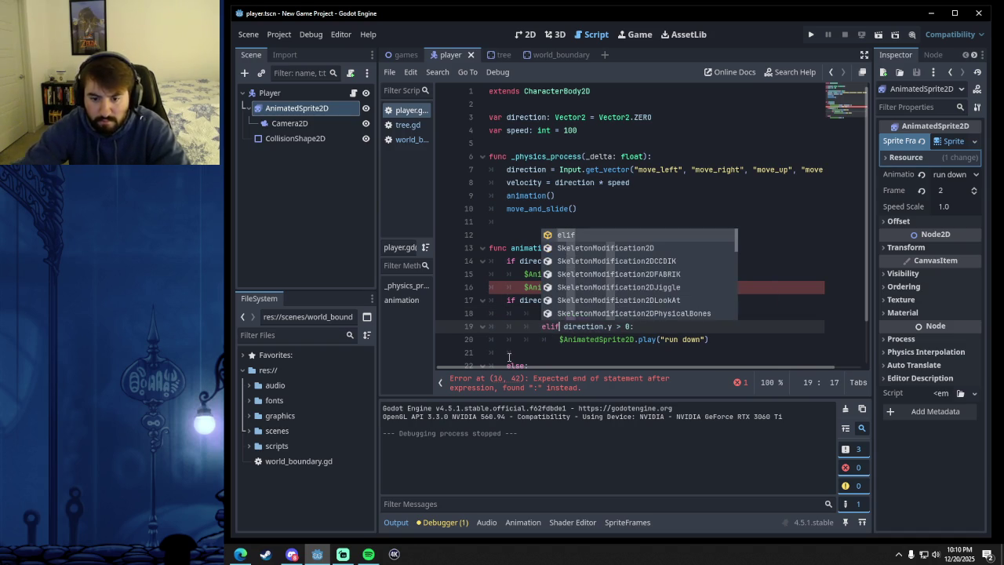
click(724, 339)
scroll(724, 339, down, 2)
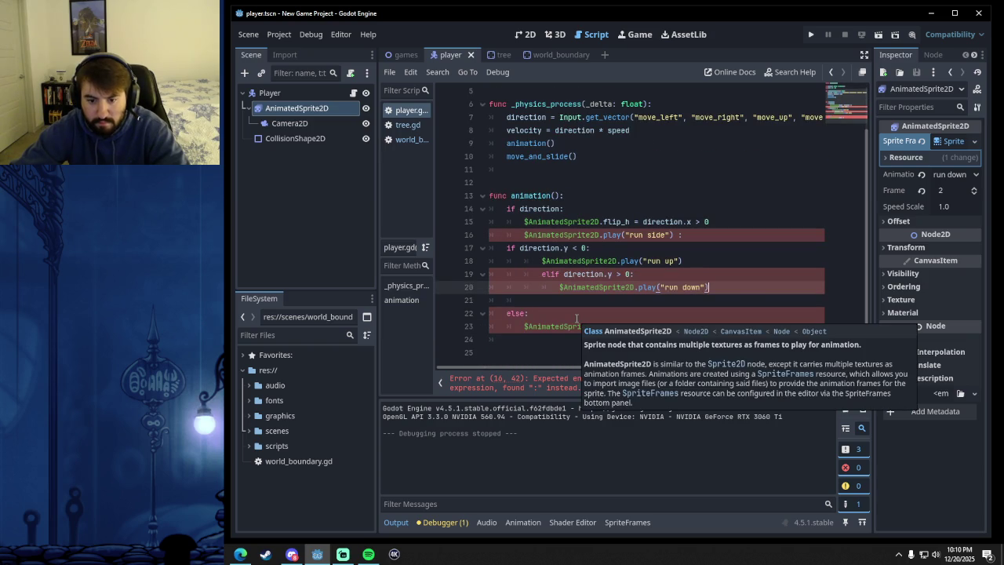
click(581, 274)
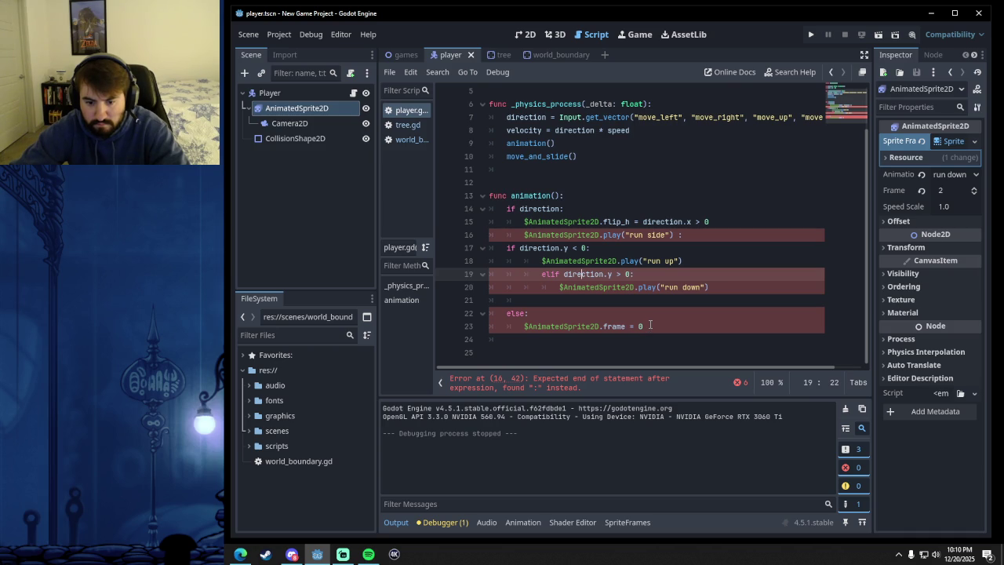
key(BackSpace)
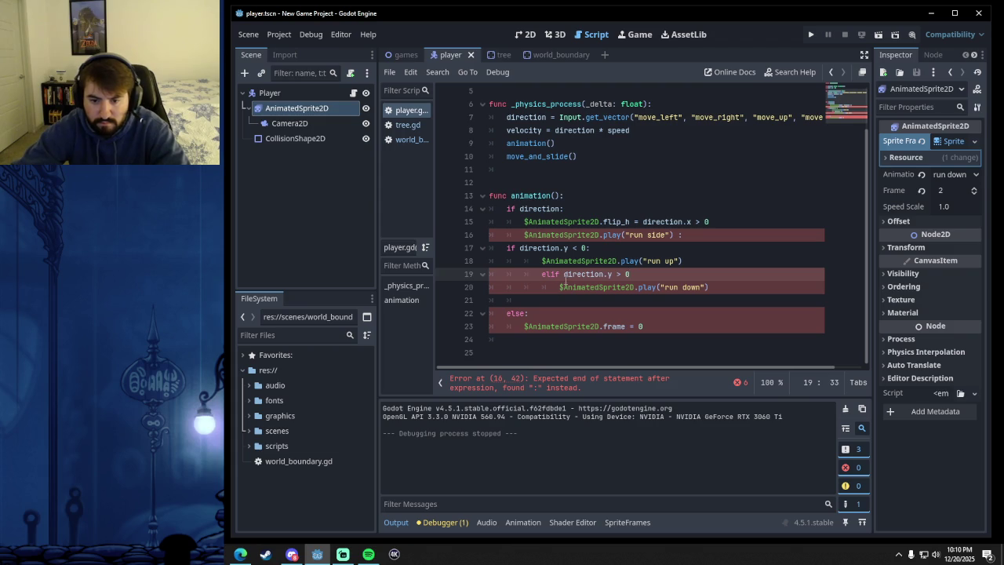
drag(559, 273, 524, 274)
text(if)
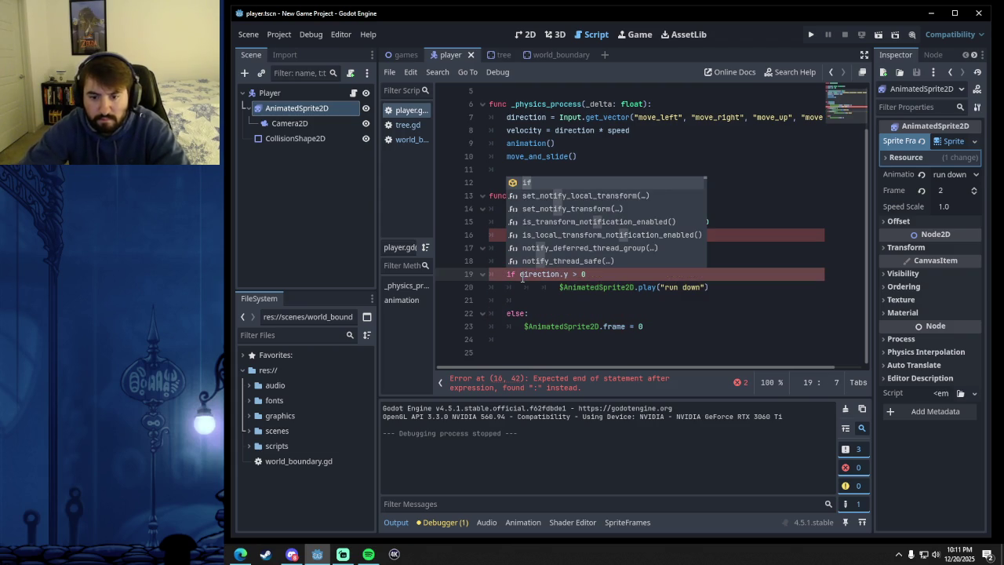
click(574, 301)
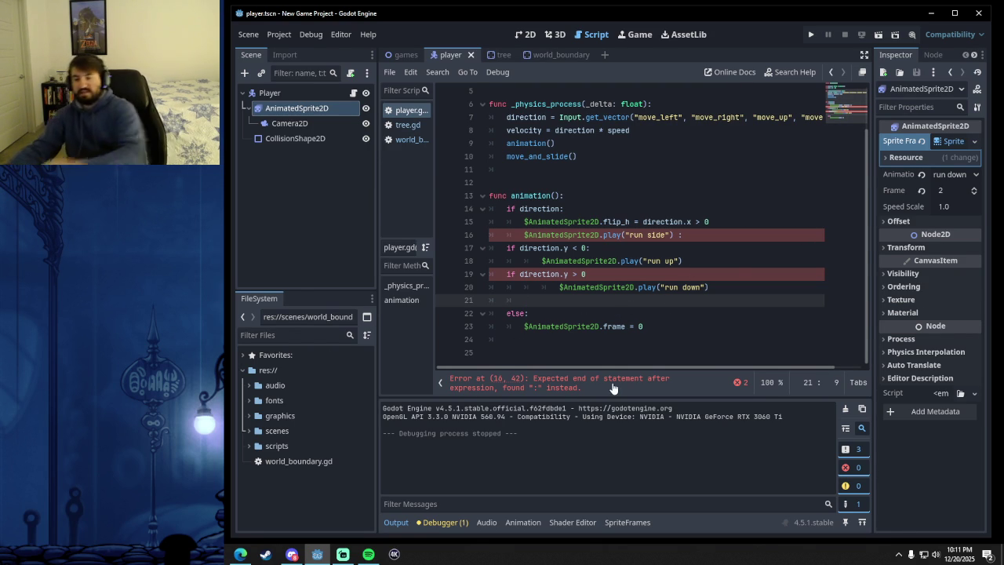
click(240, 553)
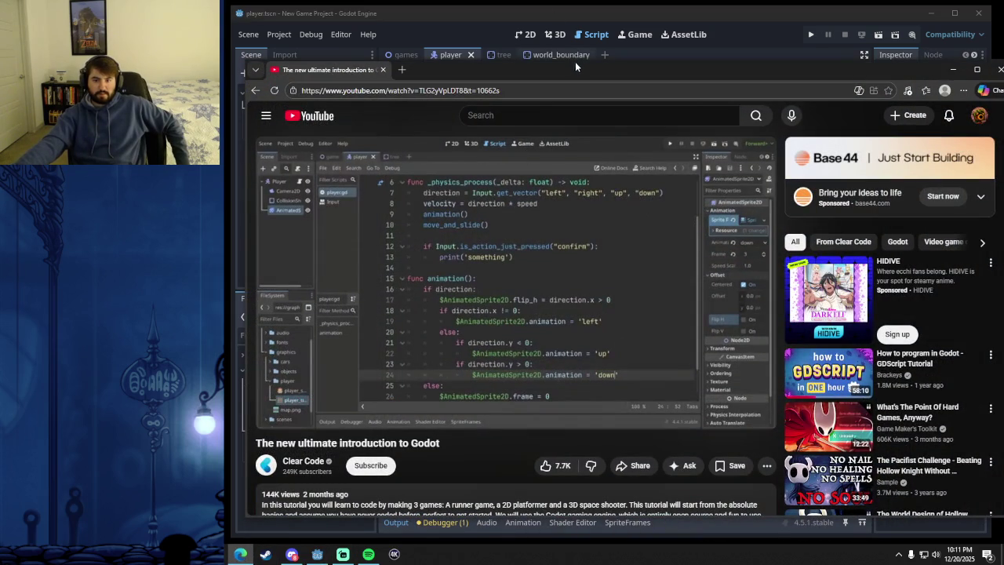
click(559, 308)
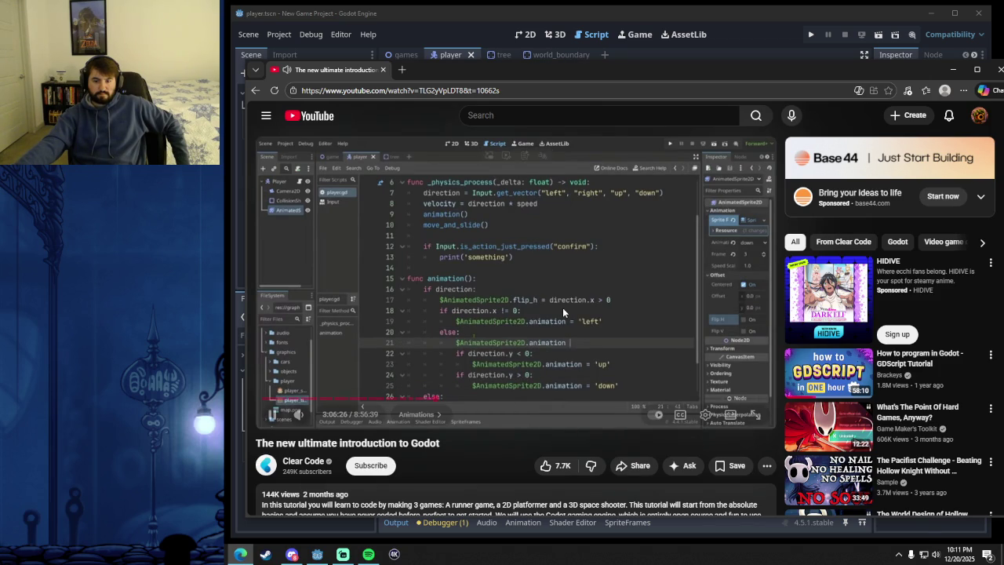
click(614, 299)
click(559, 16)
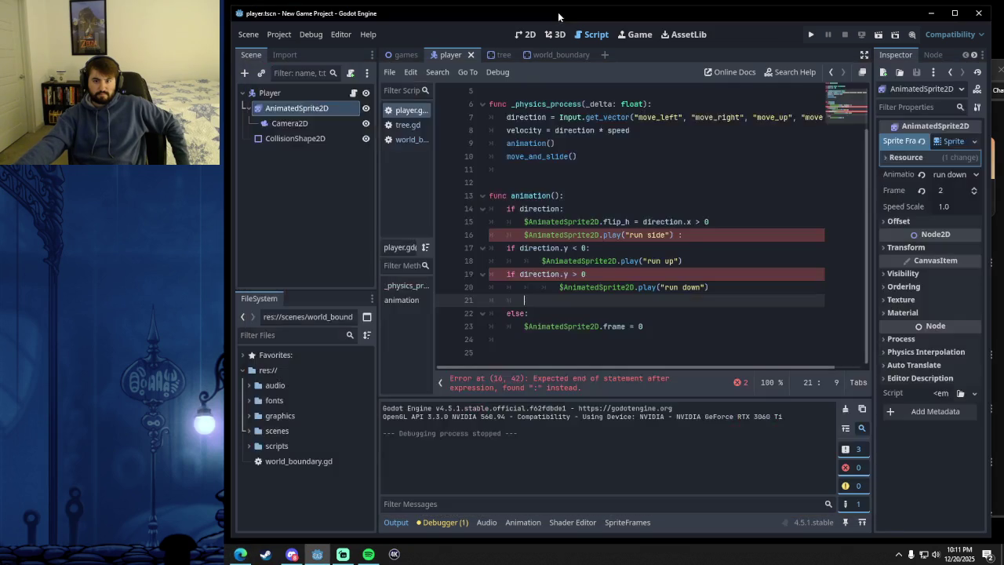
- Delete lines 17–20, the leftover blank line and the colon after play("run side"), then view the tutorial
drag(709, 287, 506, 248)
key(BackSpace)
key(BackSpace)
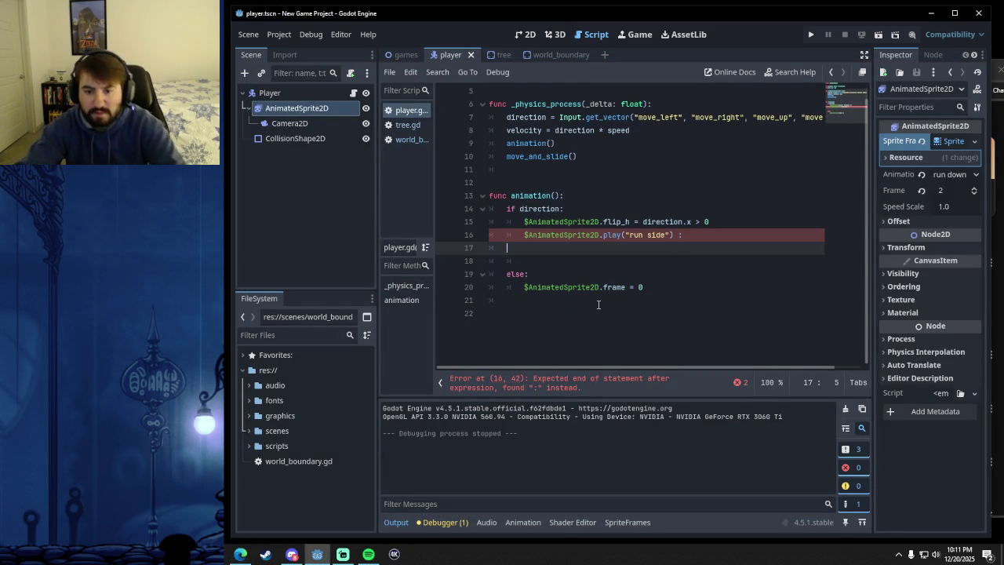
key(BackSpace)
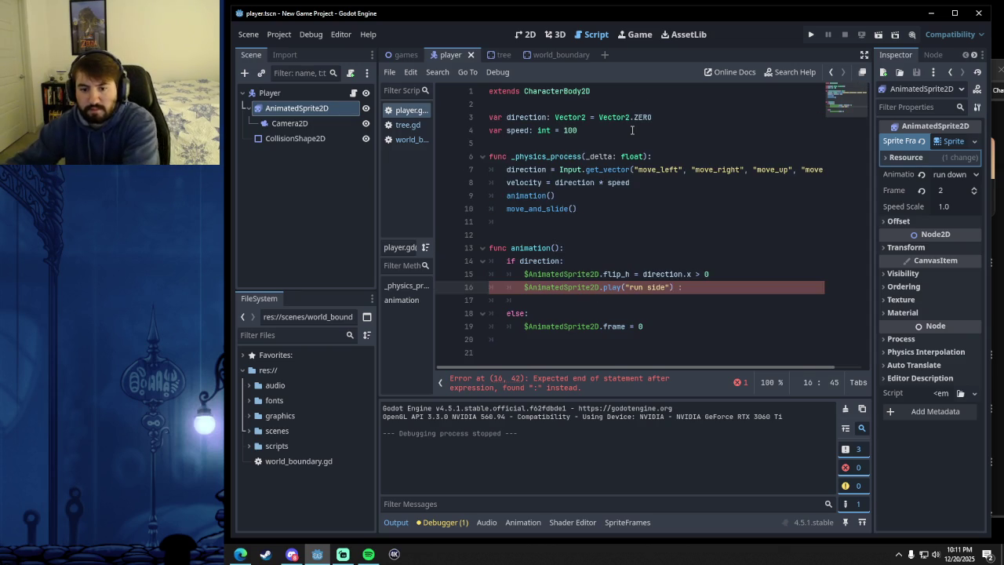
key(BackSpace)
key(BackSpace)
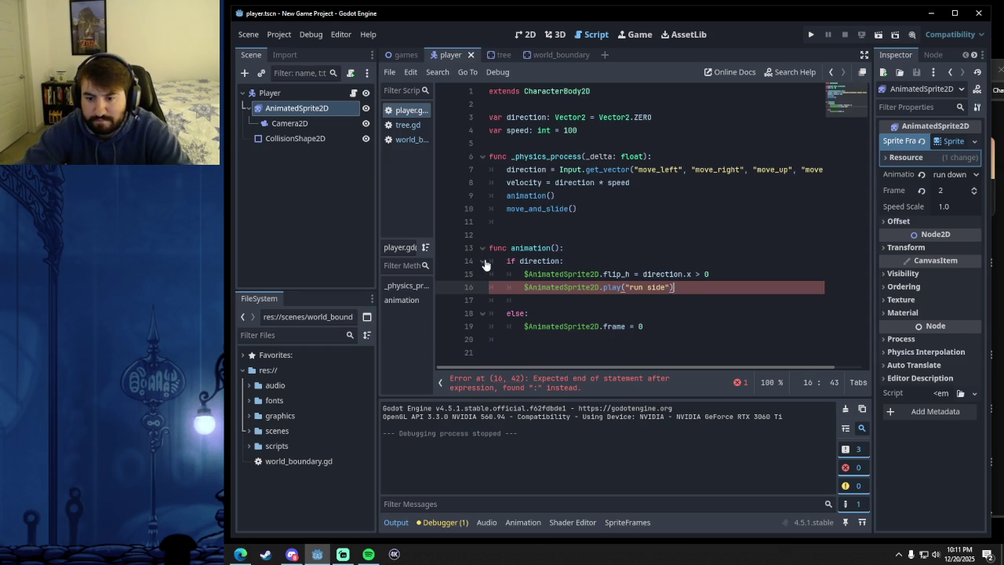
click(580, 298)
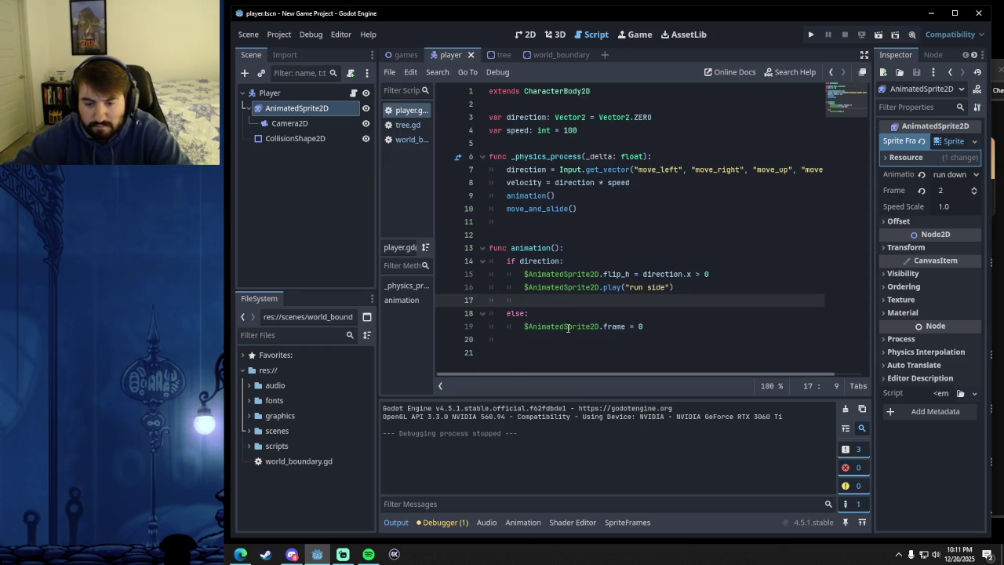
click(240, 554)
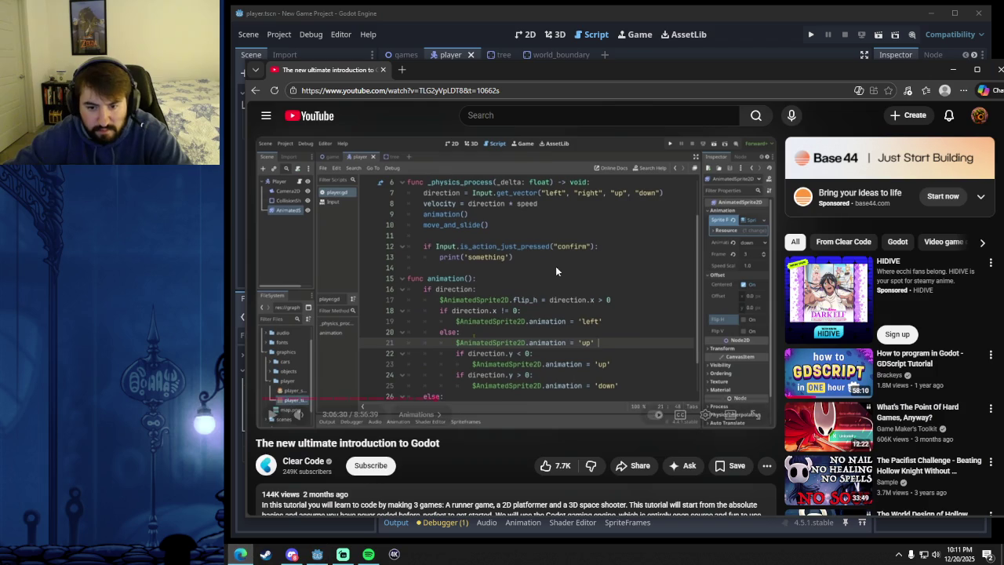
click(523, 305)
click(525, 310)
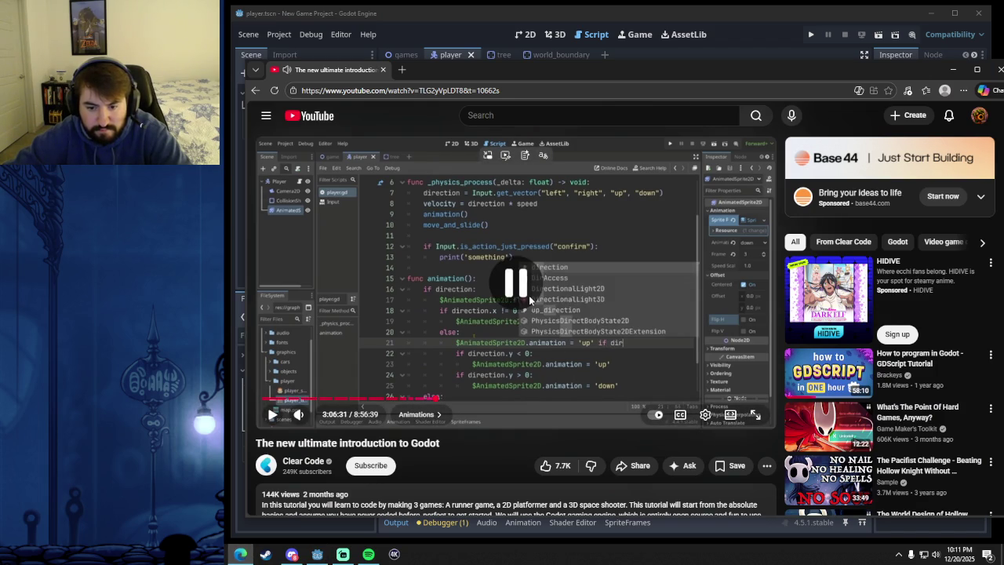
key(j)
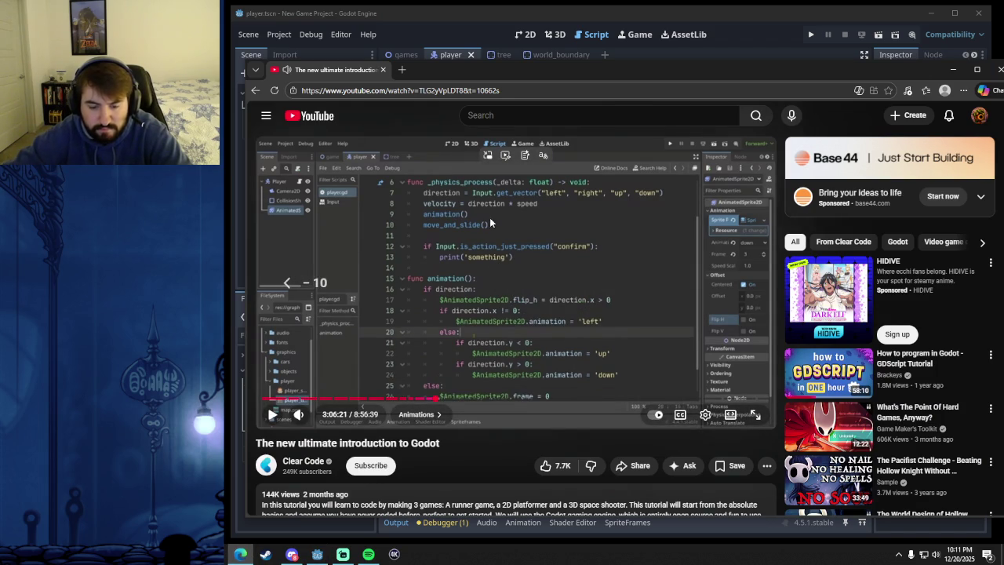
drag(531, 69, 112, 61)
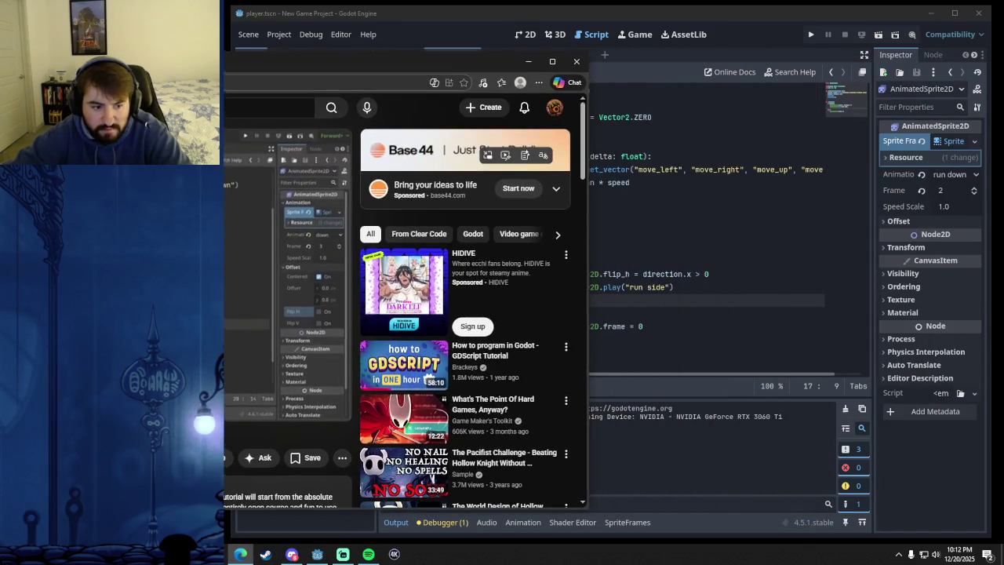
click(570, 18)
click(684, 287)
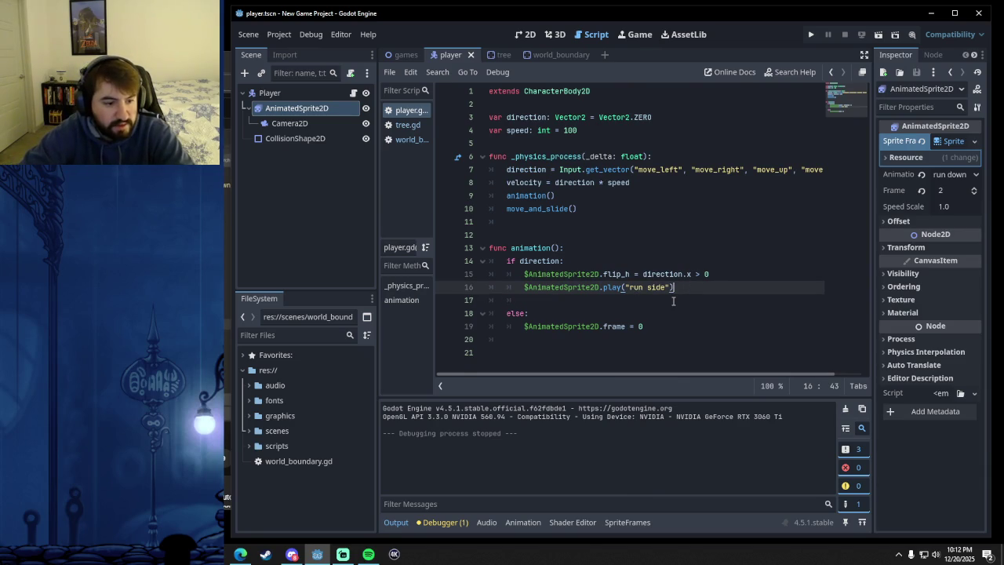
- Add an else branch containing 'if direction.y < 0' that plays "run up"
key(Return)
text(else:)
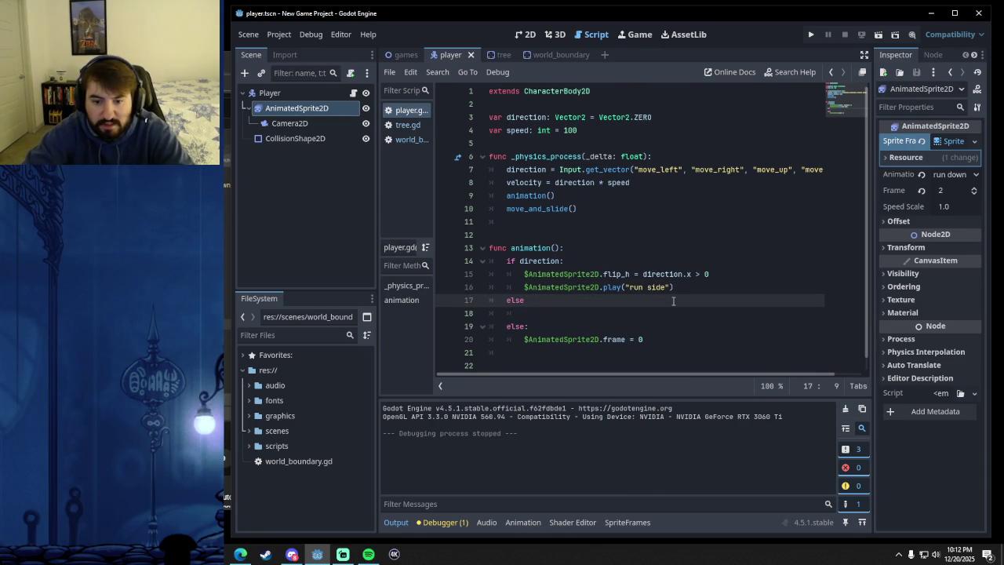
key(Return)
text(if direction.y < 0)
key(Return)
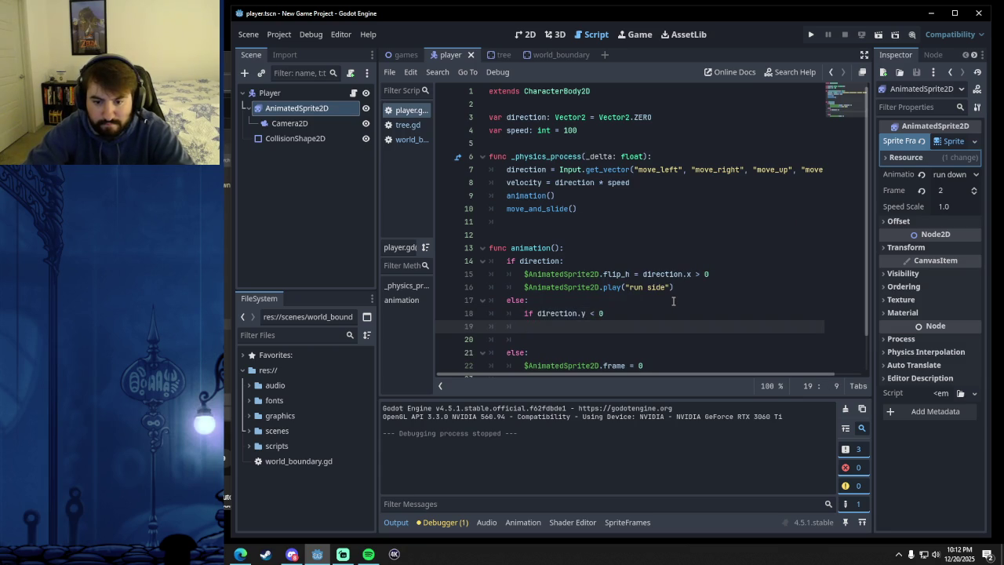
click(658, 314)
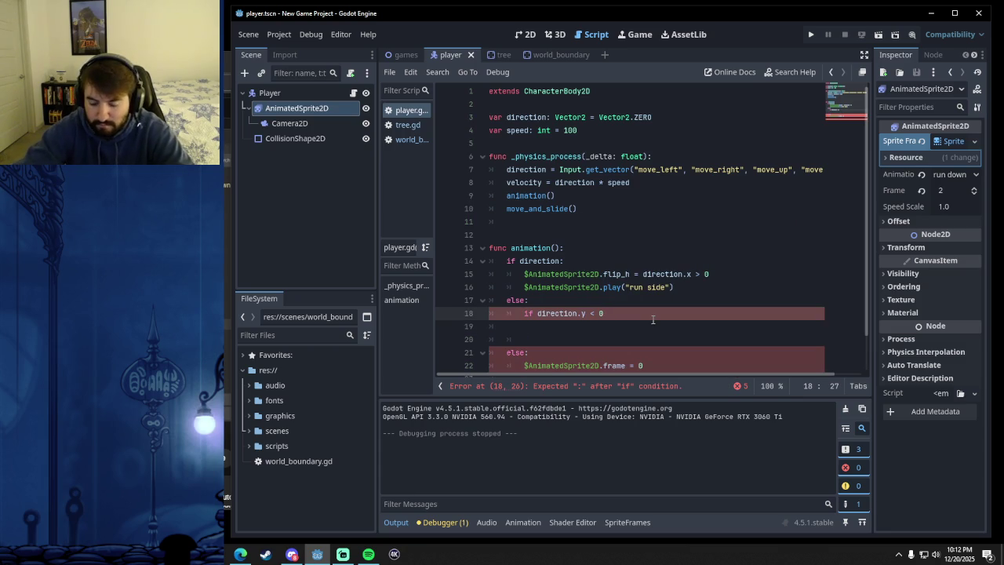
text(:)
key(Return)
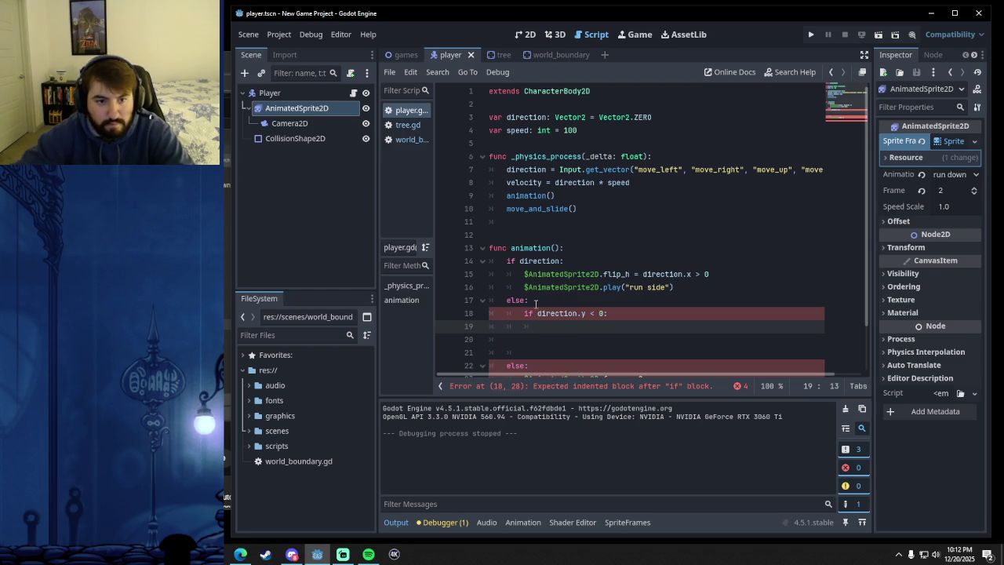
mouse_move(296, 107)
mouse_down()
mouse_move(587, 352)
mouse_move(565, 328)
mouse_up()
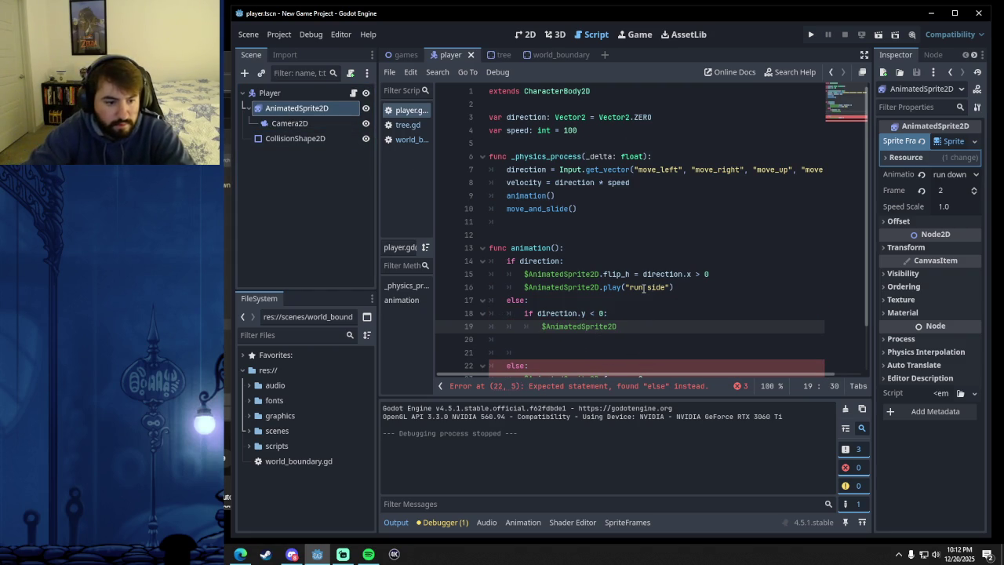
text(.an)
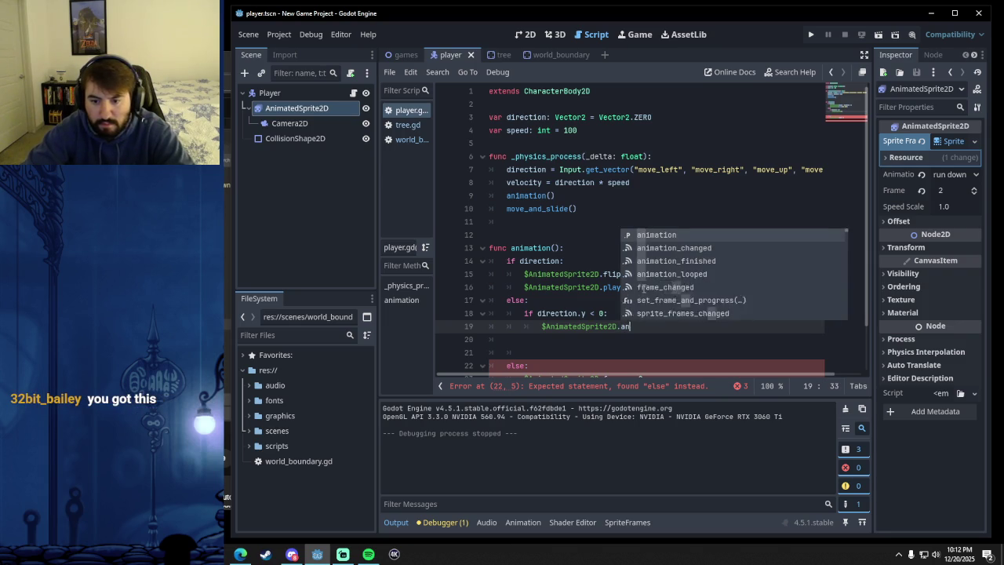
key(BackSpace)
key(BackSpace)
text(play()
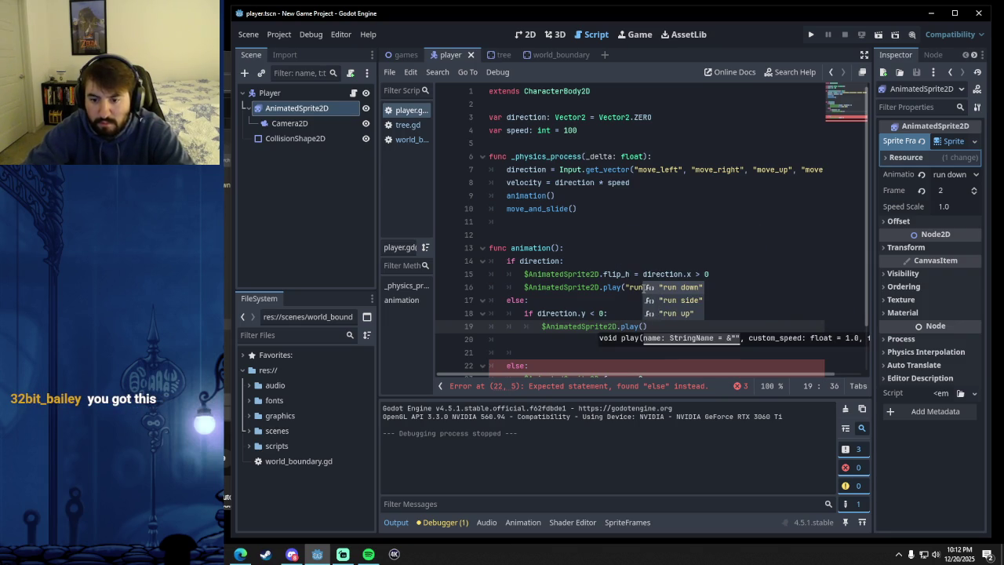
click(684, 313)
click(688, 325)
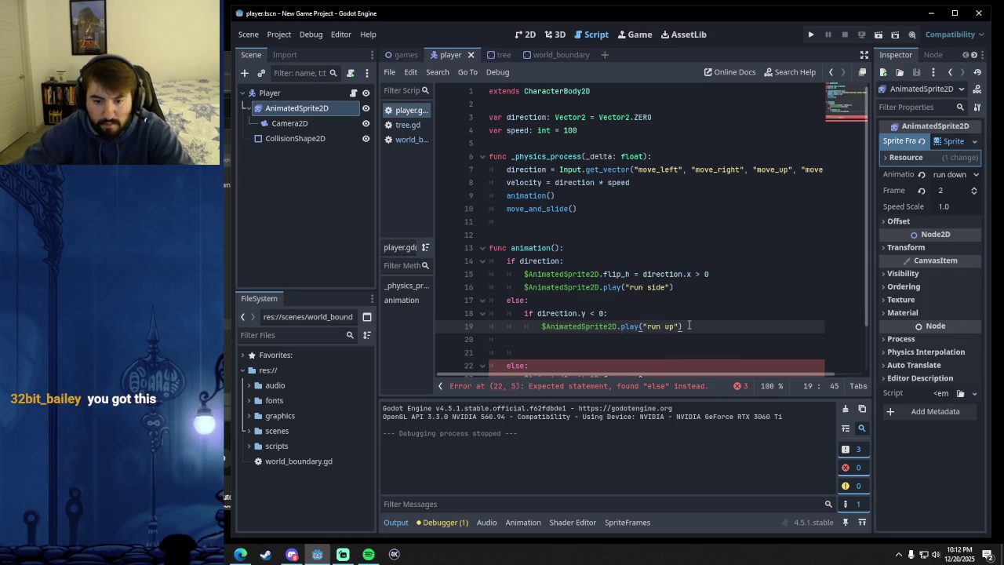
- Add 'if direction.y > 0:' playing "run down" below the run up call
key(Return)
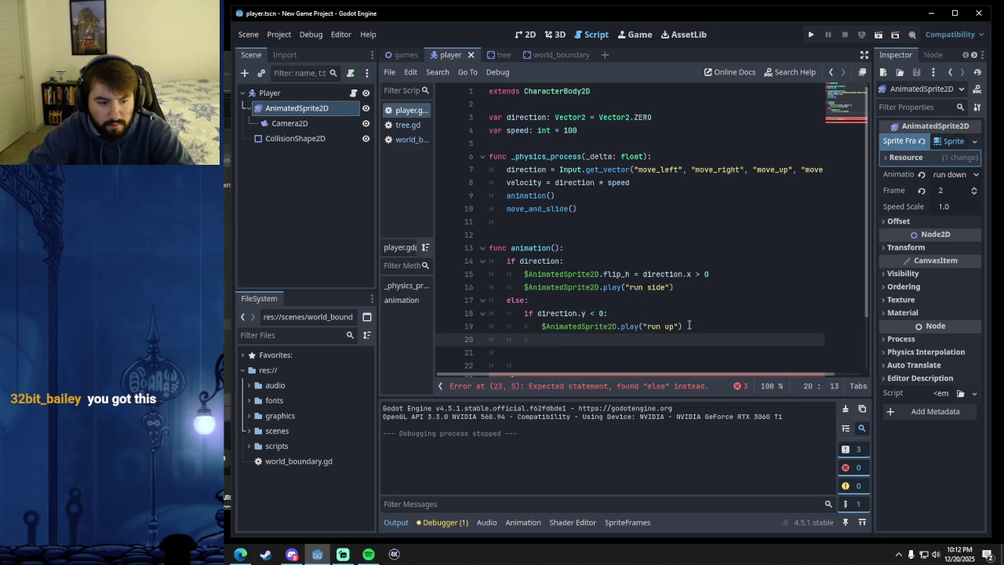
key(BackSpace)
text(if )
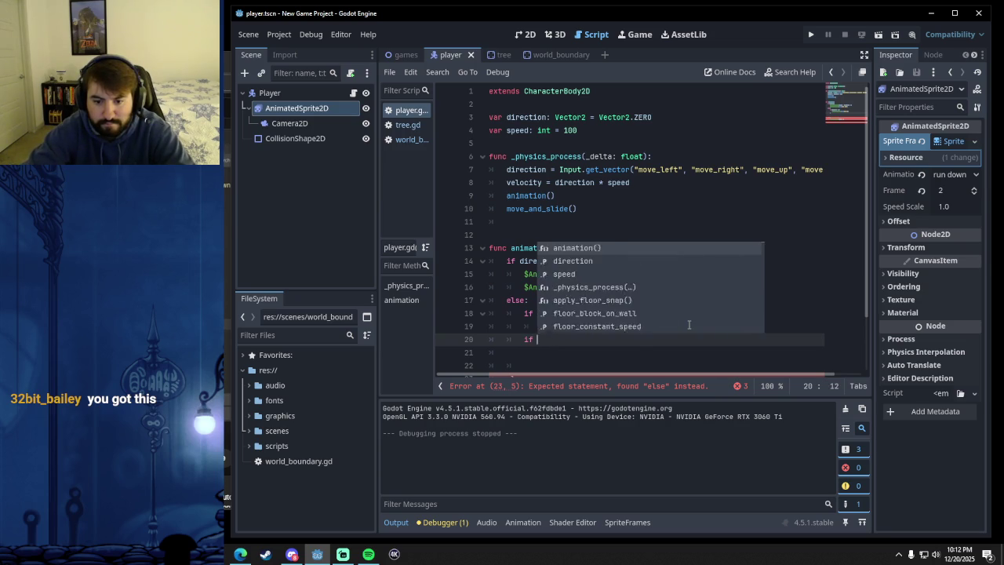
text(direction.y)
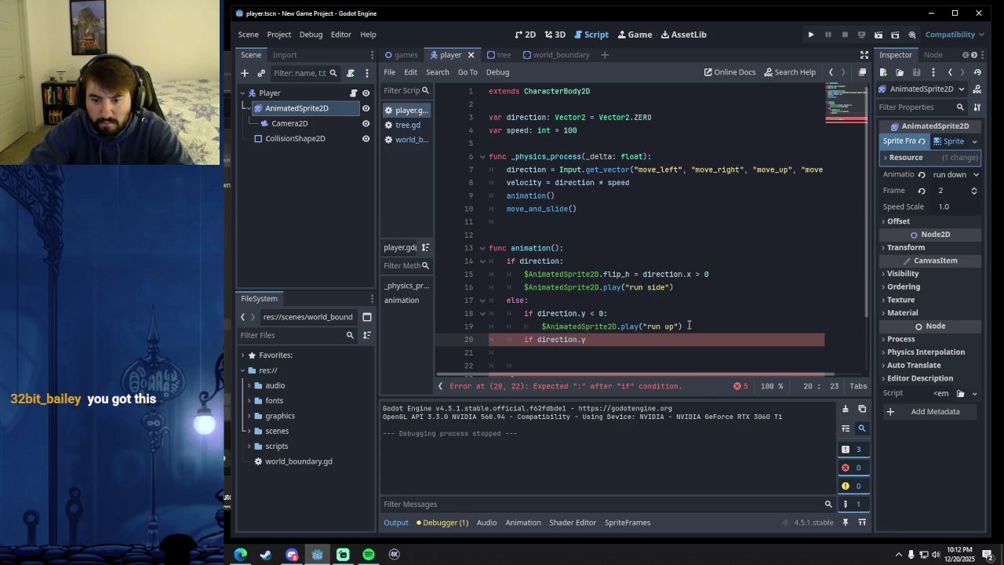
text( > 0)
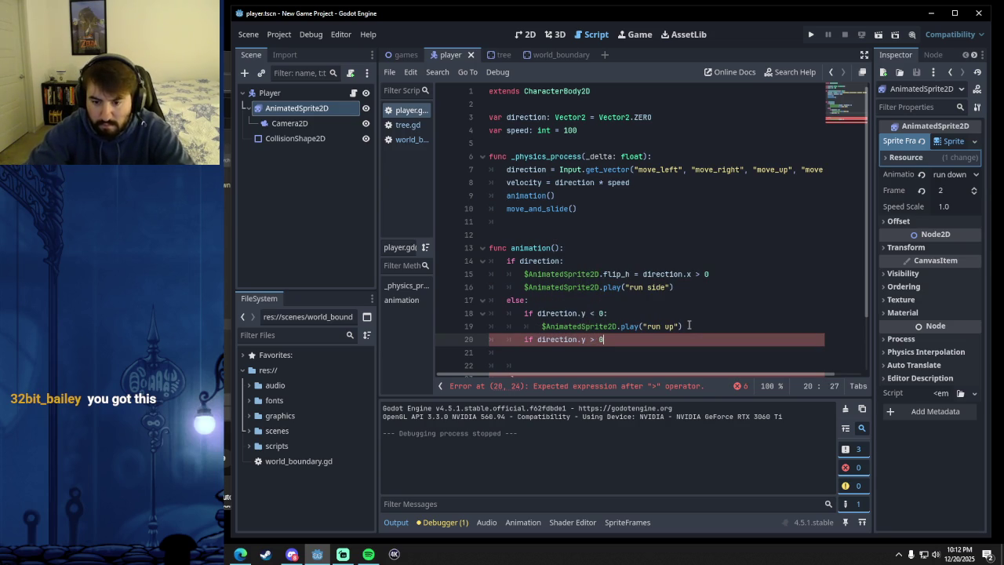
text(:)
key(Return)
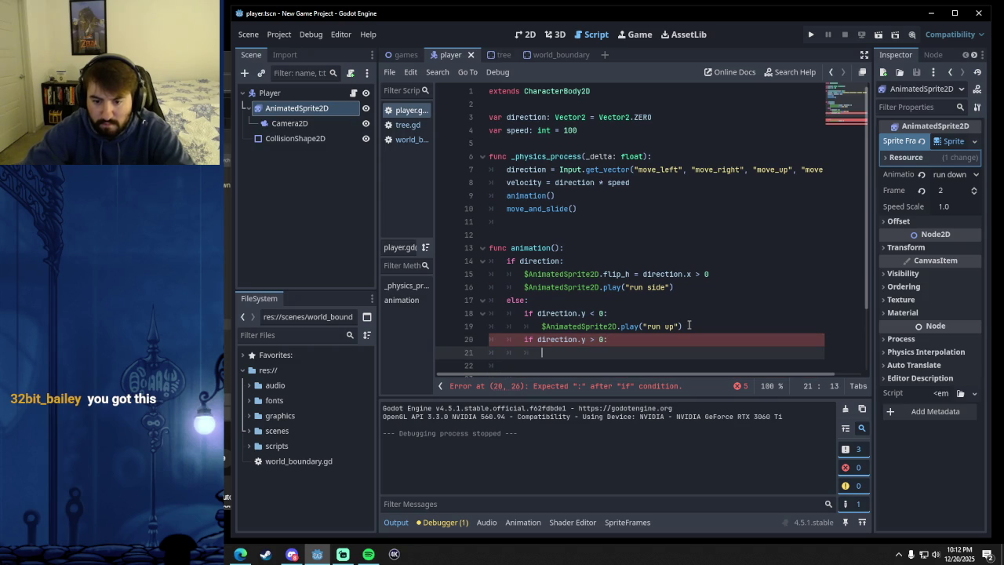
text($AnimatedSprite2D)
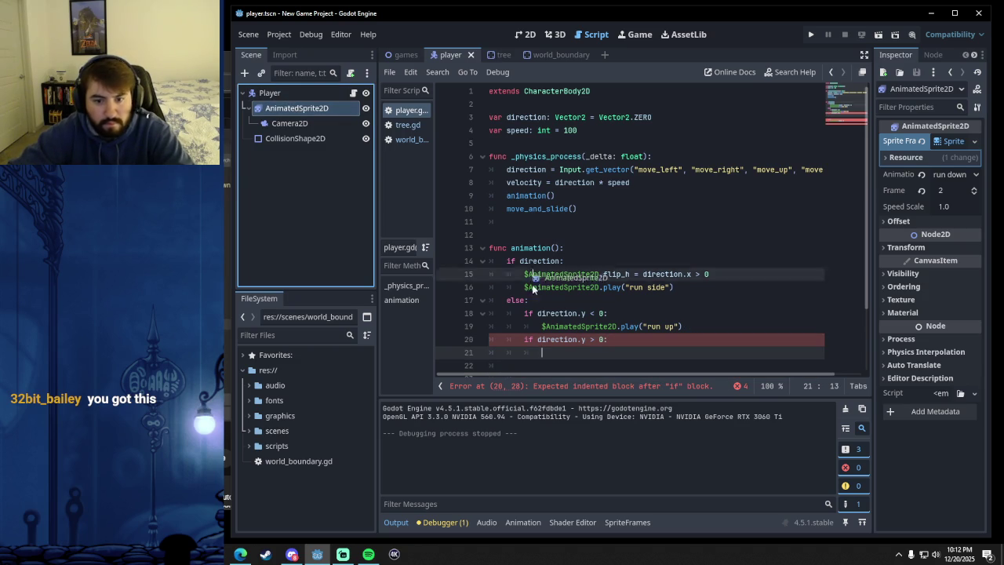
text(.play()
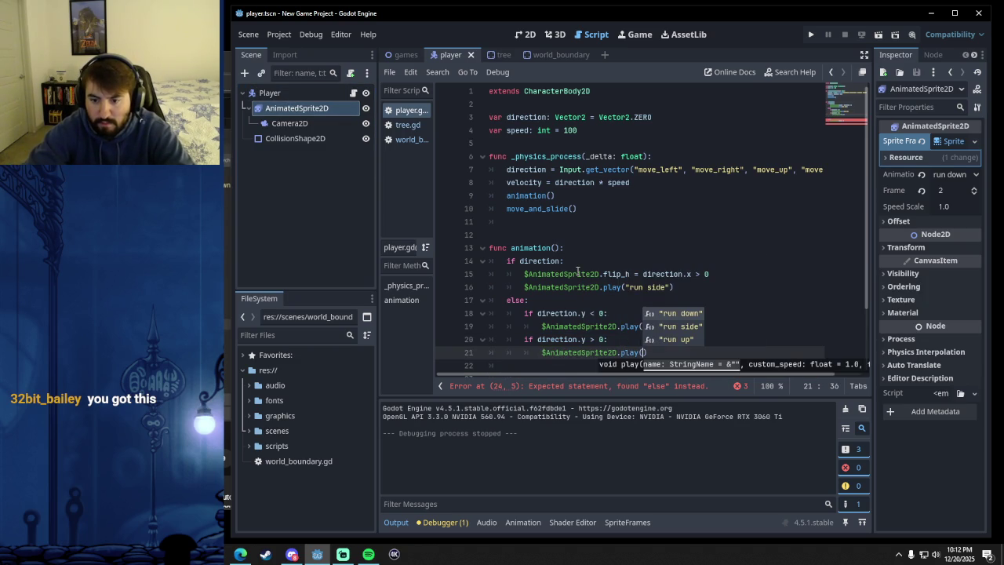
click(680, 313)
- Delete the two blank lines above the frame reset and move the tutorial window further right
scroll(510, 258, down, 2)
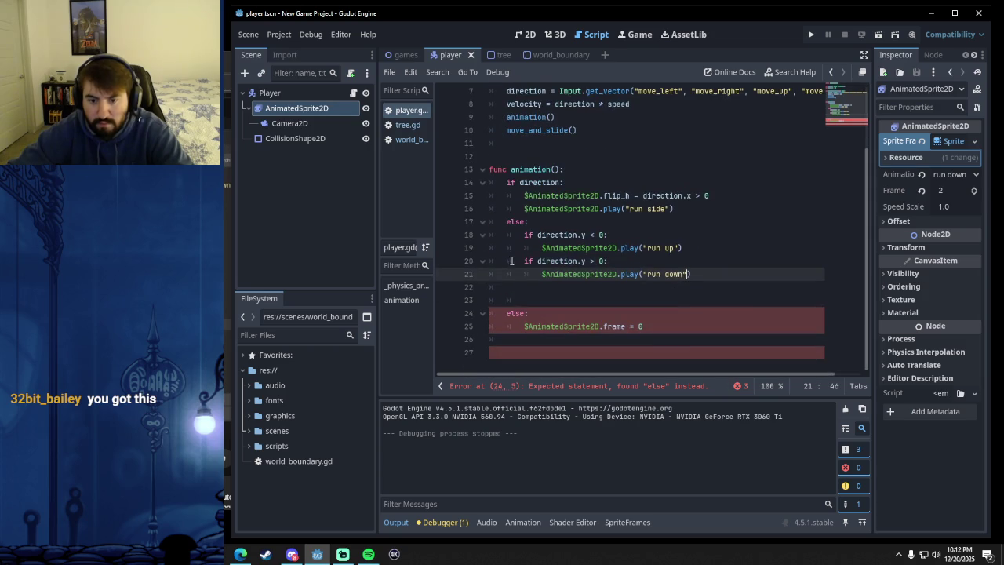
click(527, 300)
key(BackSpace)
key(BackSpace)
key(BackSpace)
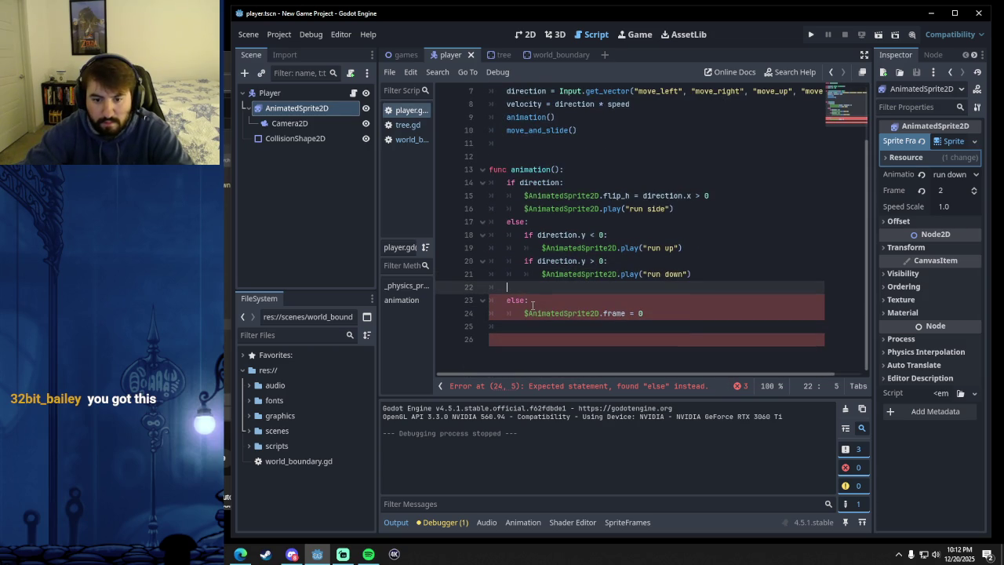
key(BackSpace)
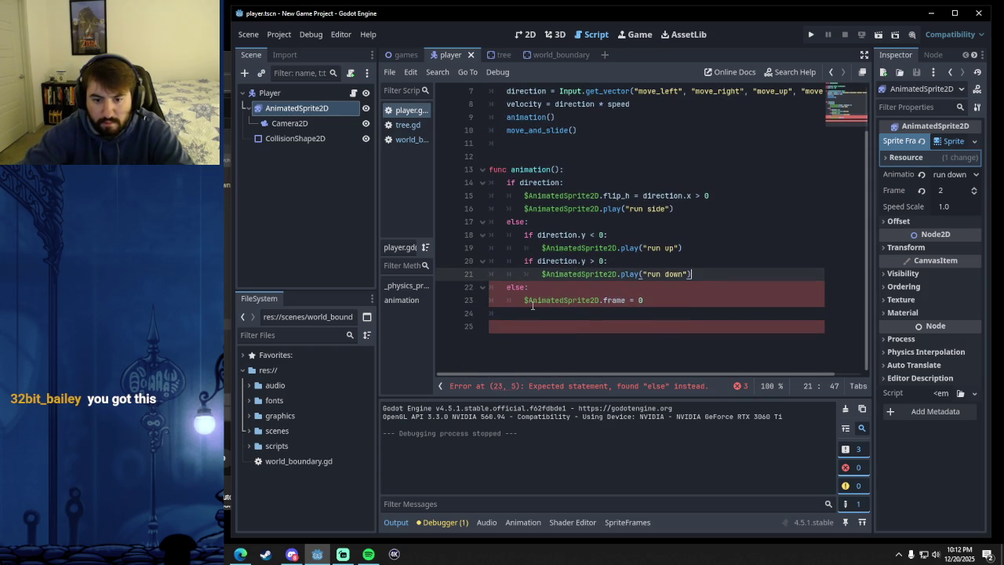
click(667, 300)
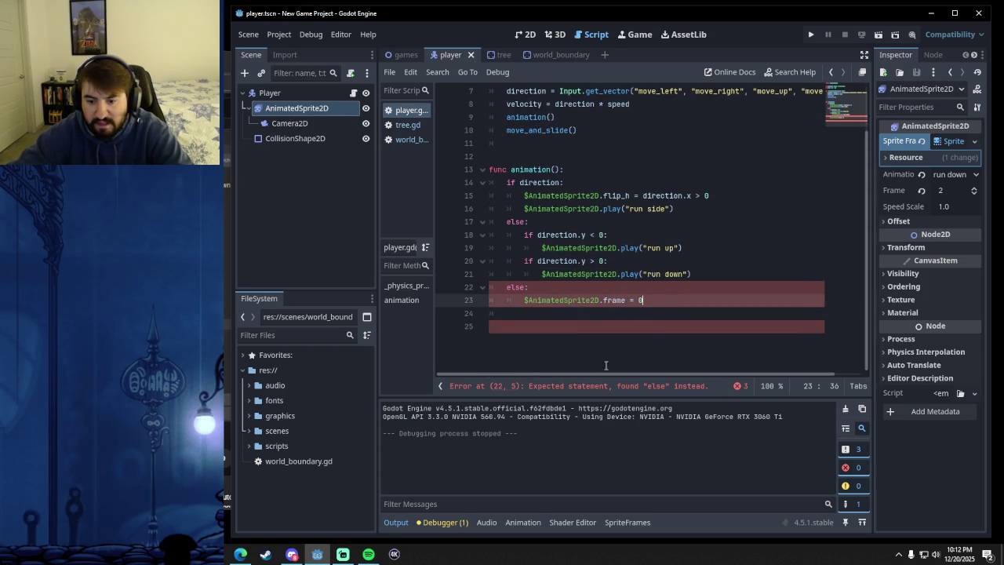
key(alt+Tab)
mouse_move(115, 58)
mouse_down()
mouse_move(569, 155)
mouse_move(560, 63)
mouse_up()
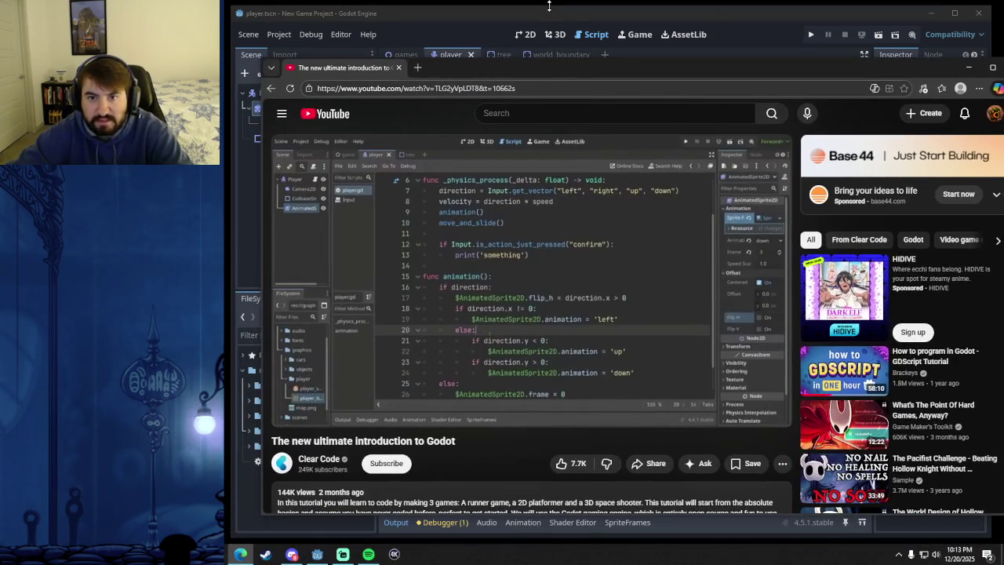
click(553, 11)
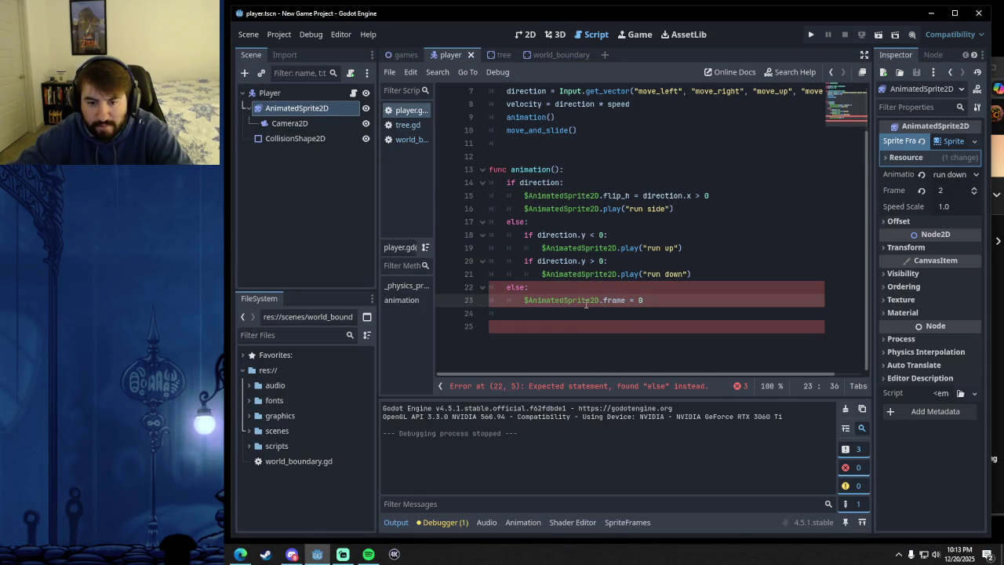
- Outdent the else line one level, keeping frame = 0 indented beneath it
click(536, 289)
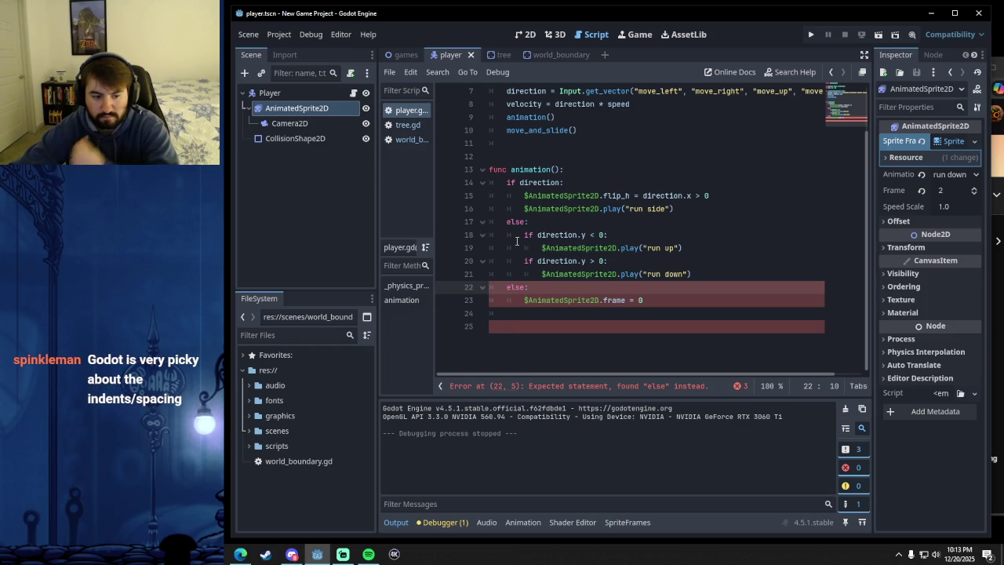
click(524, 301)
key(BackSpace)
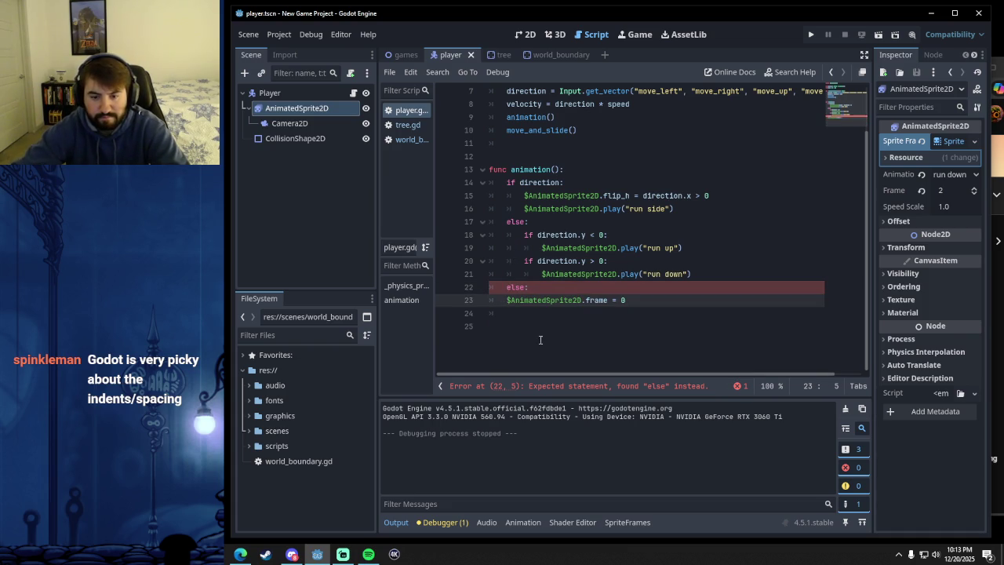
click(525, 328)
click(495, 299)
key(ctrl+z)
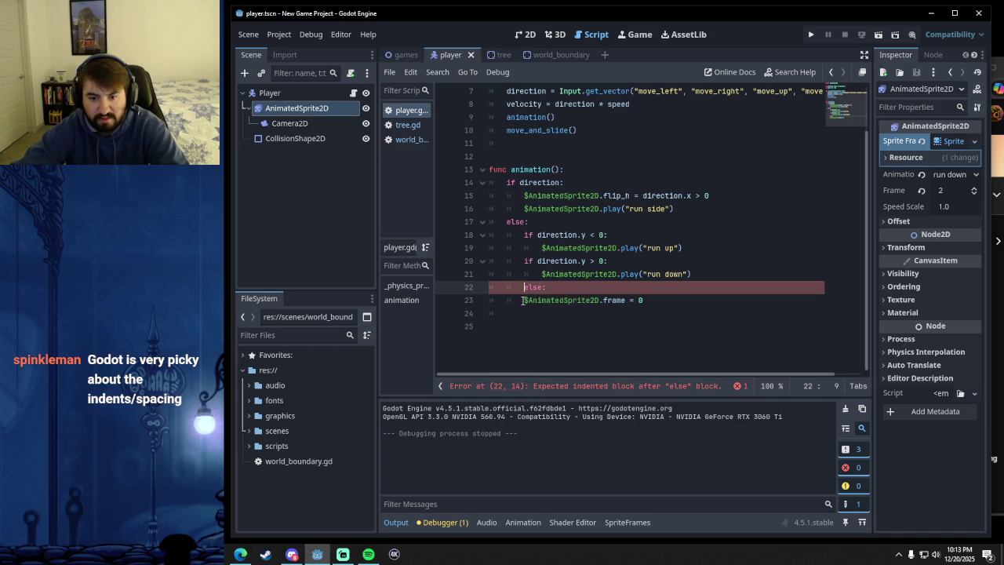
click(523, 300)
click(524, 287)
key(BackSpace)
click(675, 310)
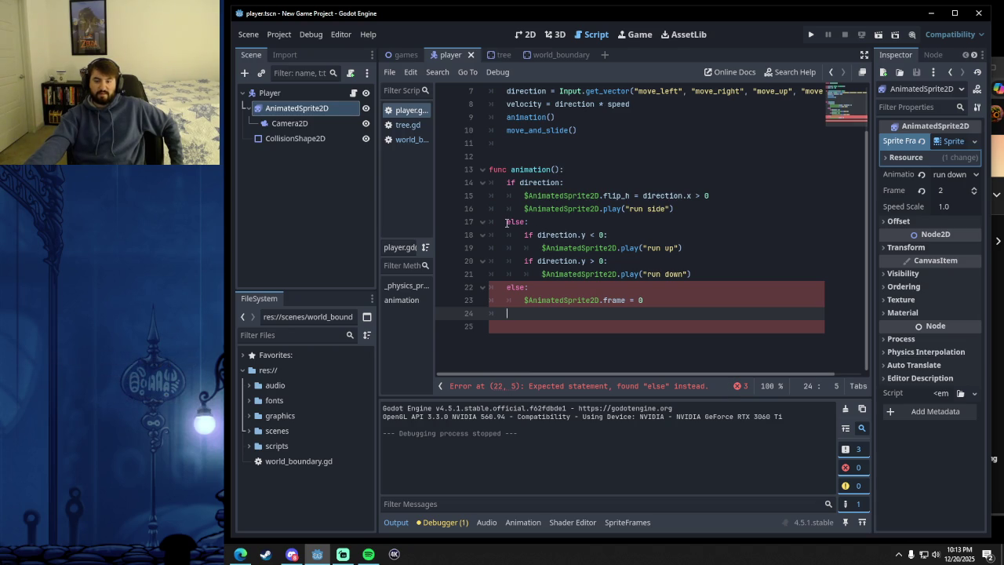
- Test-run the game walking with W and S, close it, rerun, then switch to the 2D view
key(F5)
key(w)
key(s)
key(w)
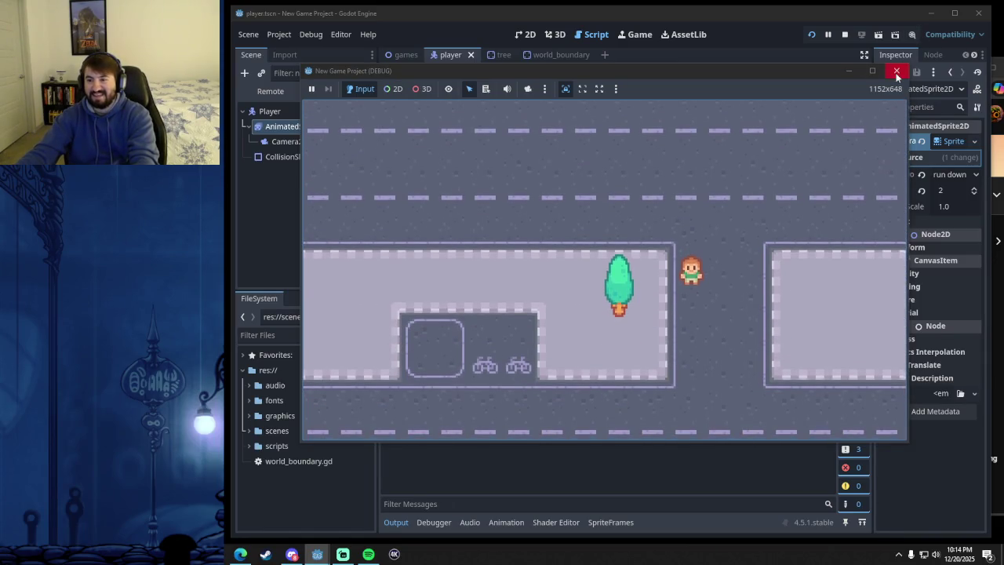
click(896, 70)
key(F5)
click(526, 34)
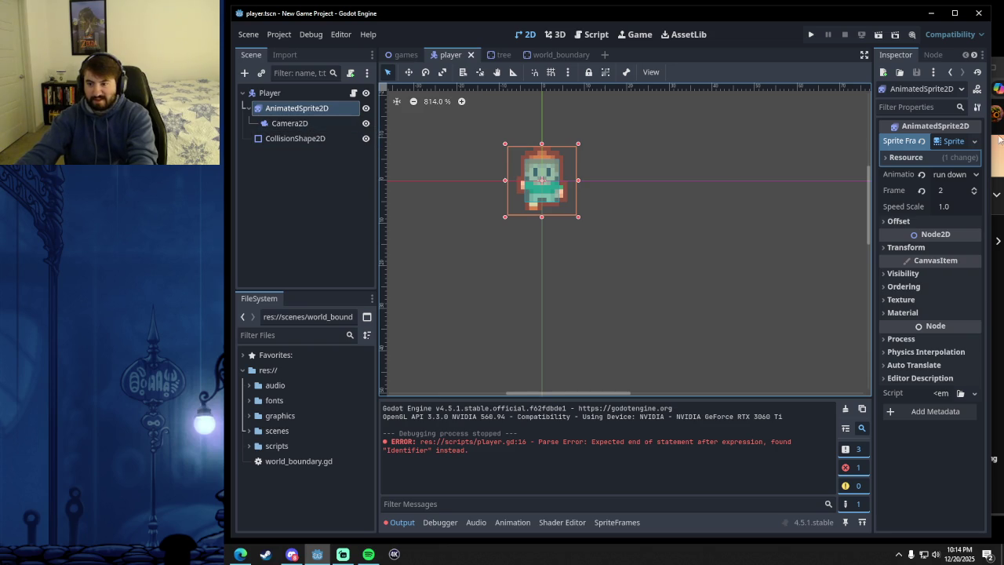
- Select AnimatedSprite2D, preview the run down animation, and copy one of its frames
click(316, 123)
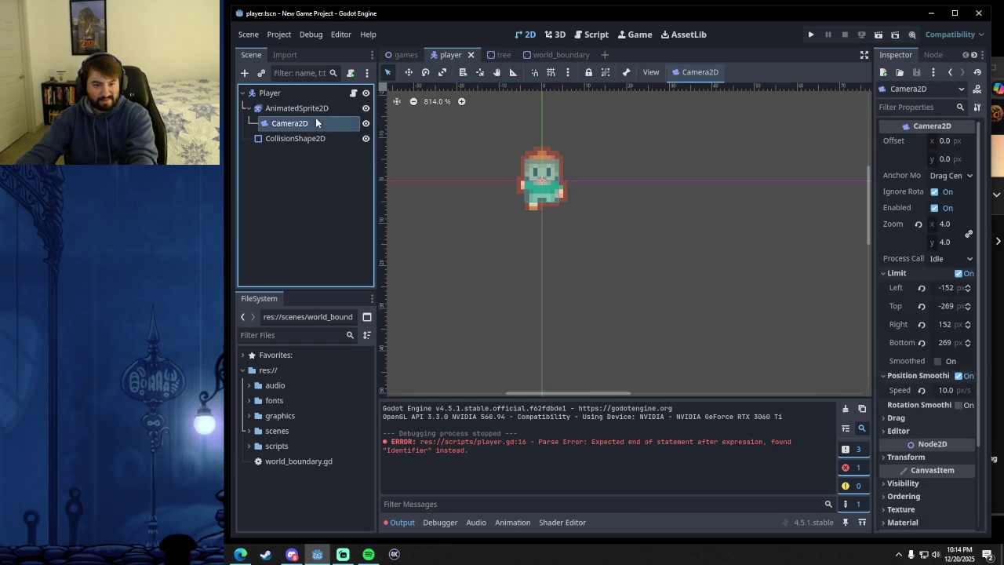
click(305, 109)
click(594, 380)
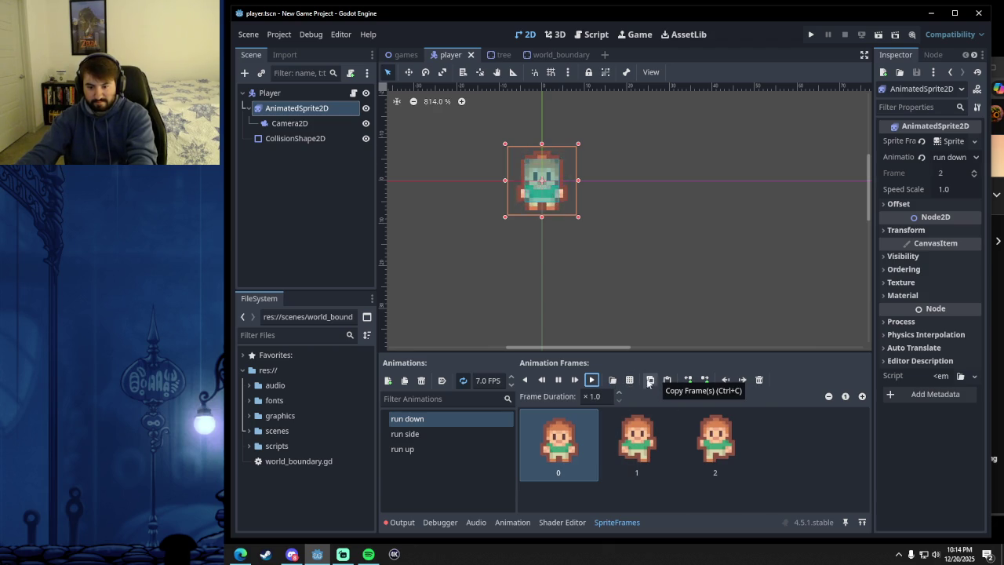
click(656, 378)
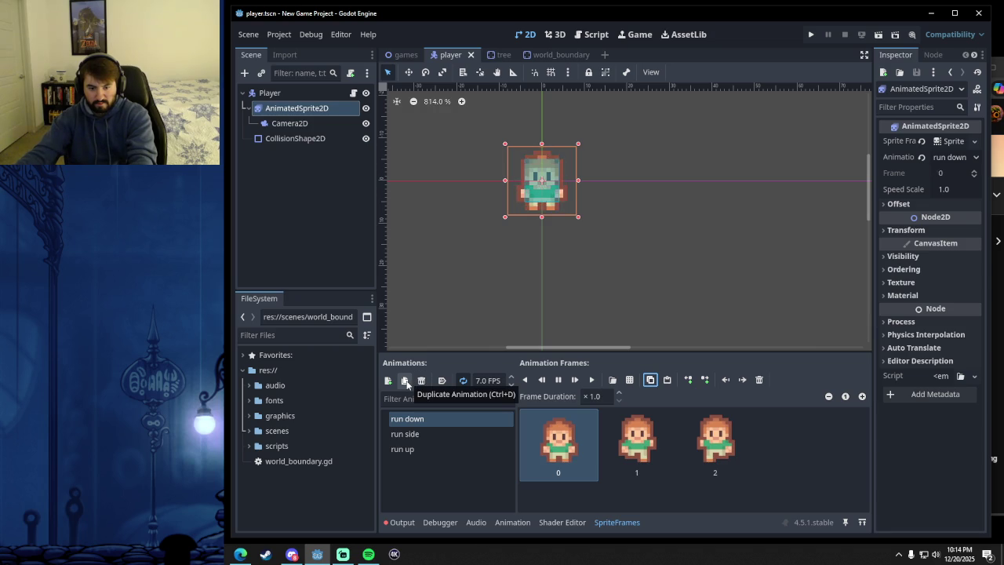
click(240, 553)
click(523, 324)
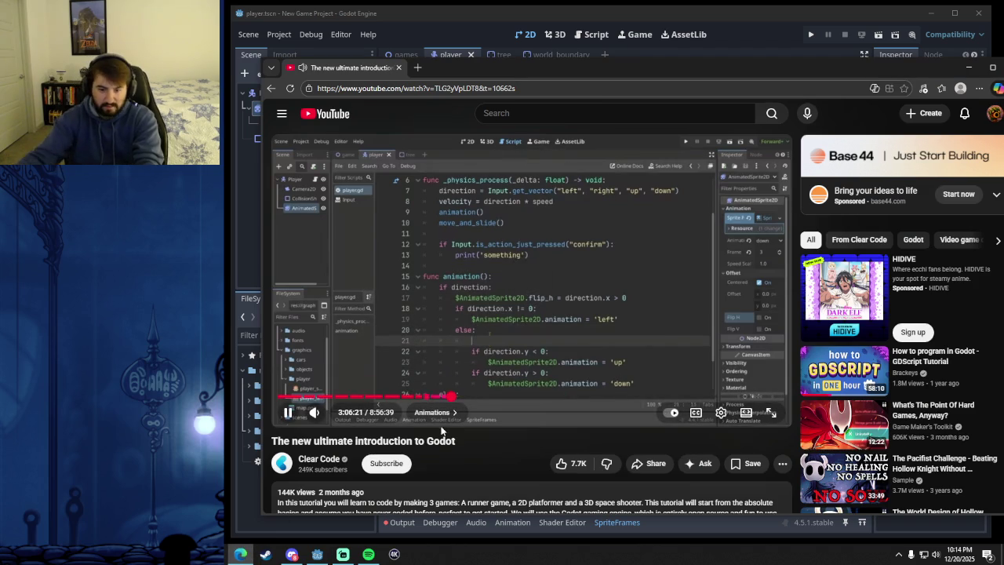
click(444, 396)
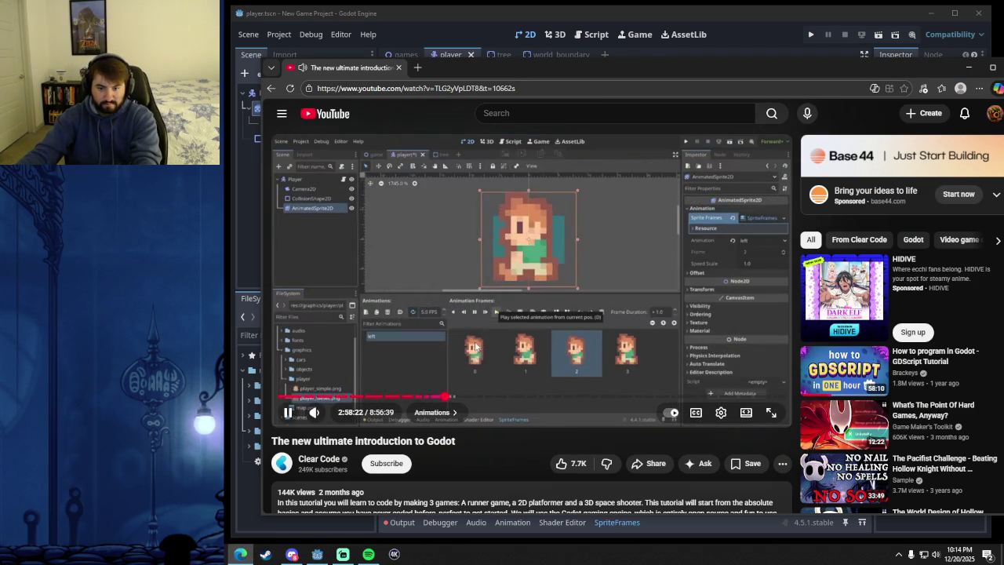
key(Right)
key(Right)
key(Right)
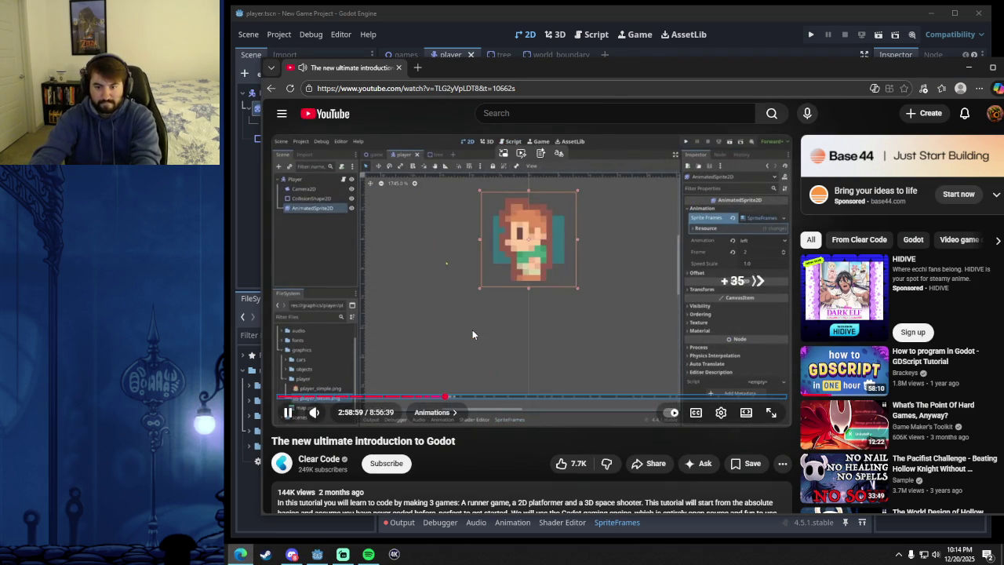
key(Right)
key(Right)
key(Right)
key(Right)
key(Right)
key(Right)
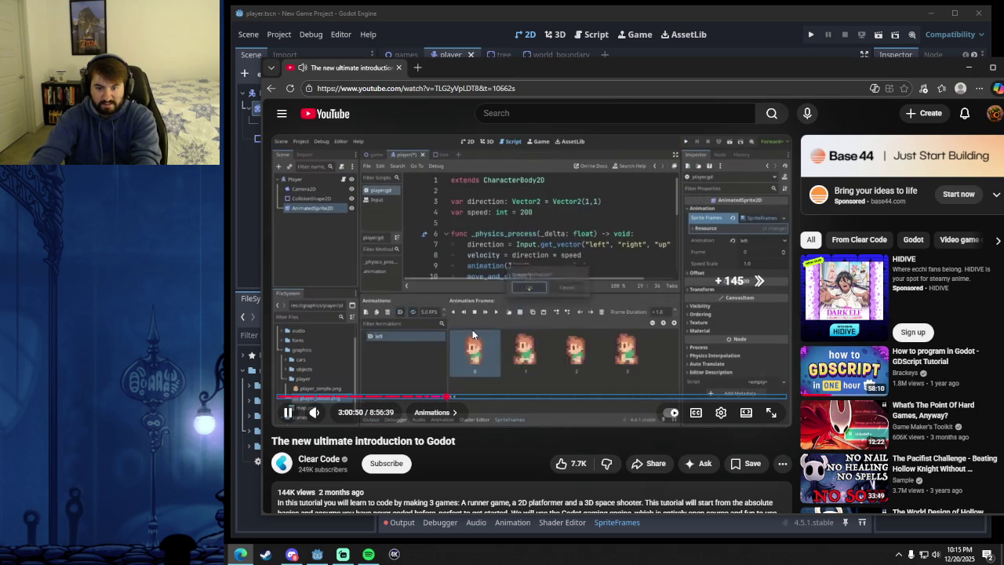
key(Right)
key(Right)
key(Right)
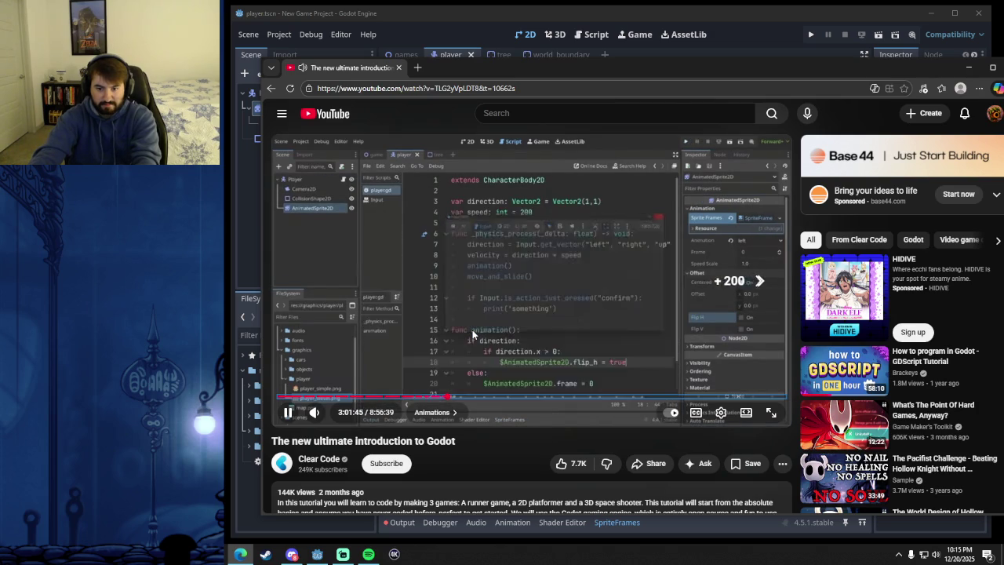
key(Right)
key(Right)
key(Right)
key(Right)
key(Right)
key(Right)
key(Right)
key(Right)
key(Right)
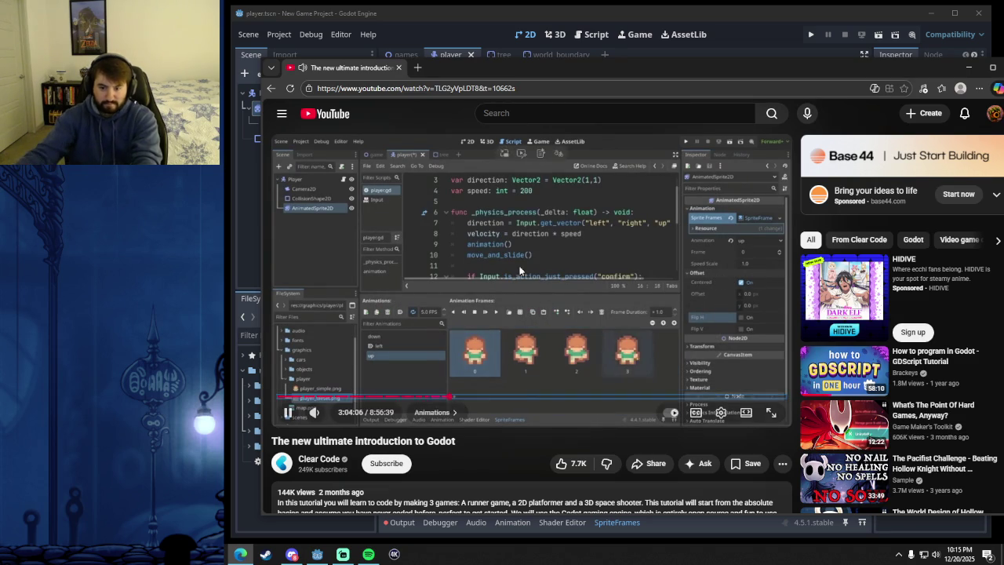
click(560, 290)
key(alt+Tab)
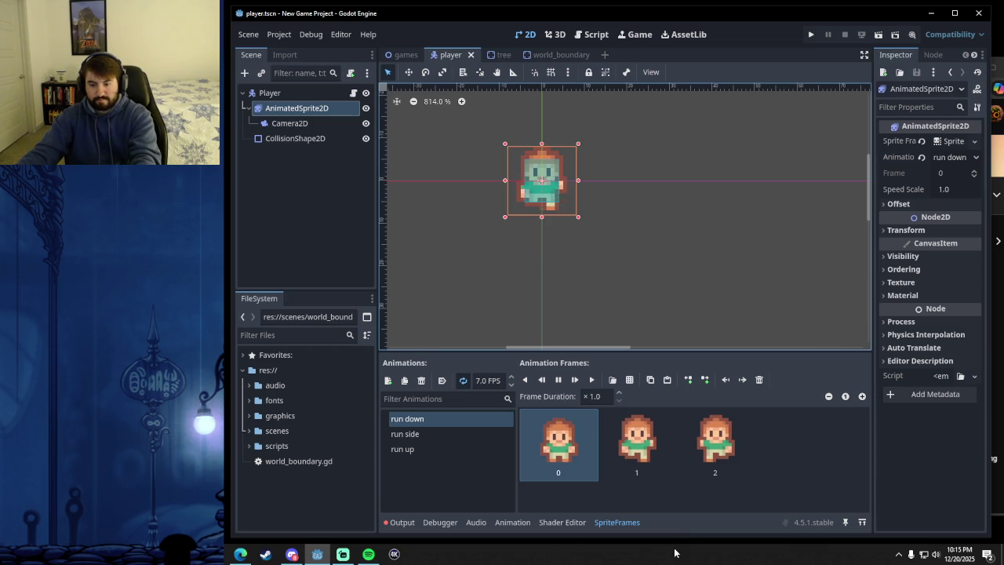
- Paste a fourth frame into run down, rearrange its frames, and save the player scene
click(549, 441)
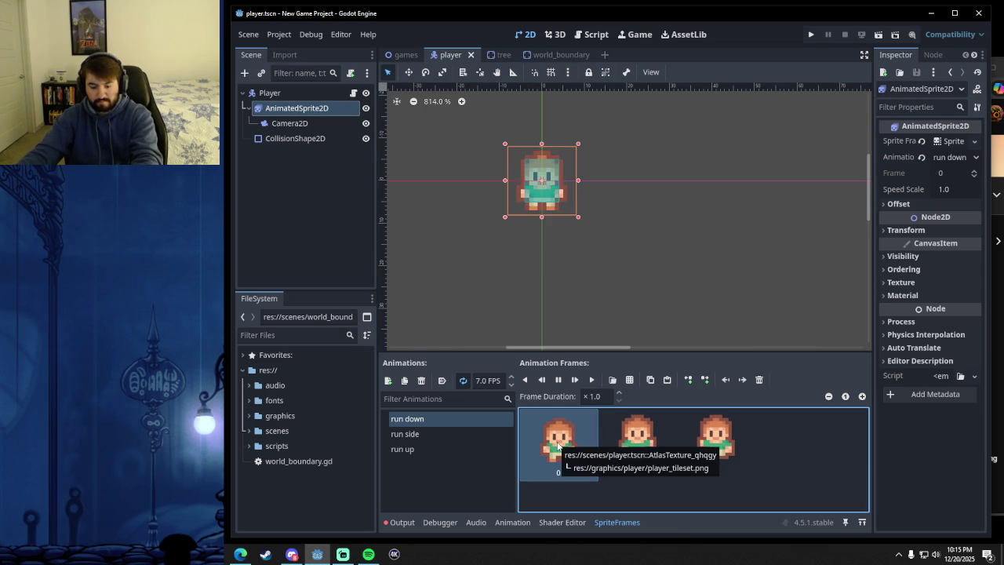
mouse_move(665, 454)
mouse_down()
mouse_move(802, 441)
mouse_move(713, 489)
mouse_move(741, 475)
mouse_up()
click(792, 458)
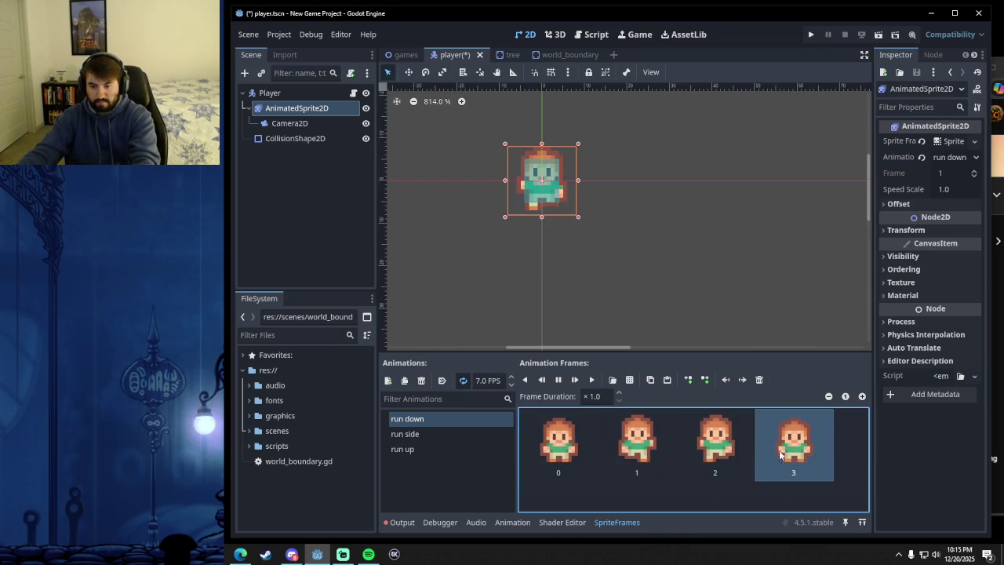
drag(690, 443, 663, 451)
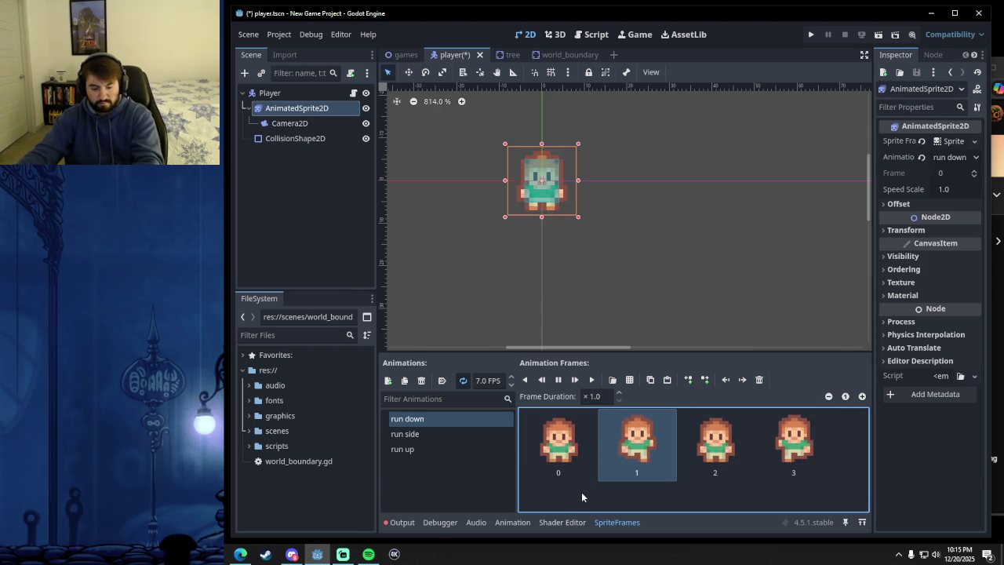
key(ctrl+s)
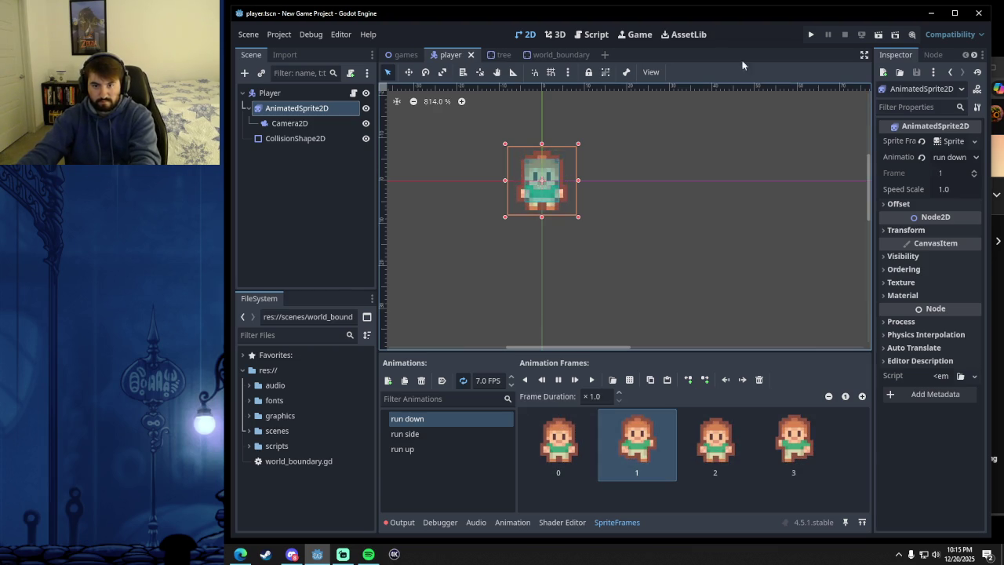
- Run the project, dismiss the file write error, and stop the debug session
click(811, 35)
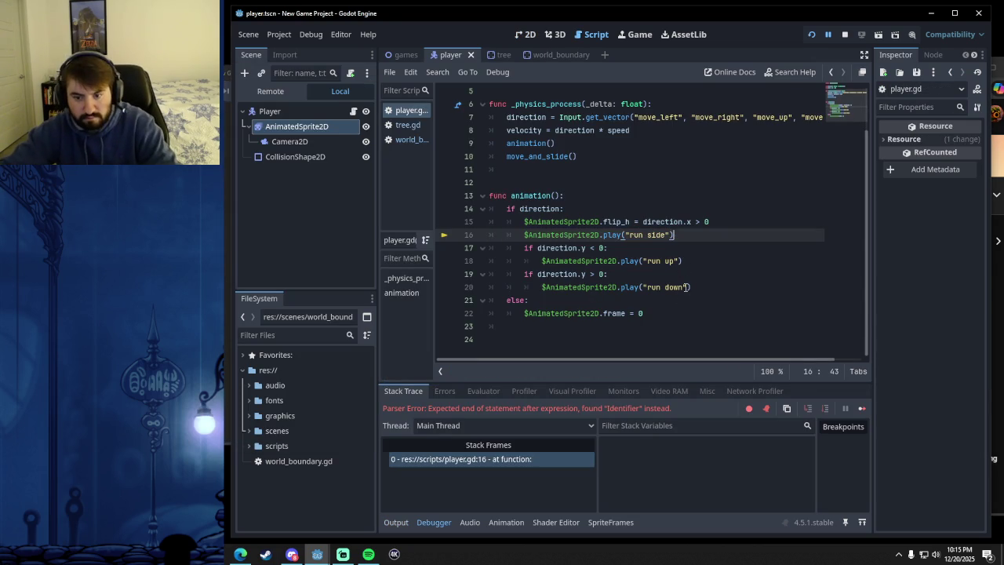
key(ctrl+s)
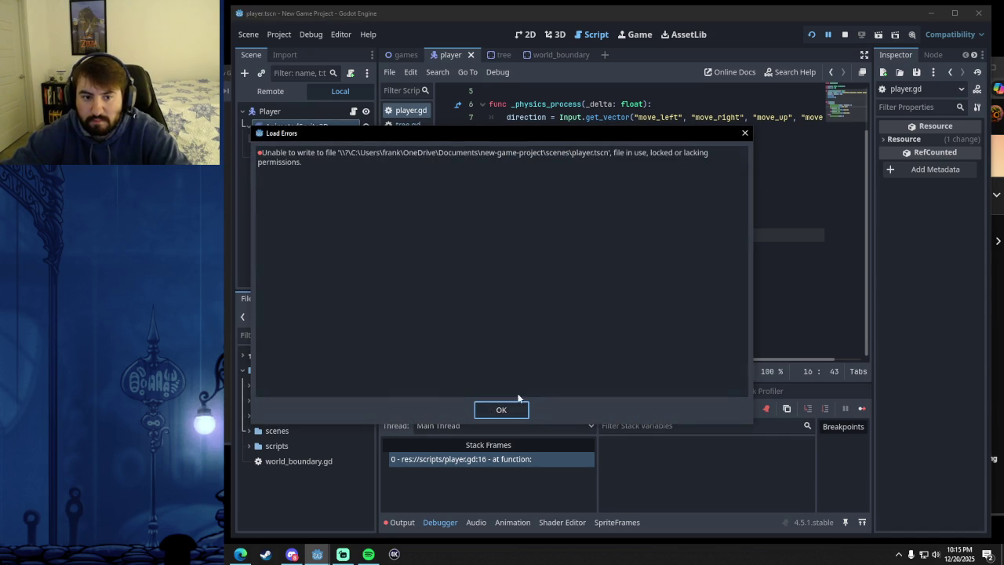
click(502, 409)
click(658, 317)
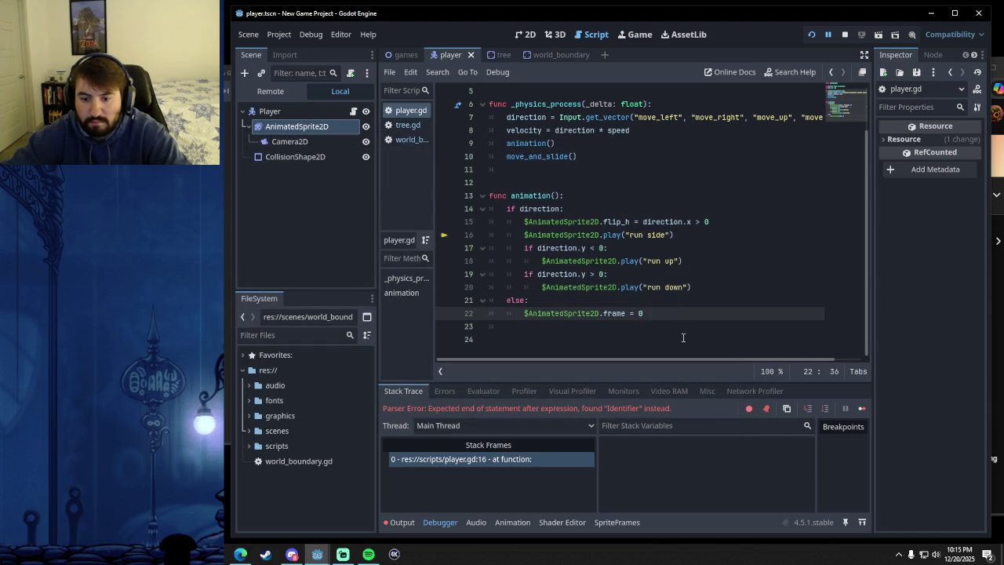
click(685, 337)
click(845, 35)
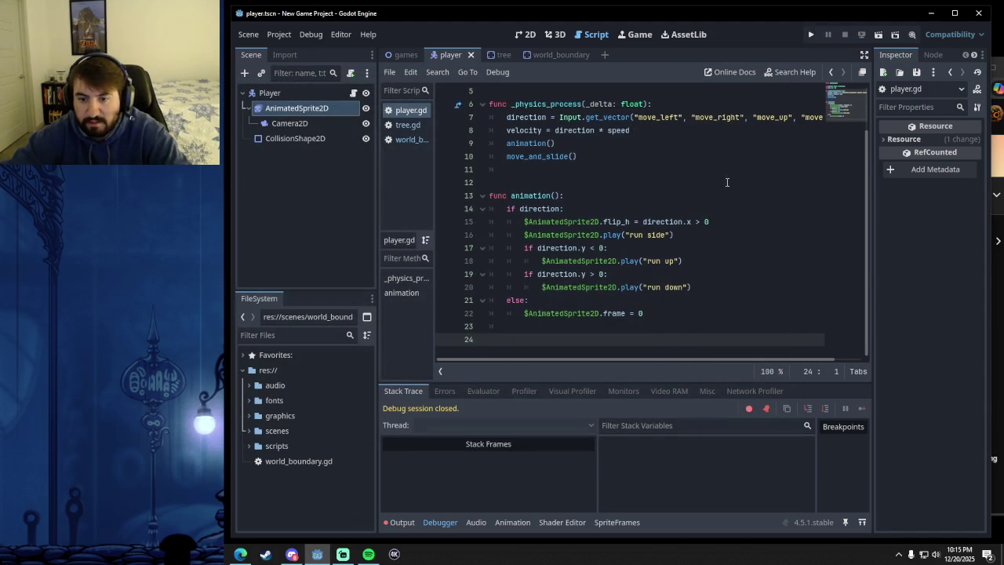
click(524, 35)
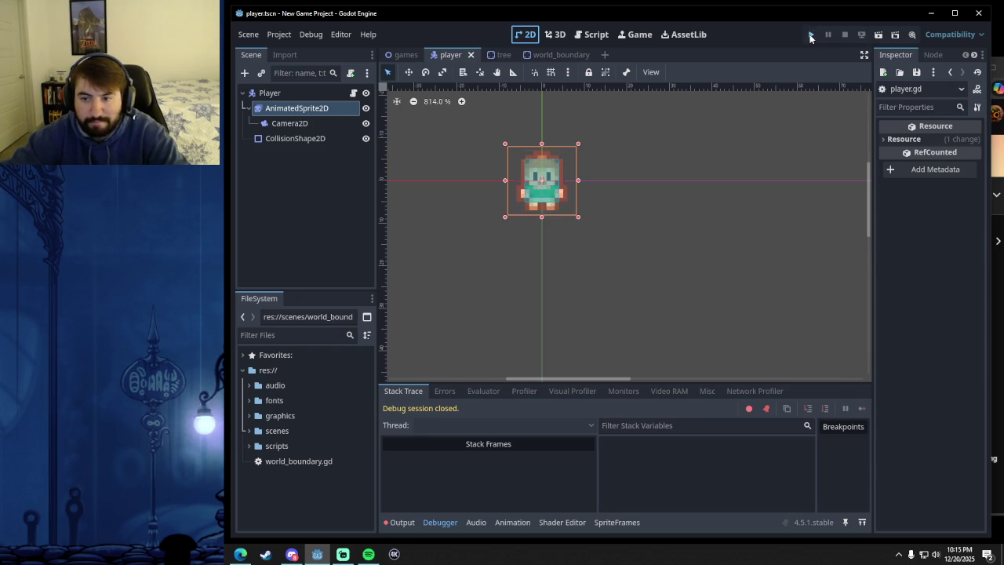
- Run the game again, walk the player right and left, then close it
click(811, 35)
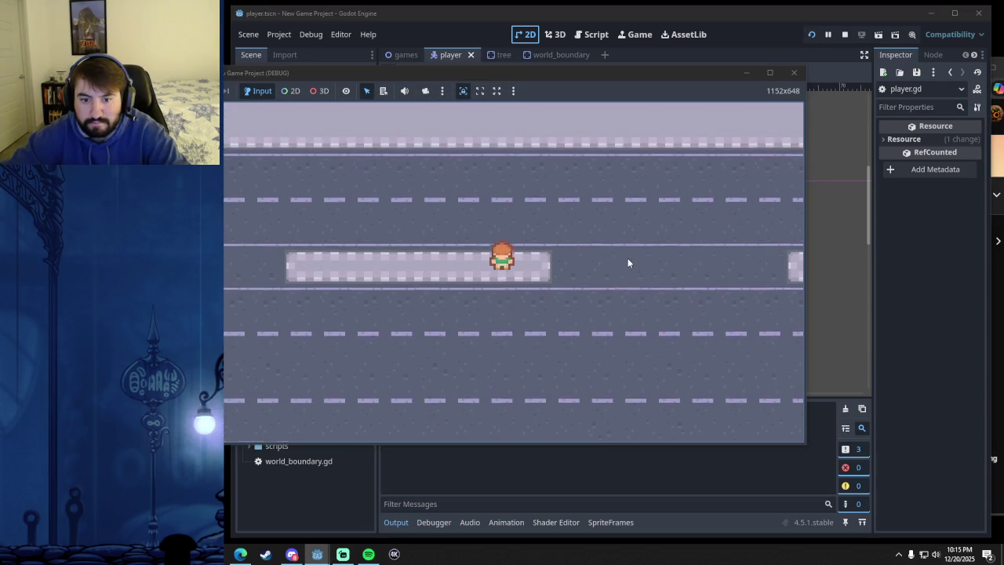
key(Right)
key(Left)
key(Right)
click(793, 73)
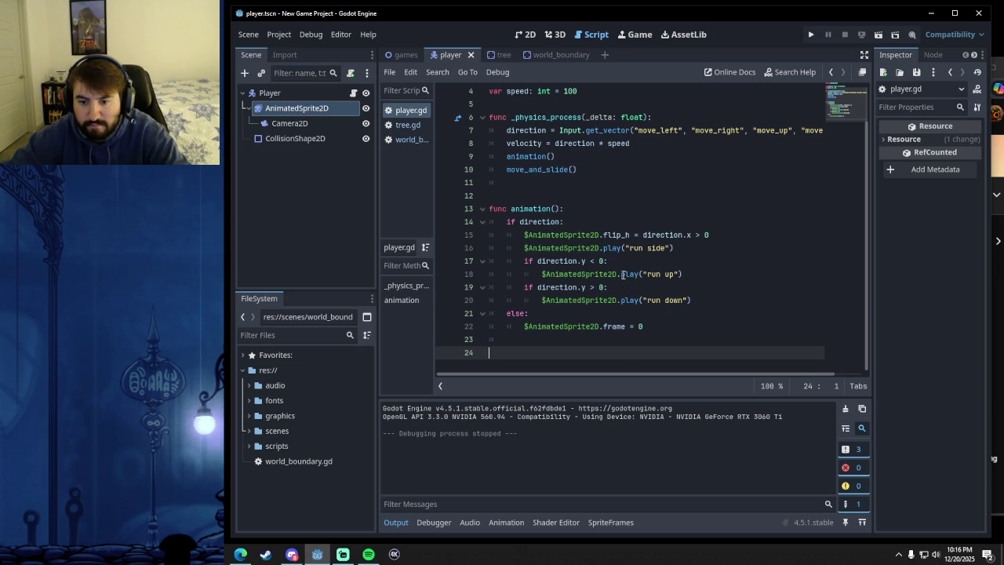
- Find and pause the tutorial video at its animation code, then return to Godot
mouse_move(602, 248)
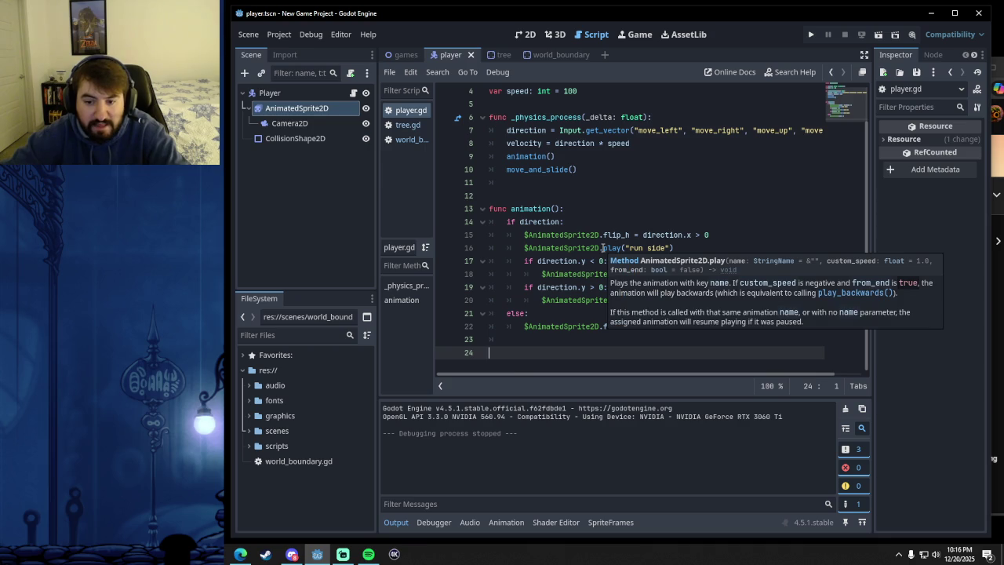
click(240, 554)
click(499, 376)
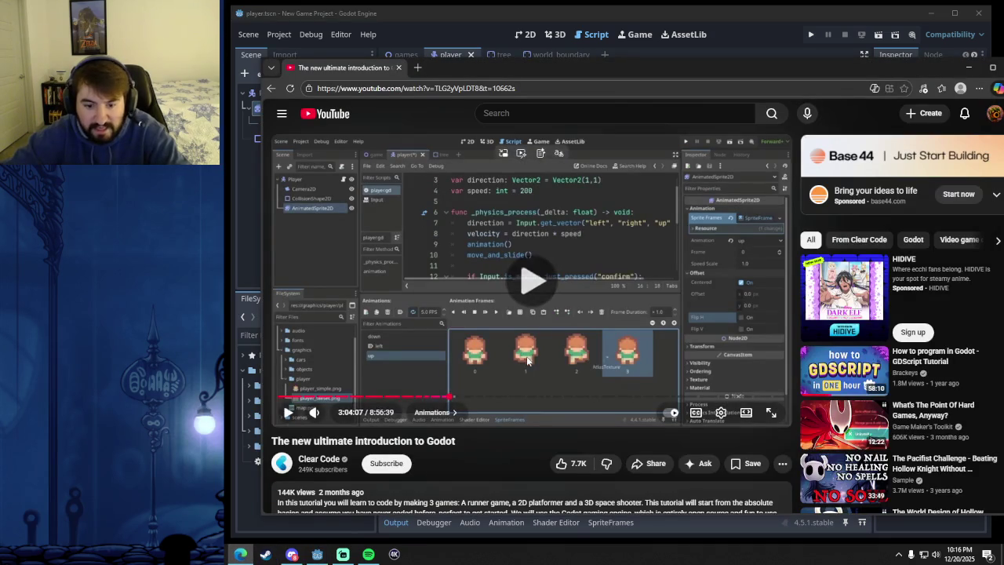
click(455, 396)
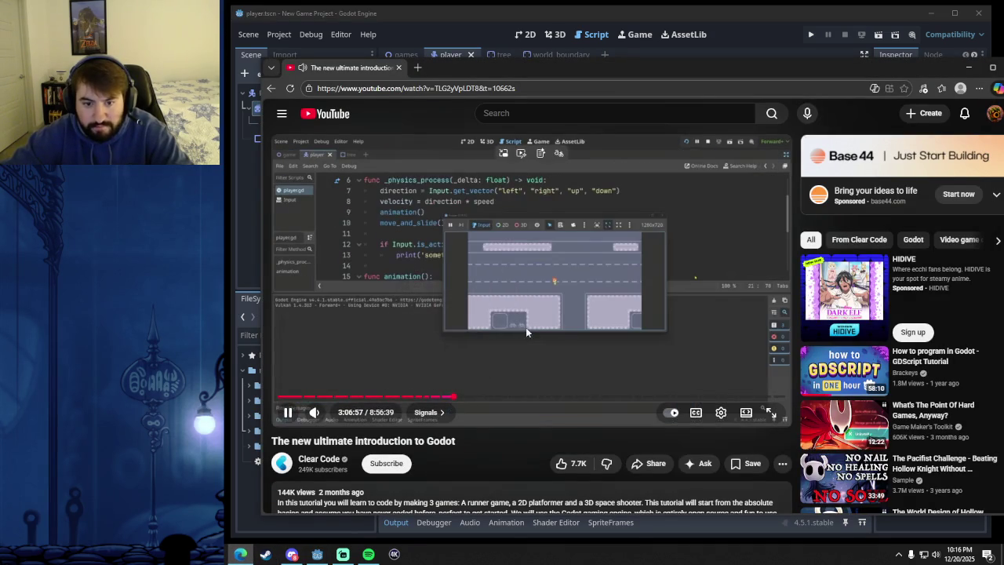
key(l)
key(j)
key(j)
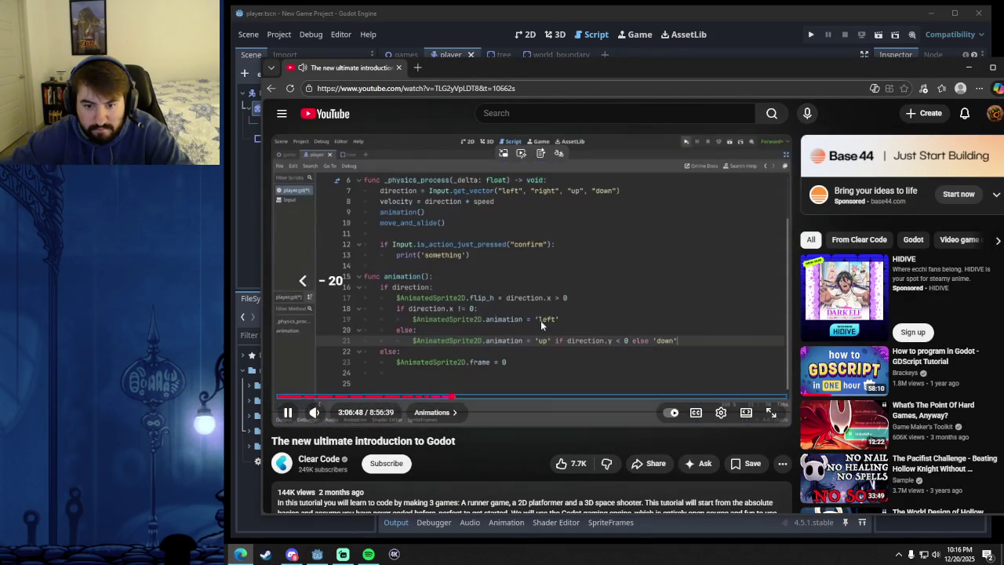
click(585, 284)
key(alt+Tab)
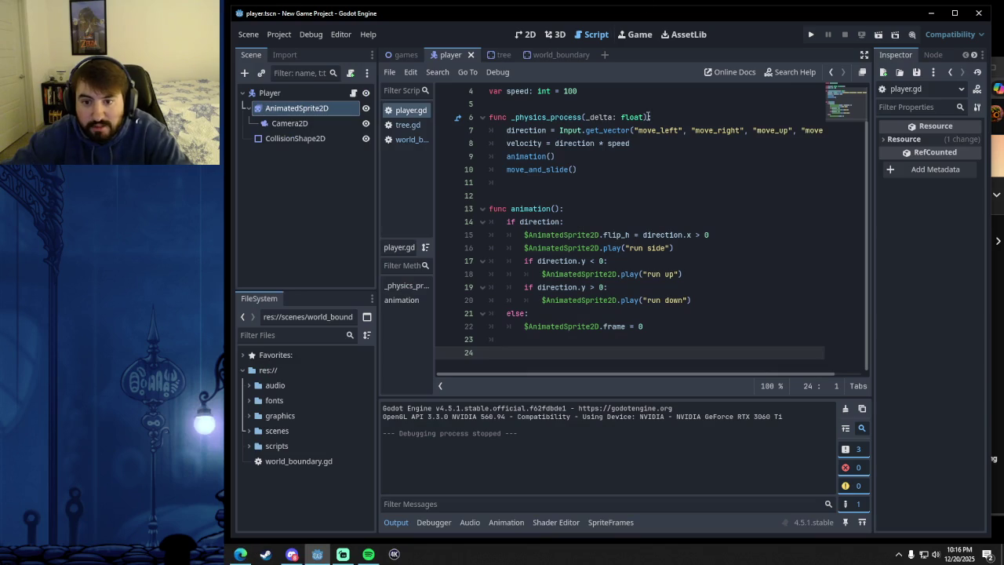
- Replace play("run up") on line 18 with animation = "run up"
drag(621, 274, 689, 274)
text(anim)
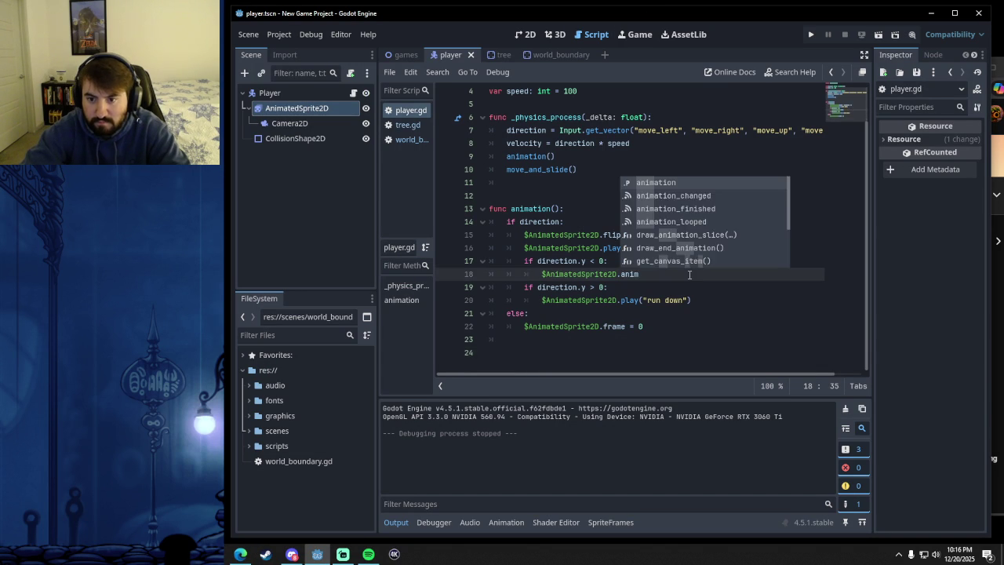
text(ation = )
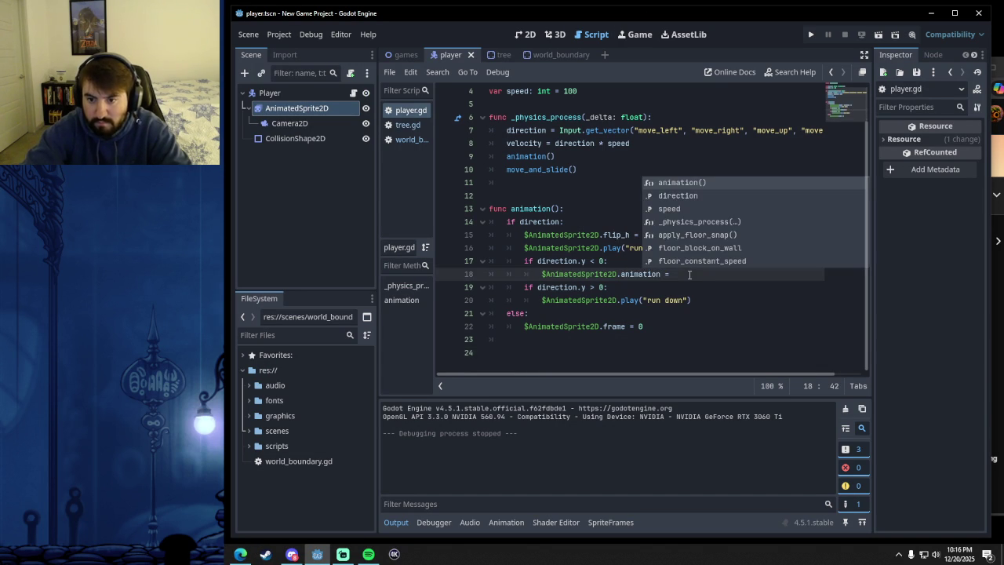
text(")
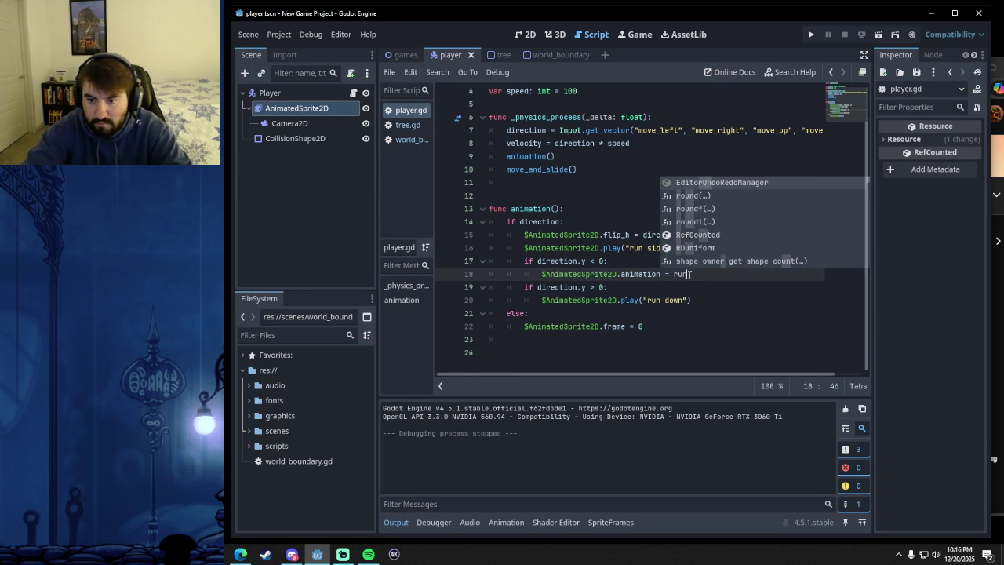
text(run)
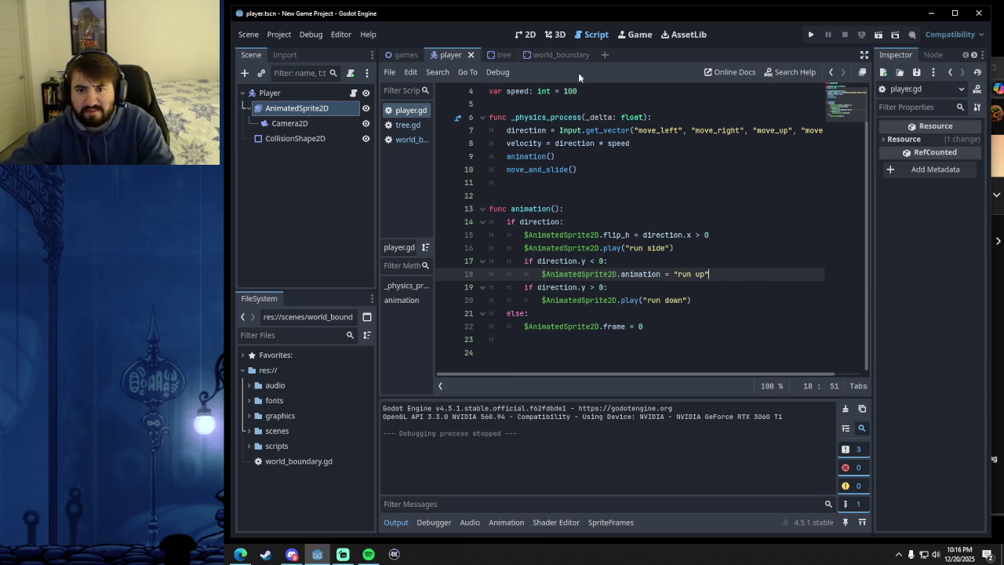
click(524, 35)
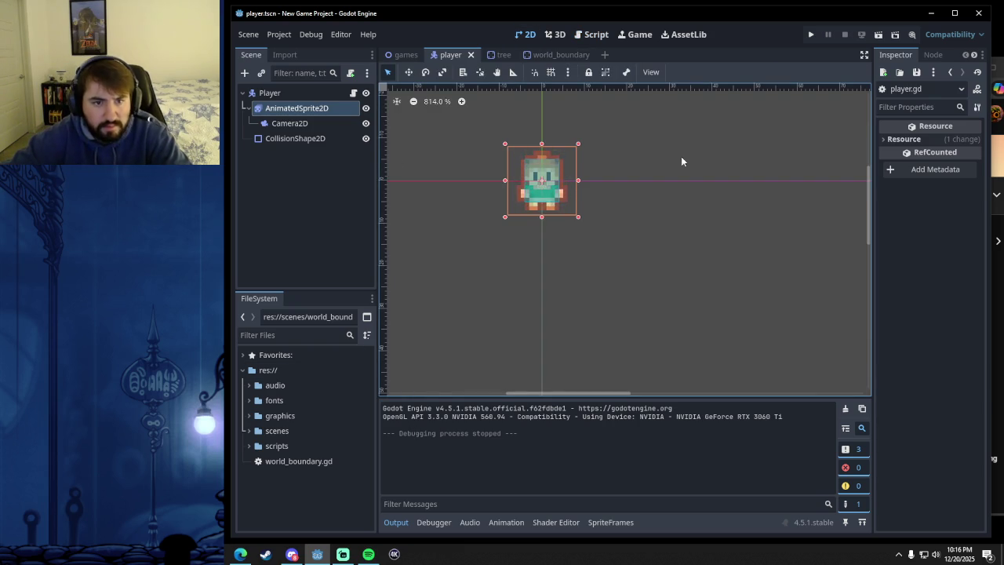
- Set run up as the sprite's current animation, then test-run moving the player right and left
click(294, 108)
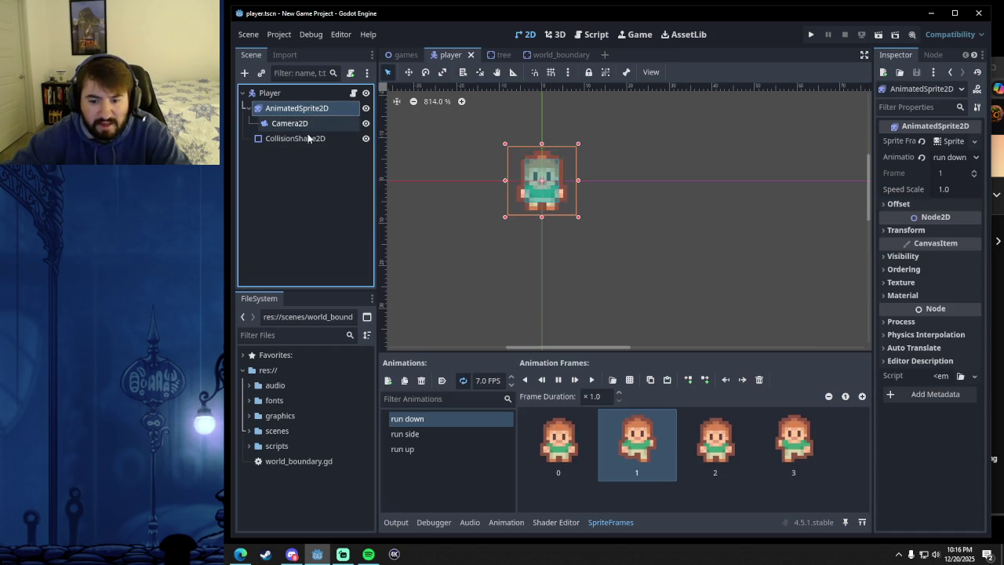
click(419, 449)
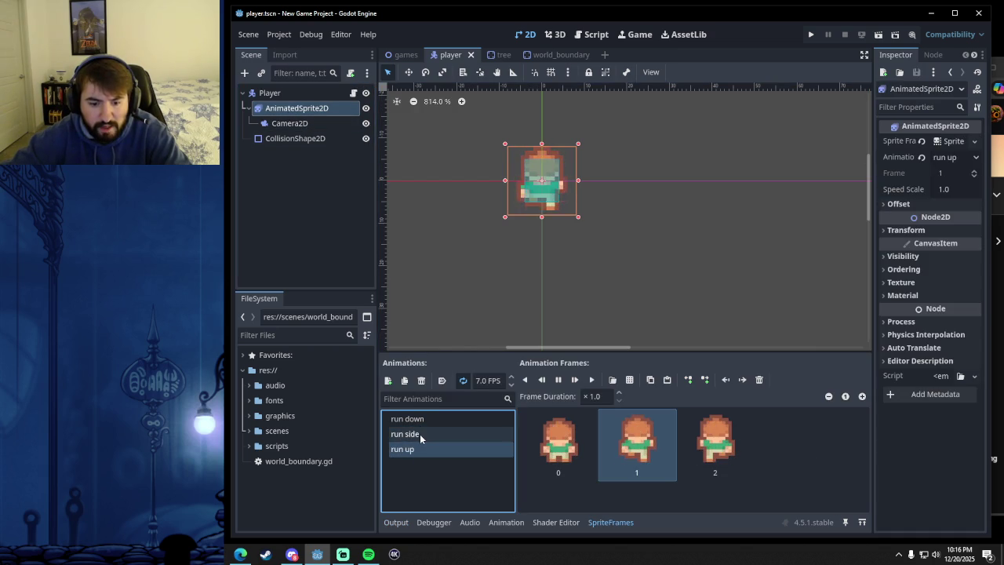
click(596, 34)
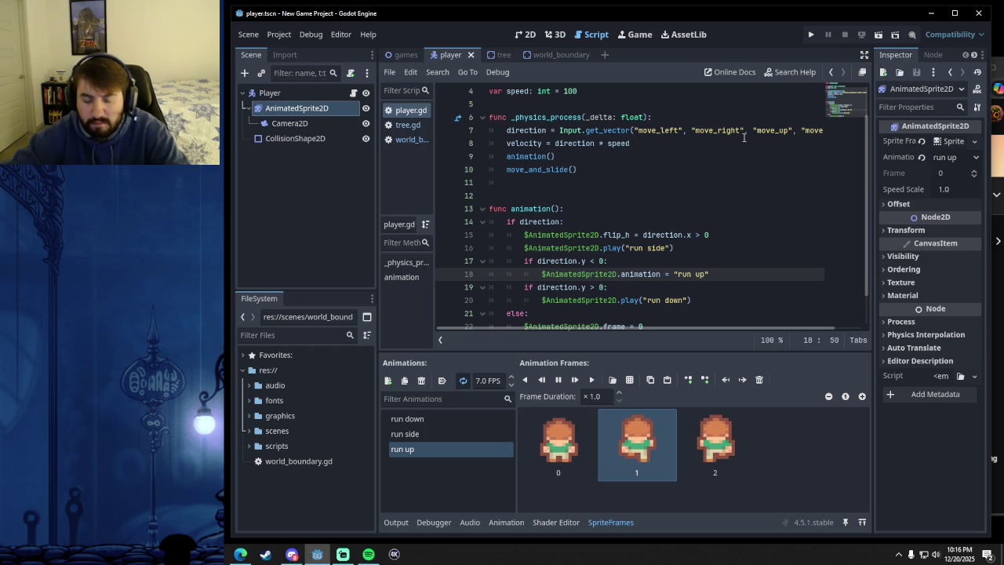
key(F5)
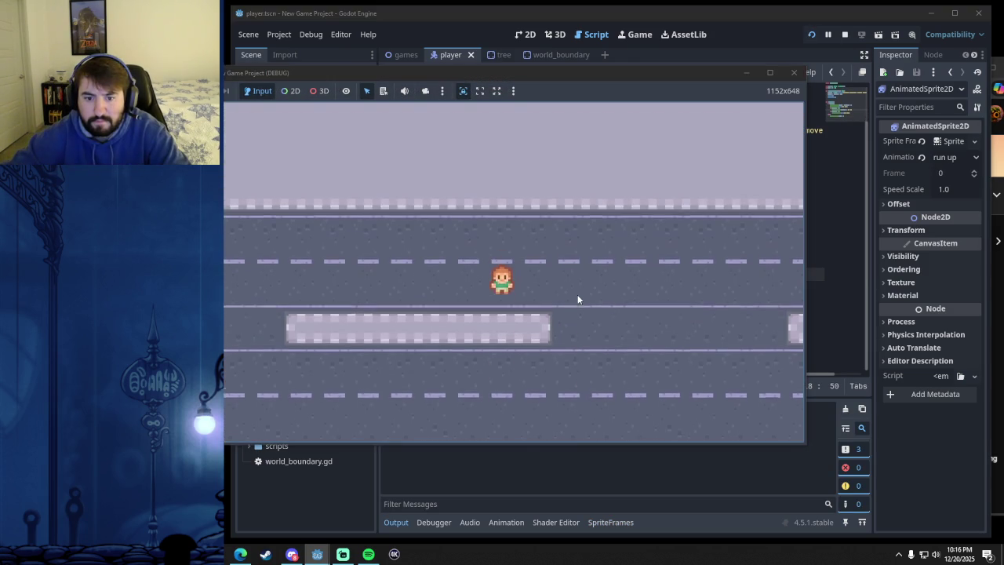
key(Right)
key(Left)
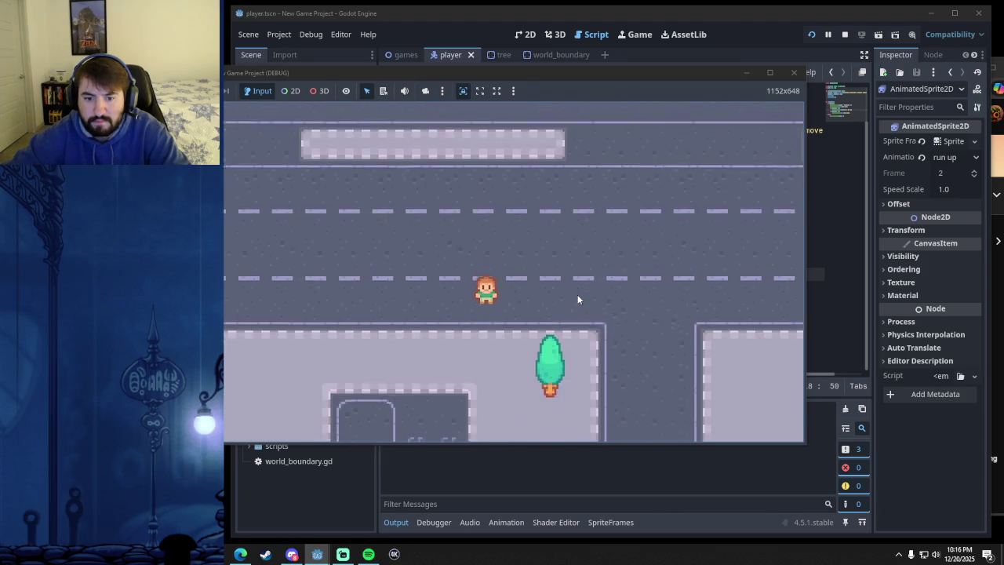
click(794, 72)
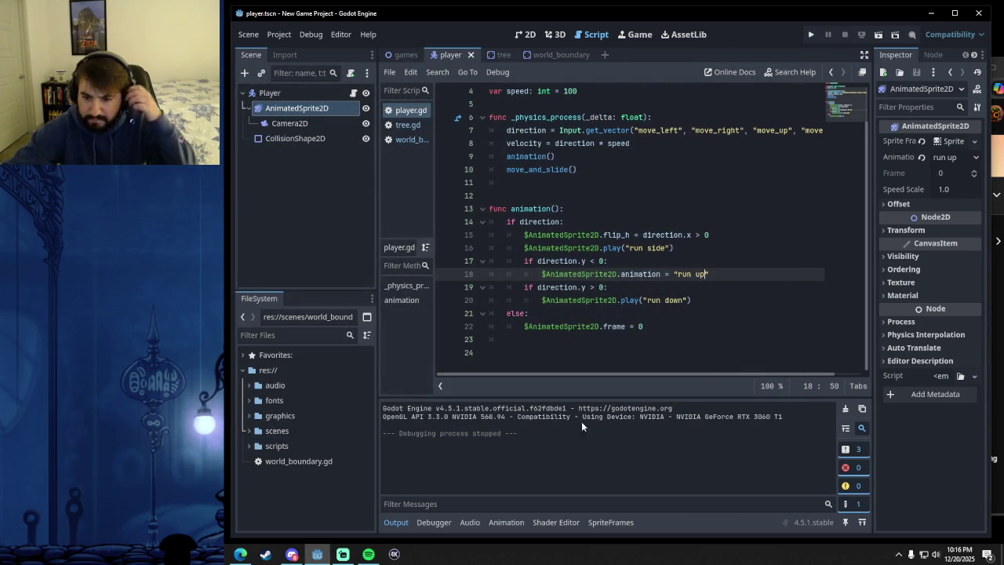
click(240, 553)
click(584, 306)
click(359, 361)
click(423, 354)
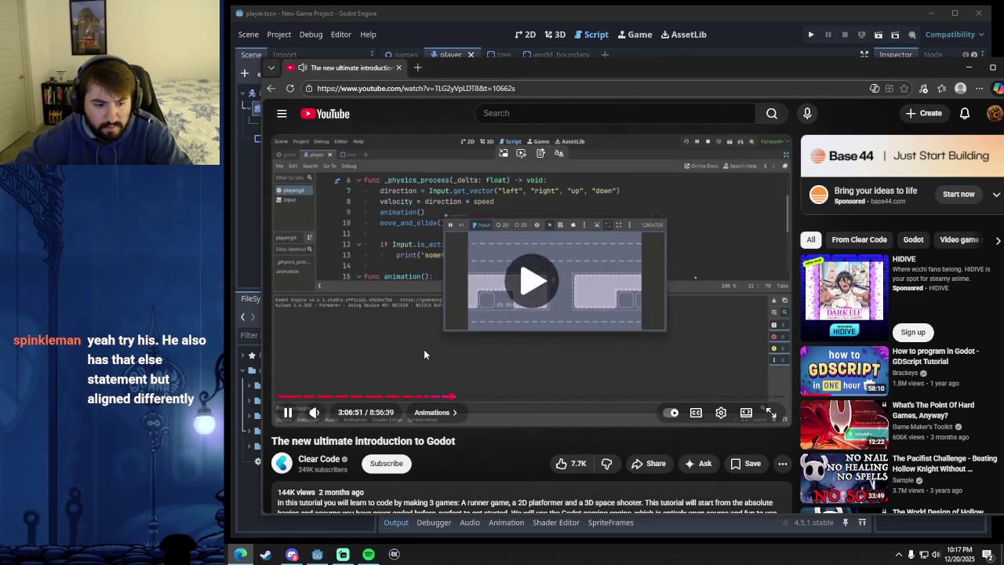
click(496, 356)
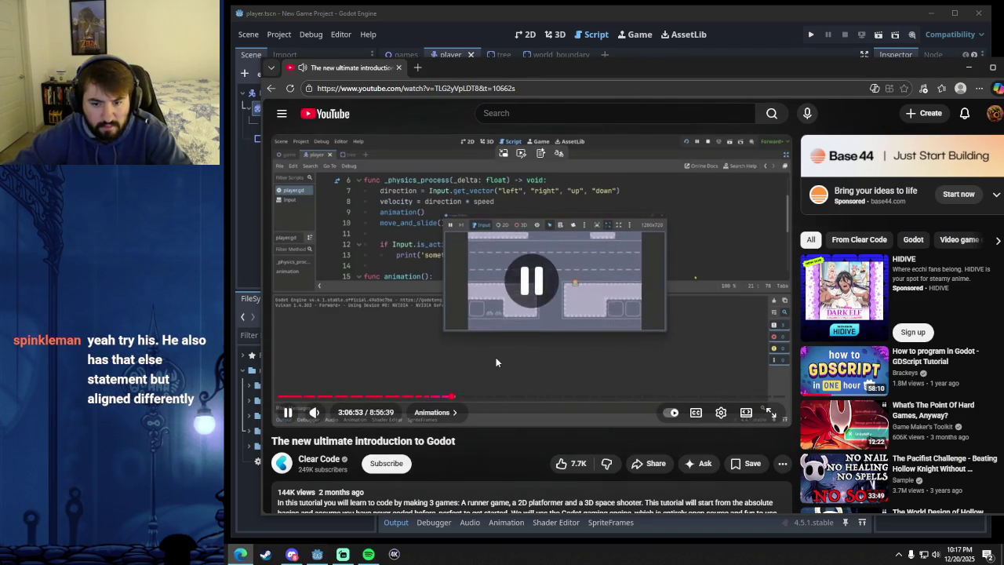
click(503, 312)
key(Left)
key(Left)
key(Left)
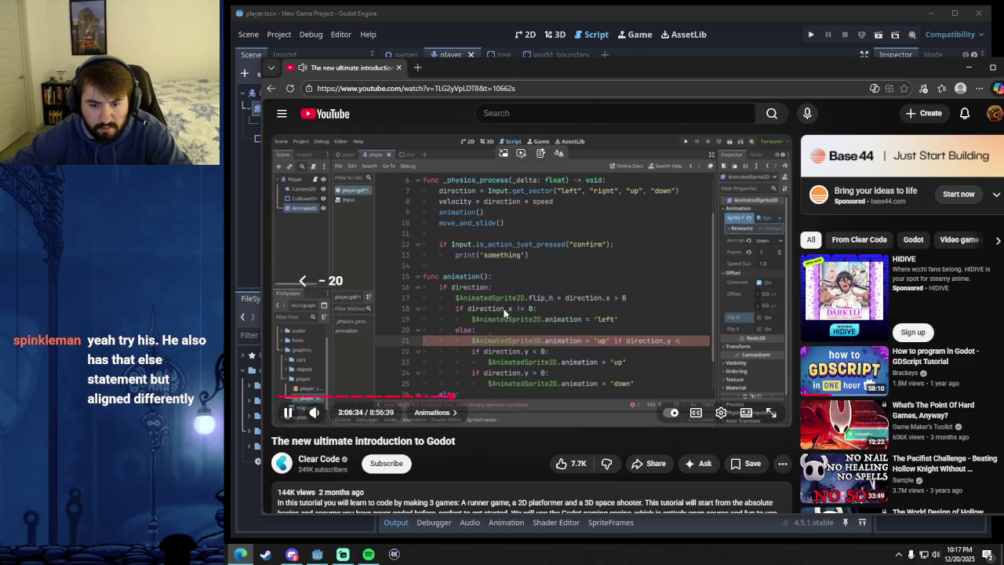
click(502, 277)
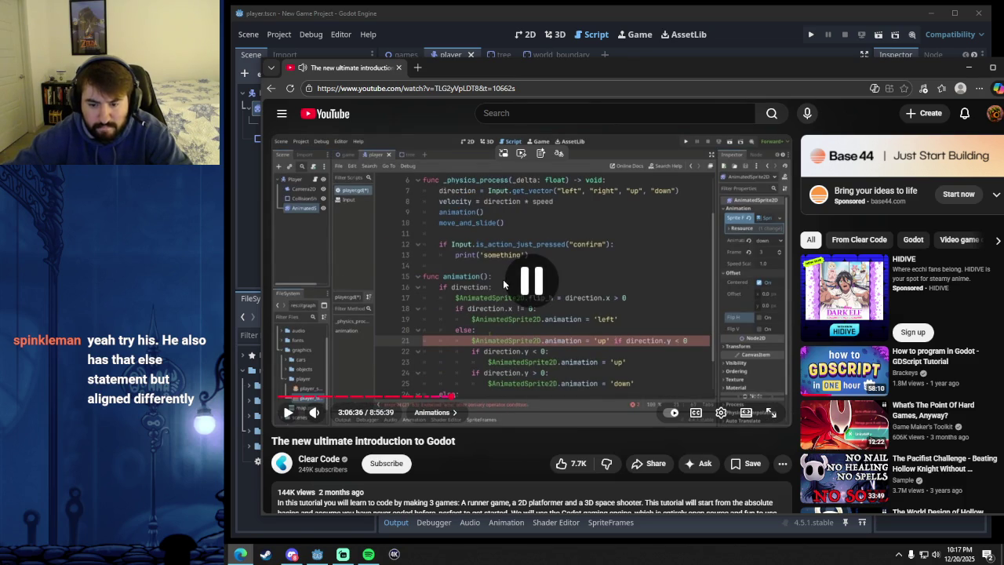
click(600, 16)
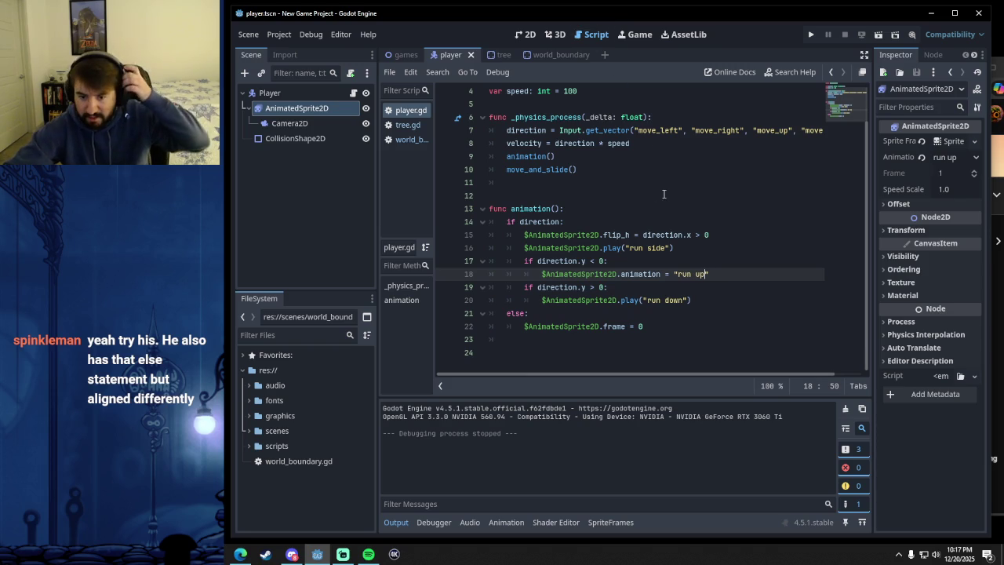
click(662, 331)
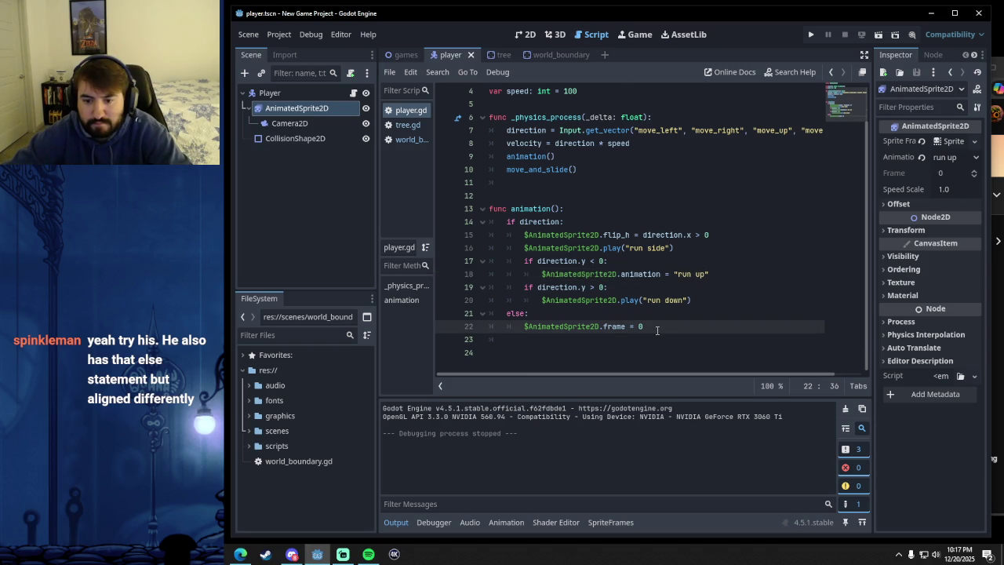
- Start retyping line 20's play("run down") as an animation assignment, then view the tutorial
drag(694, 300, 622, 304)
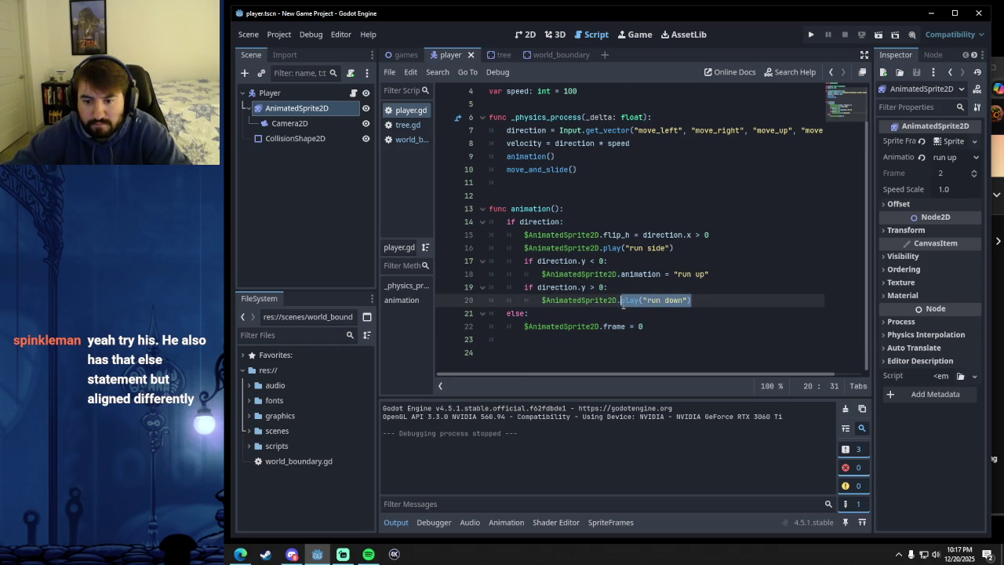
text(ani)
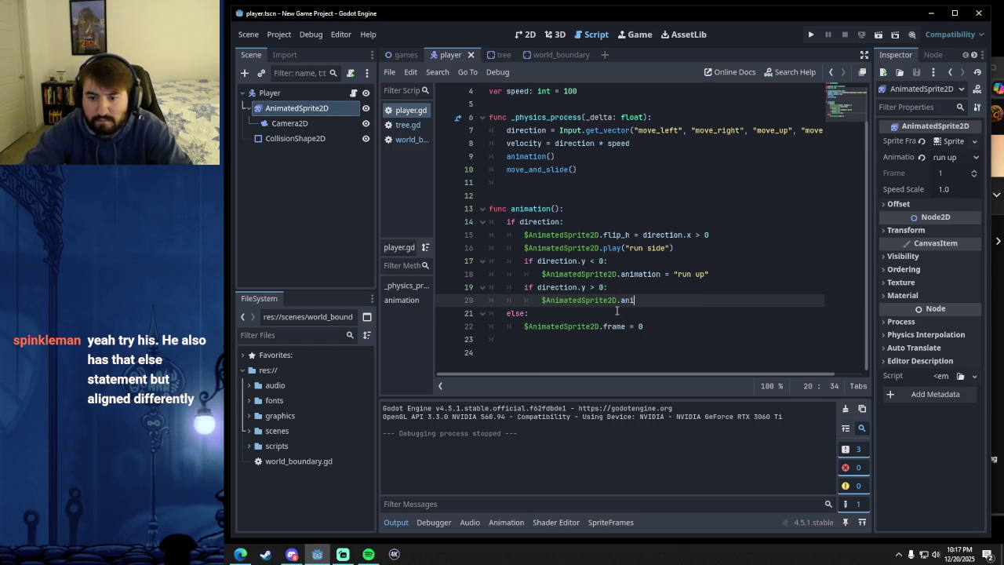
text(mation)
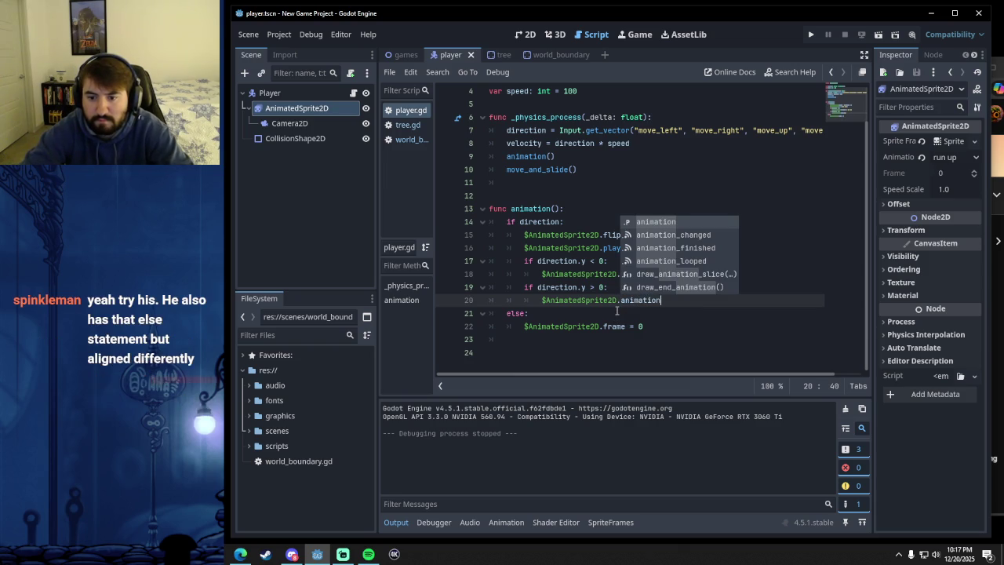
key(BackSpace)
key(BackSpace)
key(BackSpace)
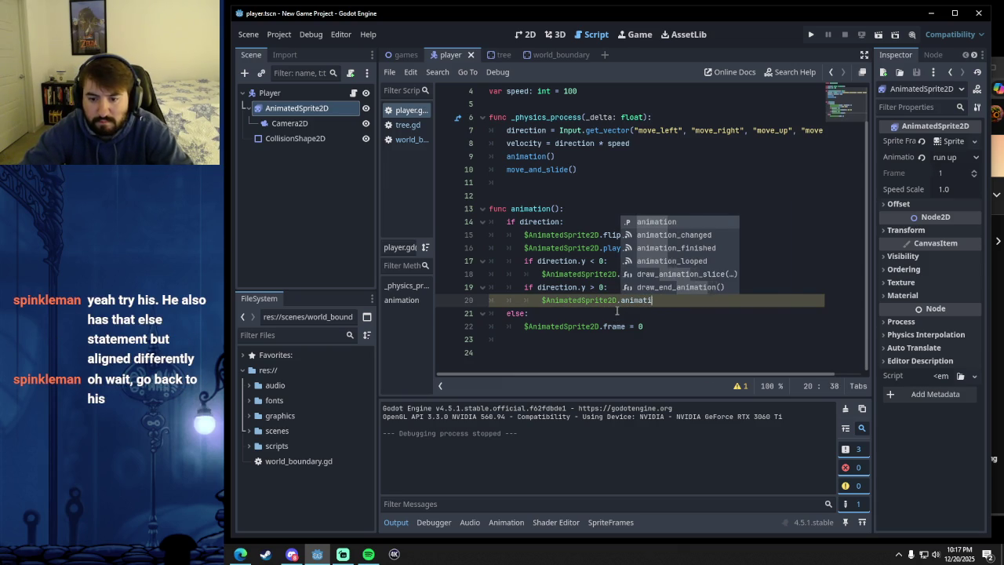
click(240, 554)
click(497, 309)
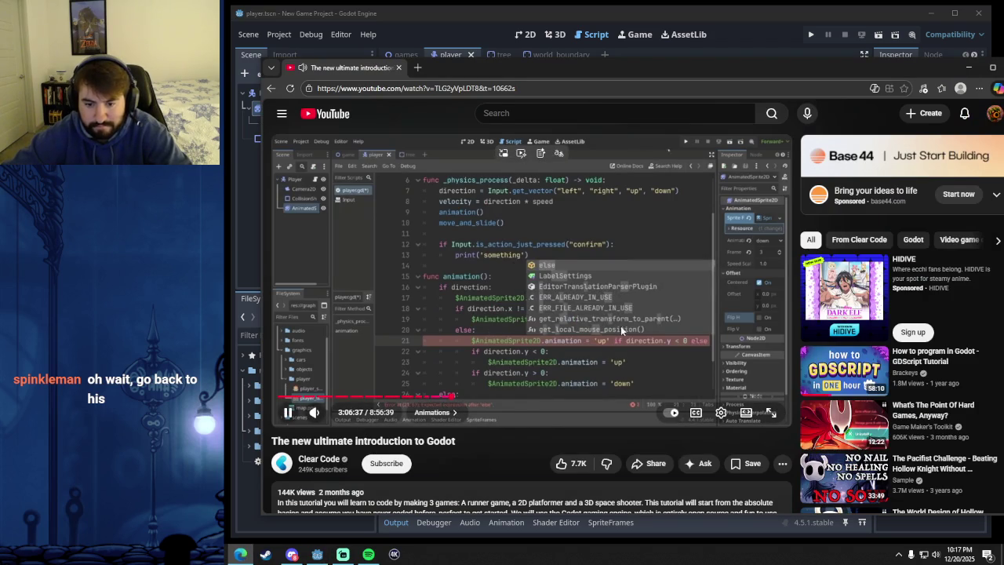
- Pause the tutorial at 3:06:16 on its code setting 'up' or 'down' by vertical direction
click(602, 340)
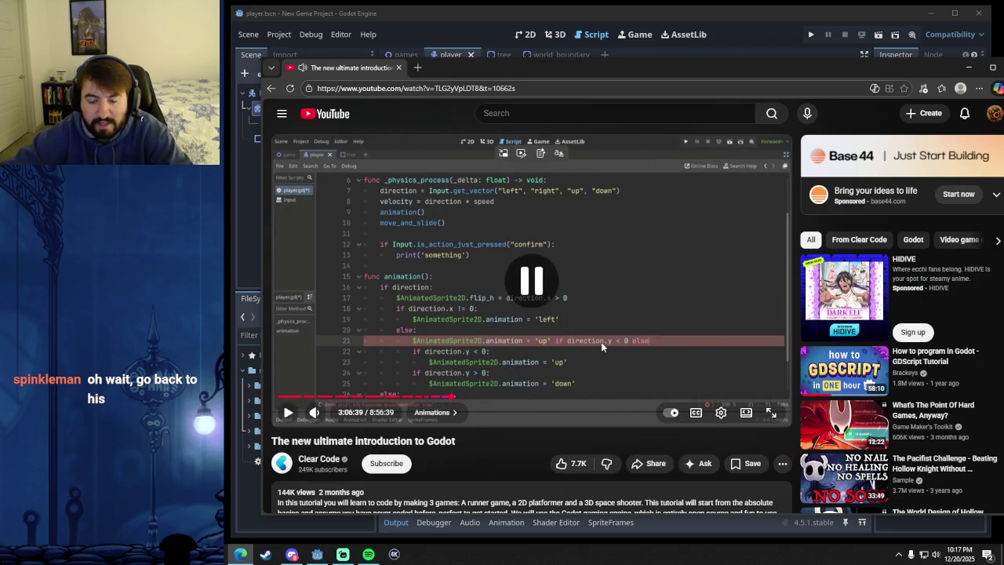
click(572, 270)
key(Left)
key(Left)
key(Left)
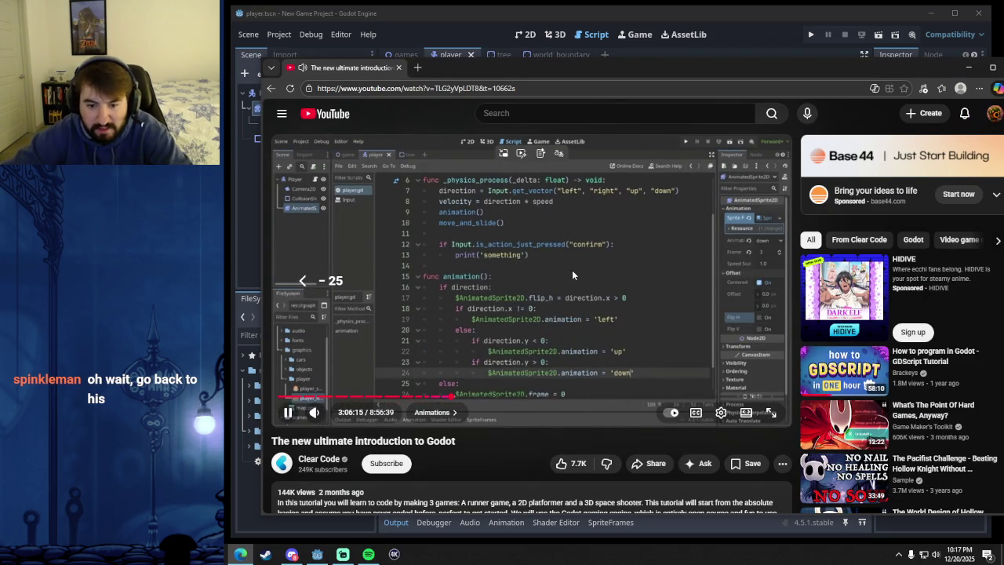
click(572, 270)
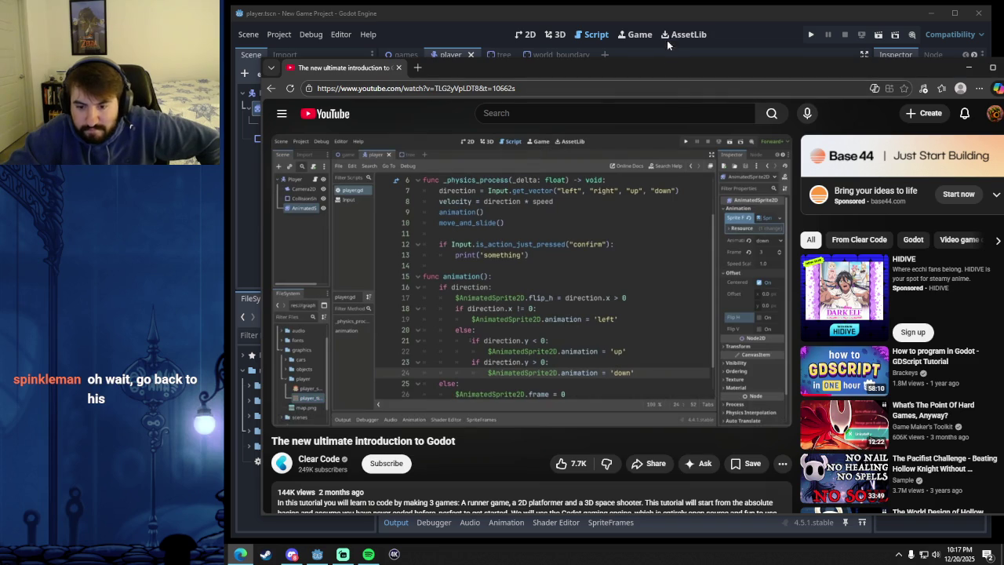
click(684, 20)
- Complete line 20 as $AnimatedSprite2D.animation = "run down"
click(647, 318)
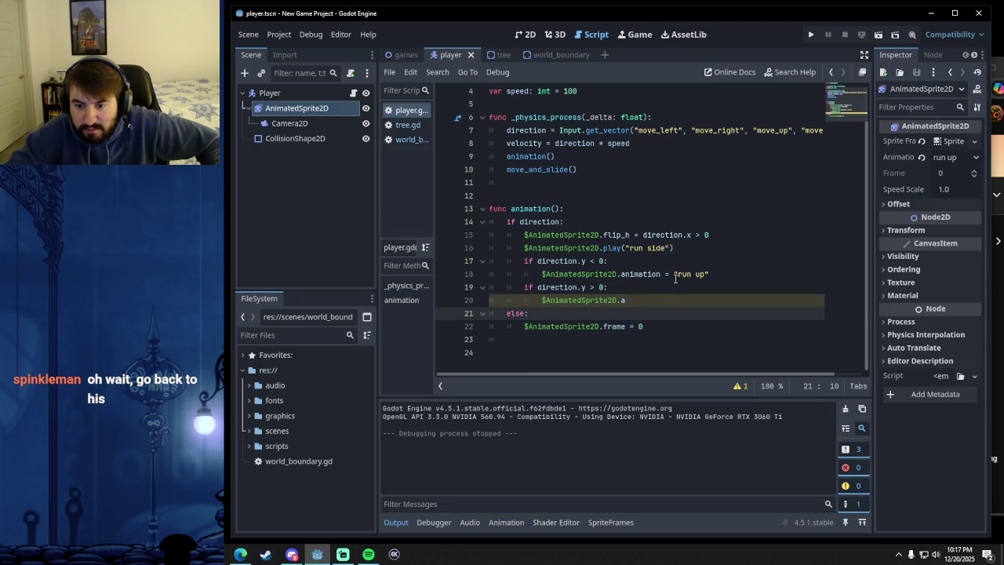
click(630, 301)
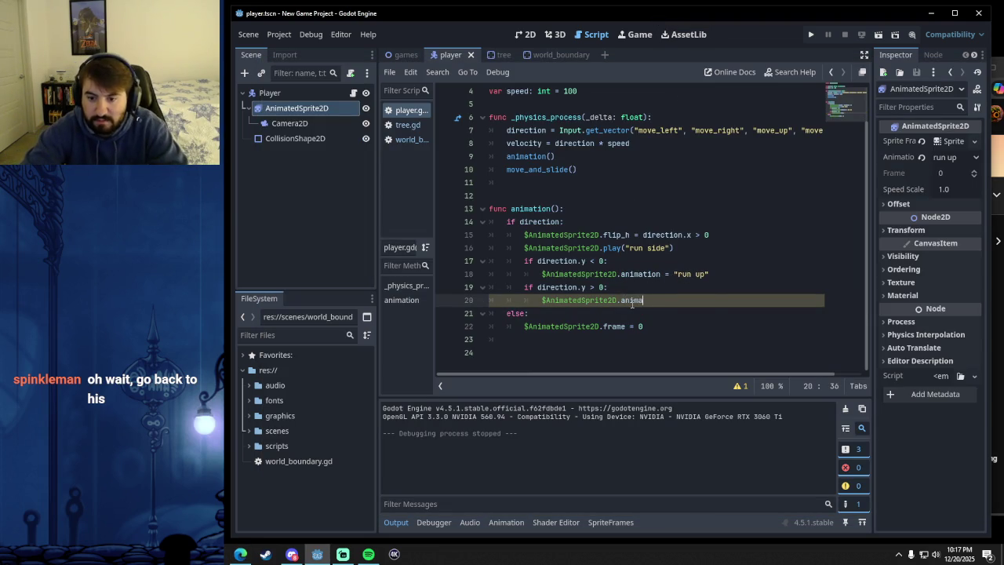
text(tion = )
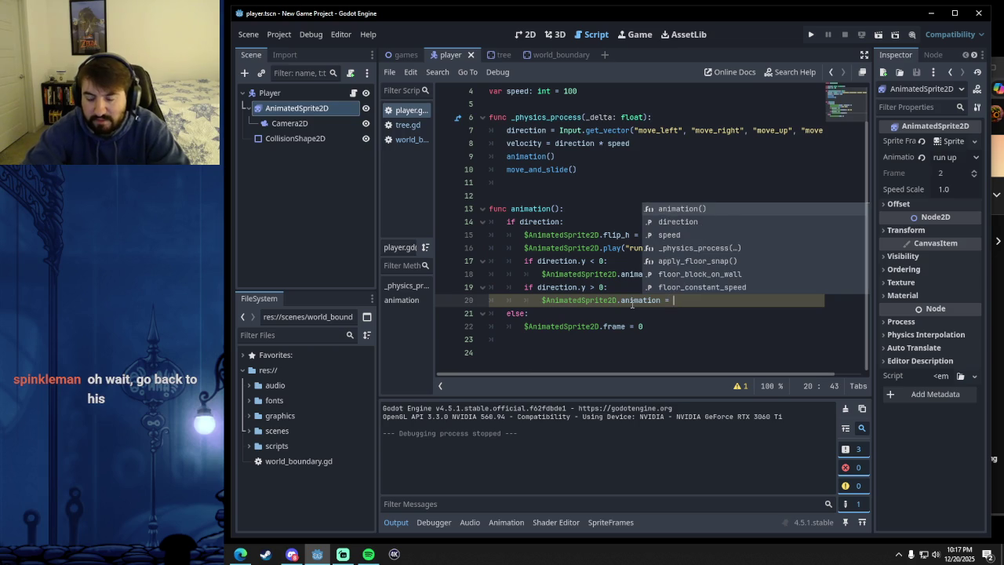
text("run down)
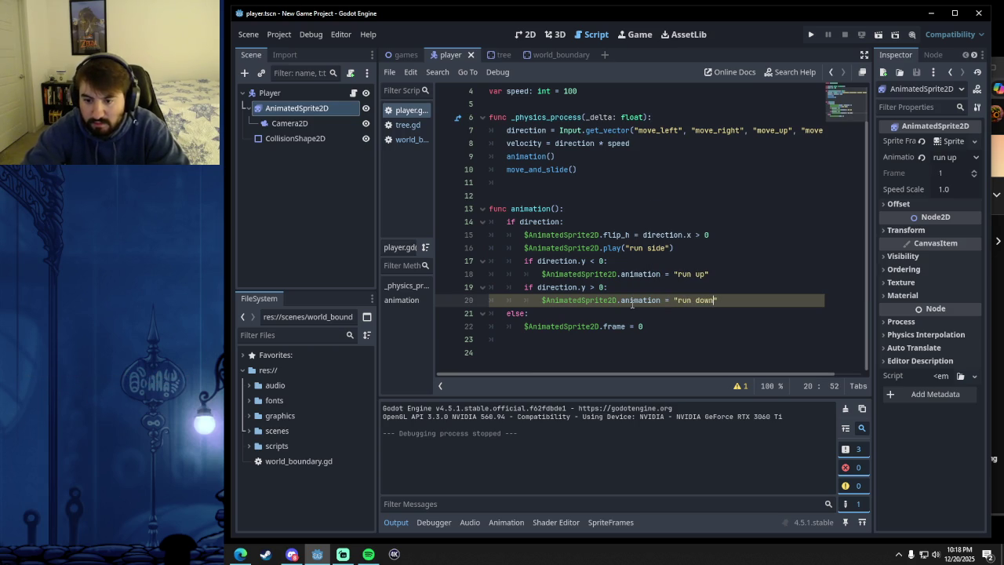
text(")
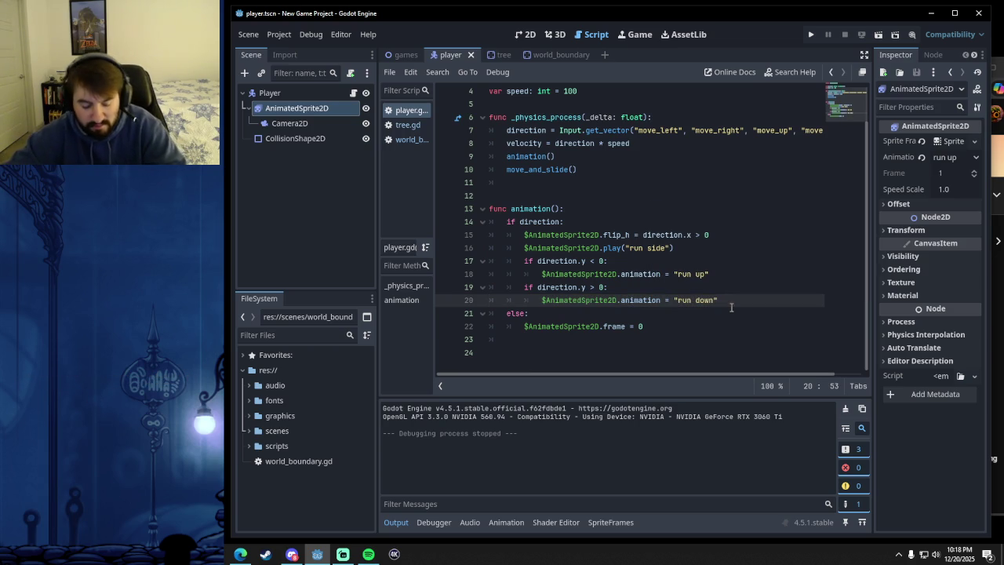
click(519, 35)
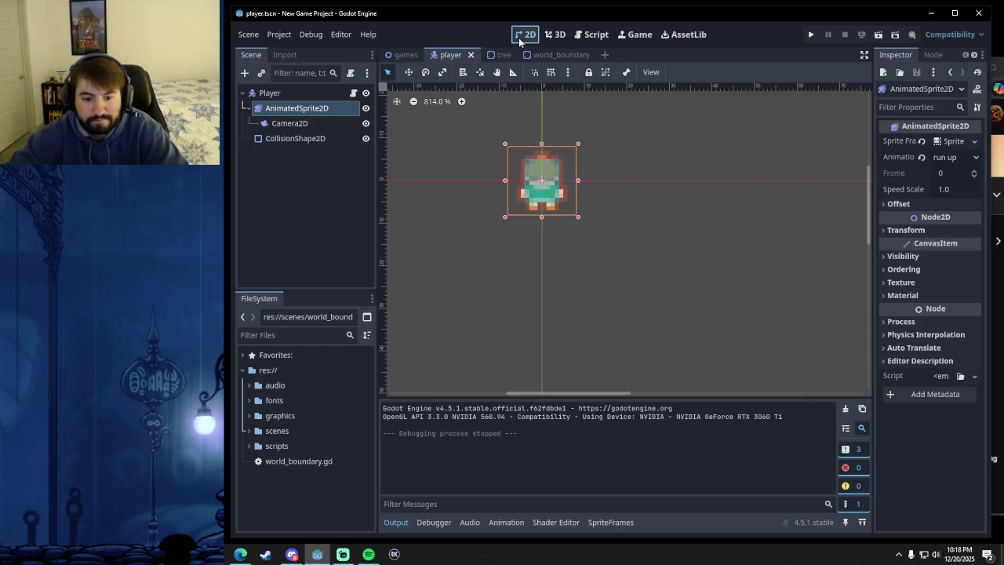
- Select the AnimatedSprite2D node and briefly inspect its sprite frames
click(324, 110)
click(946, 142)
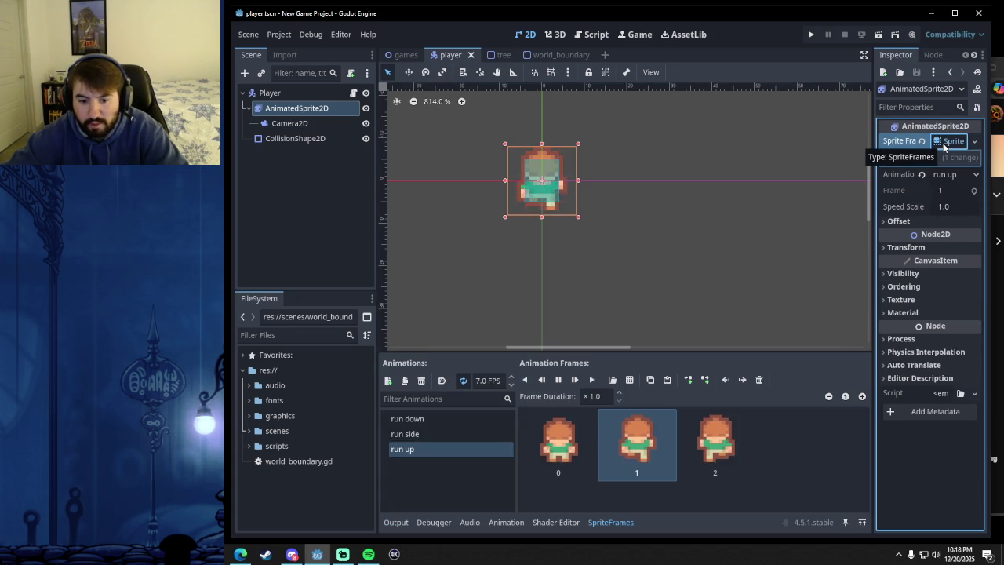
click(945, 146)
- Run the game, walk the character down, up, right and left, then stop it
click(811, 36)
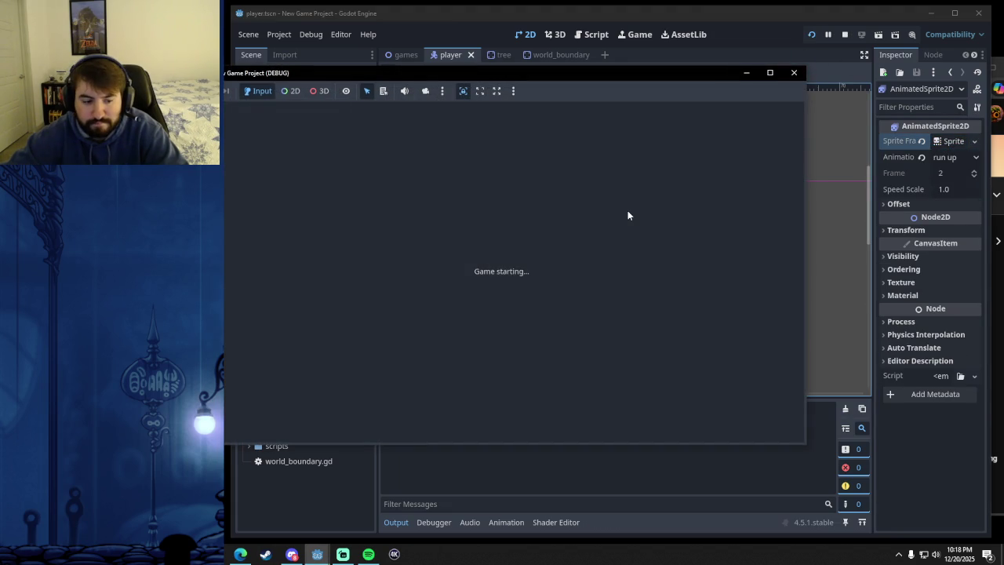
key(Down)
key(Up)
key(Down)
key(Right)
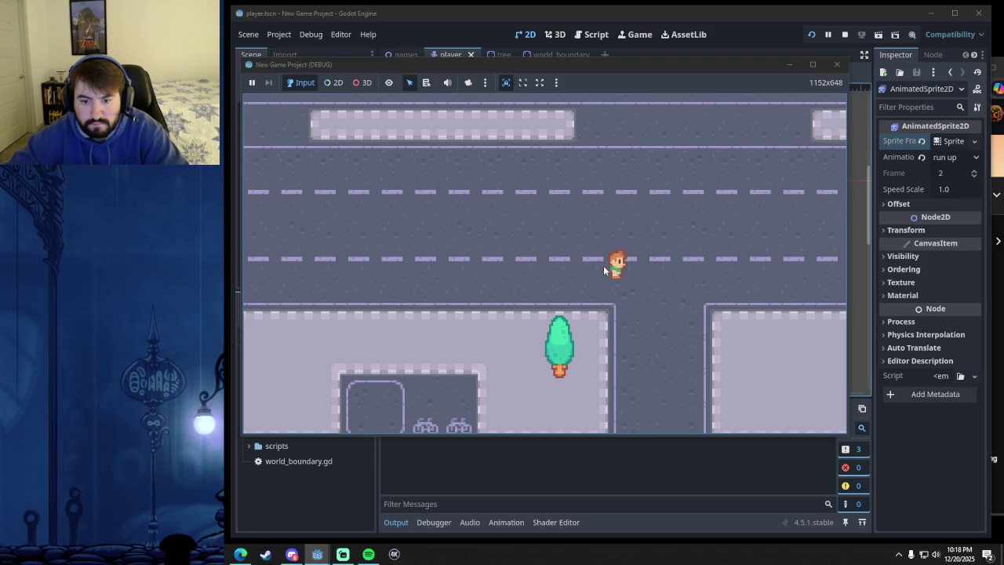
key(Left)
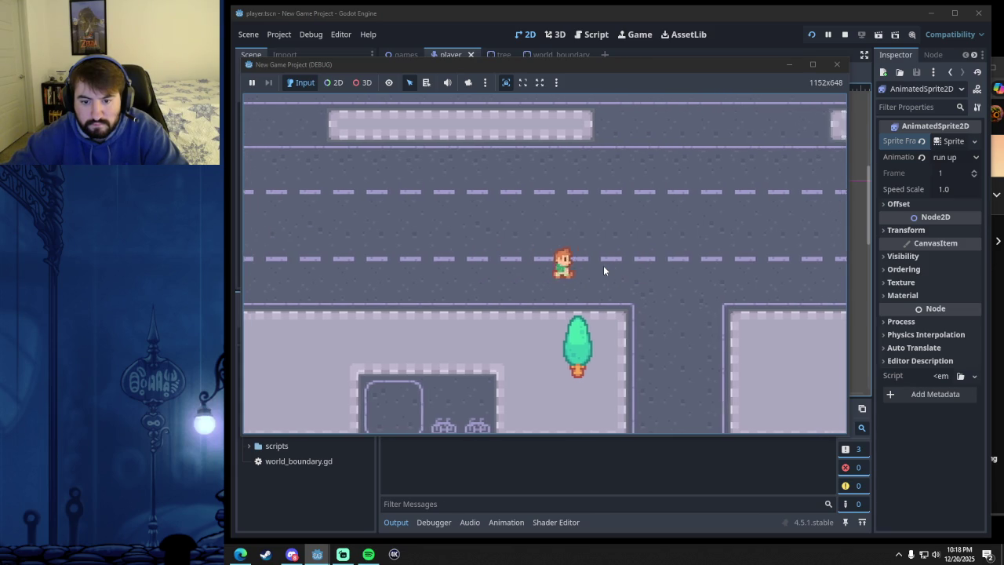
click(836, 64)
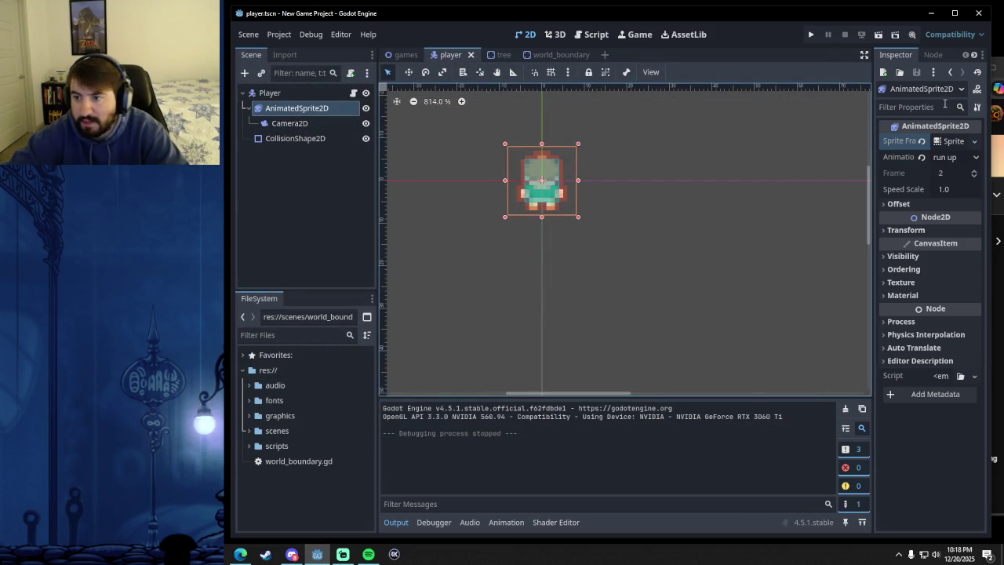
click(952, 141)
- Compare the run up frames in SpriteFrames against run down's four frames and run side
click(453, 419)
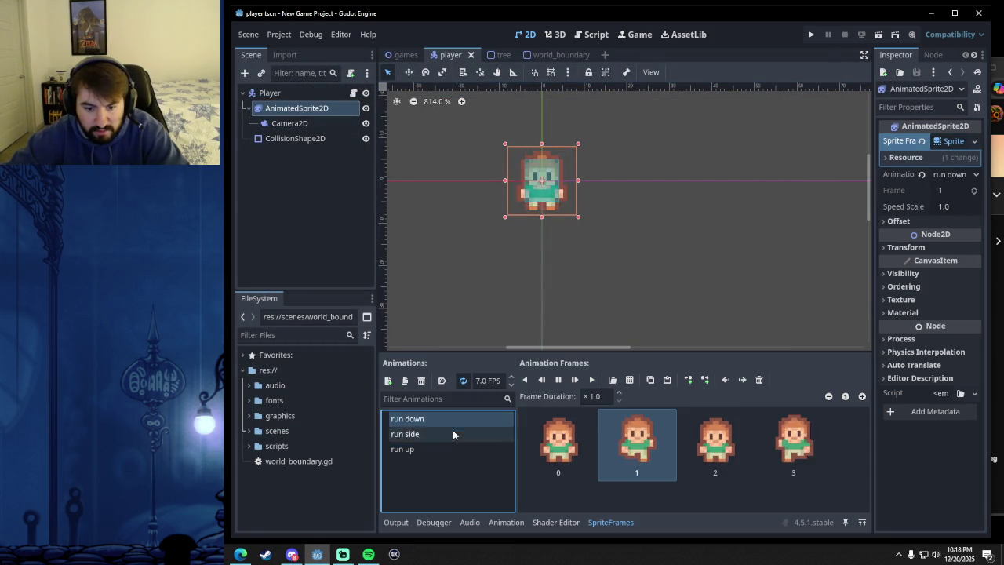
click(446, 448)
click(449, 433)
click(441, 450)
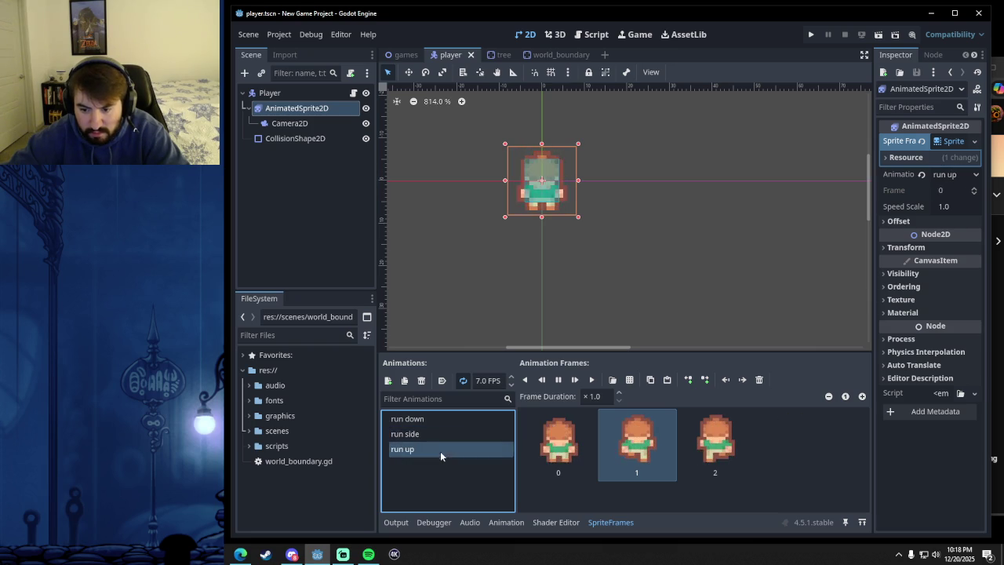
click(587, 437)
click(425, 447)
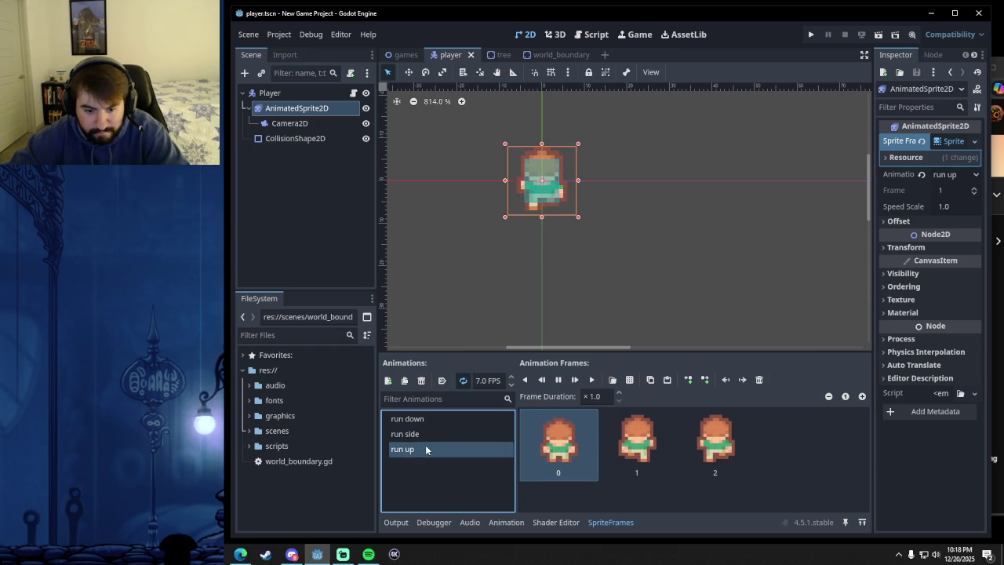
click(431, 419)
click(430, 450)
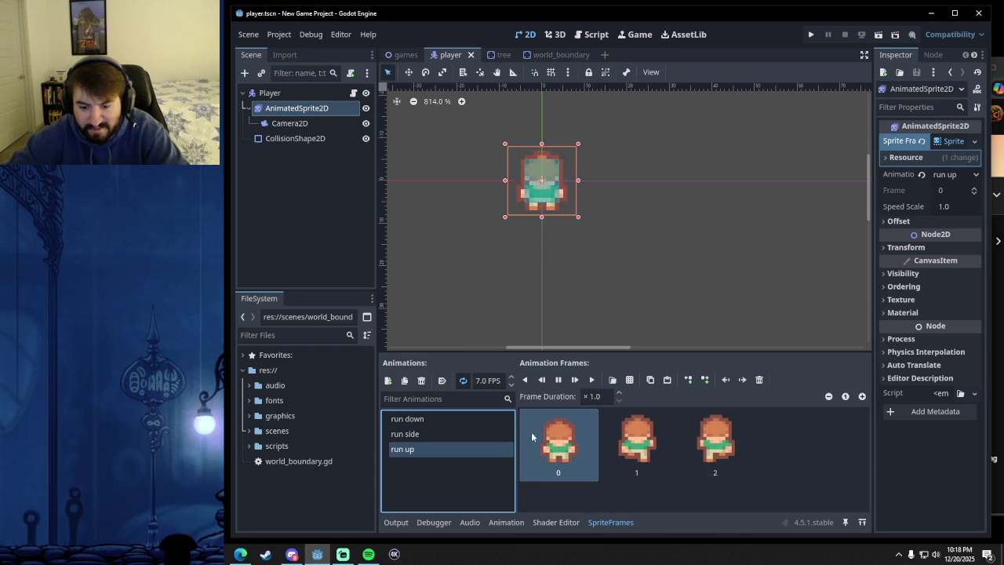
click(437, 418)
click(416, 450)
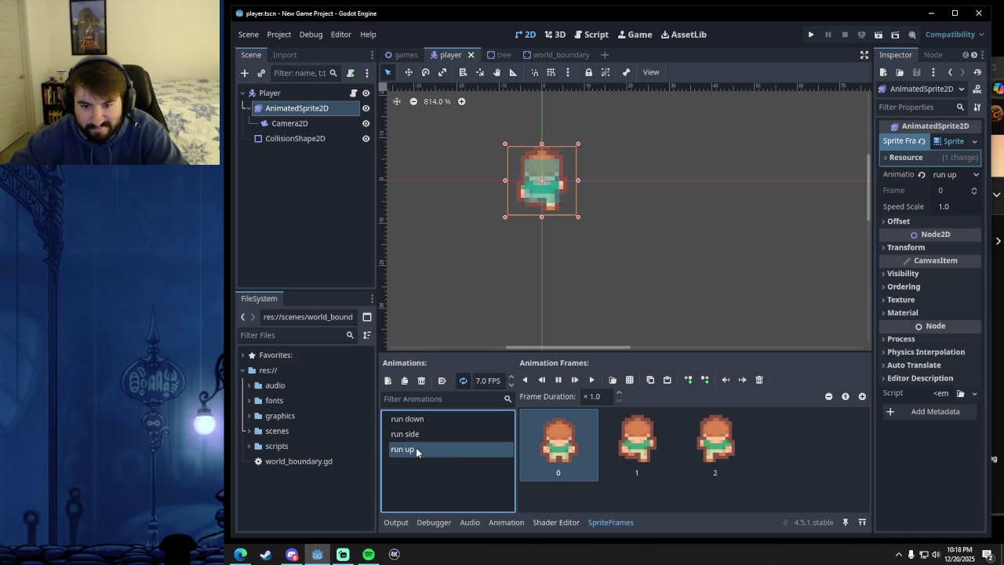
click(426, 418)
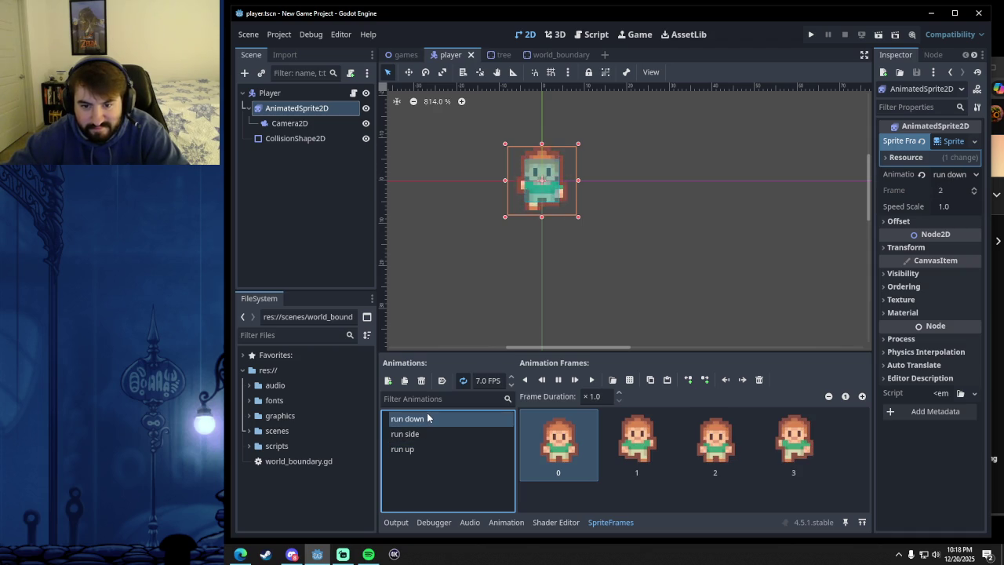
click(415, 450)
- Copy a run up frame, paste it as frame 3, and save the player scene
click(572, 448)
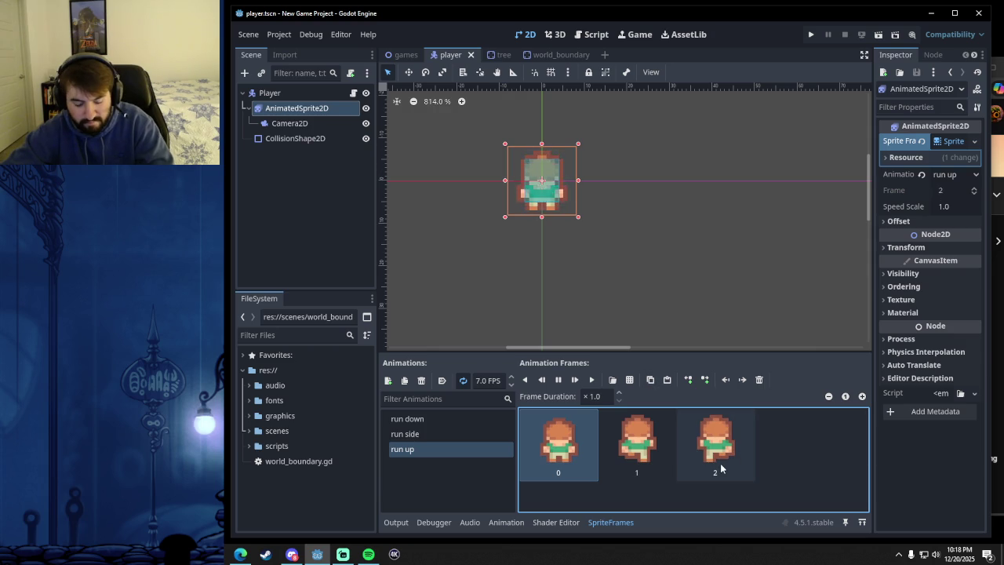
key(ctrl+c)
key(ctrl+v)
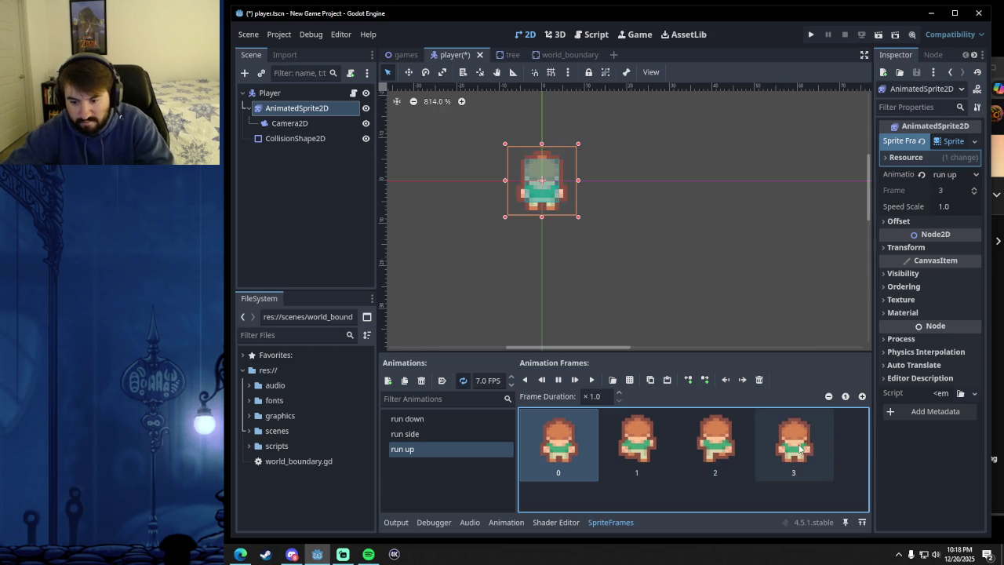
click(784, 451)
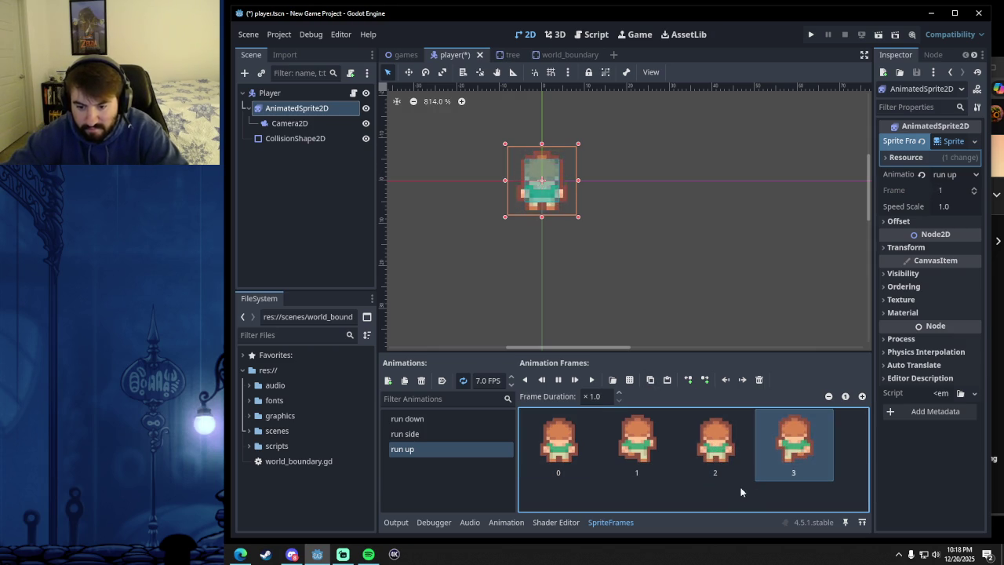
key(ctrl+s)
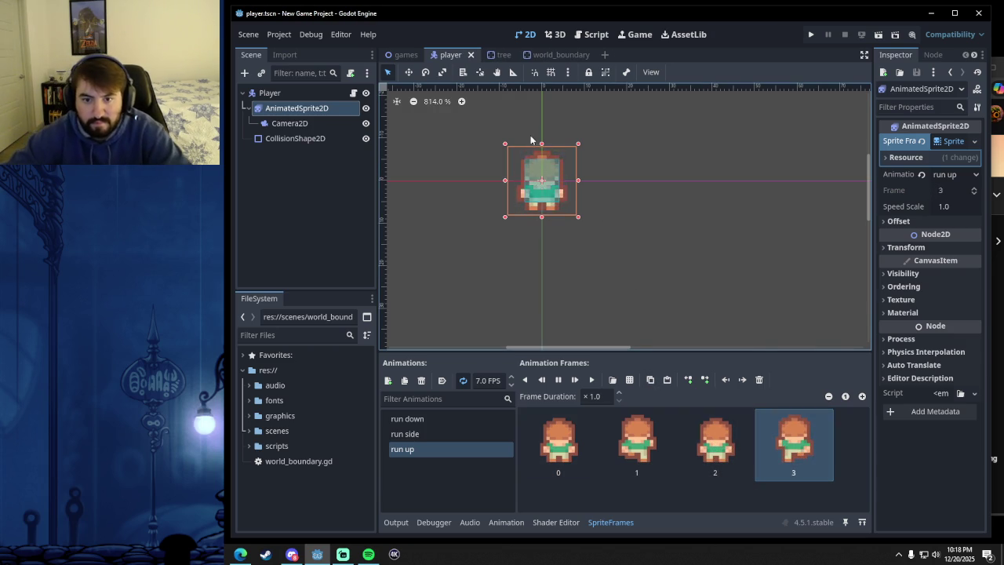
click(420, 421)
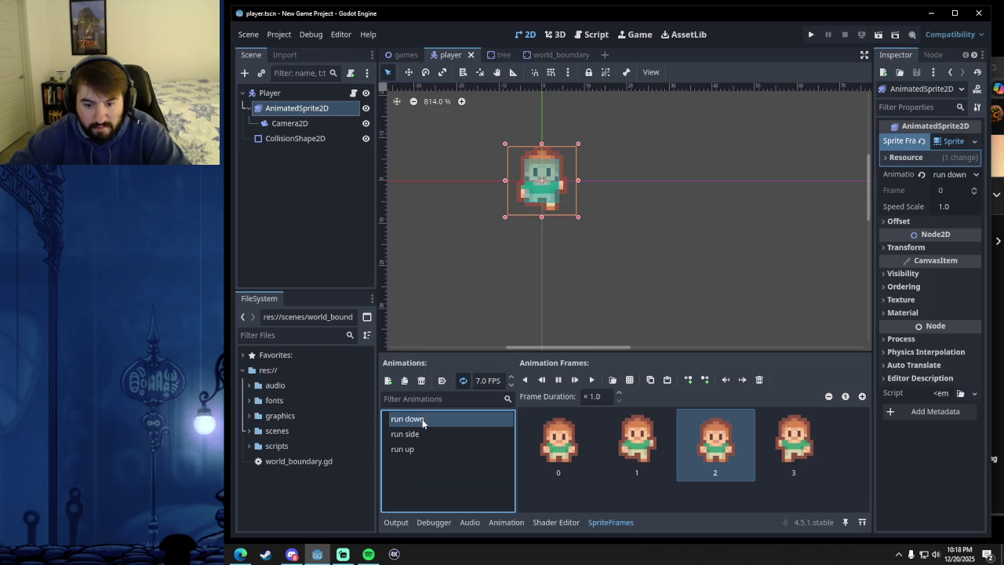
- Return to player.gd and place the caret at the end of line 22
click(596, 34)
scroll(668, 232, down, 1)
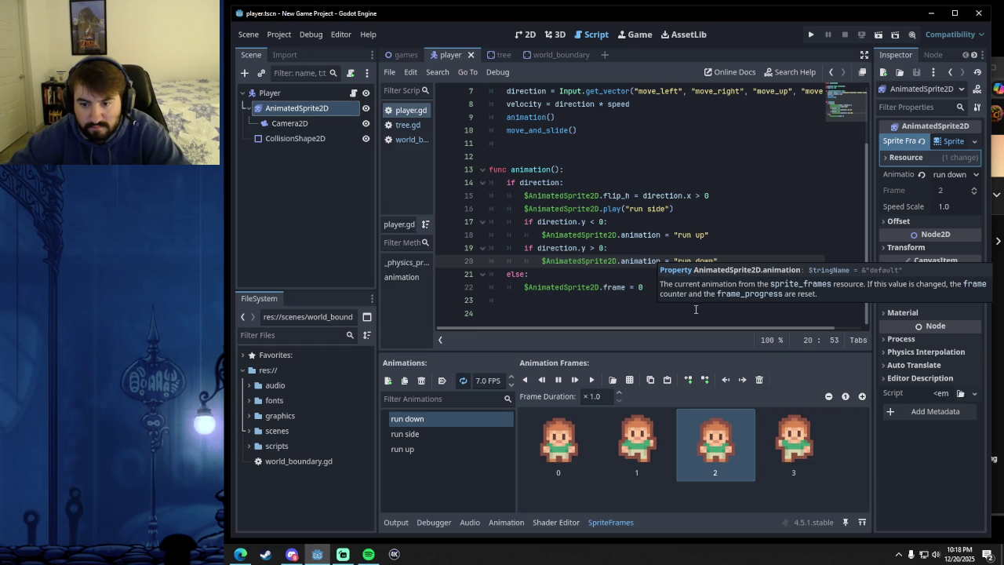
click(650, 284)
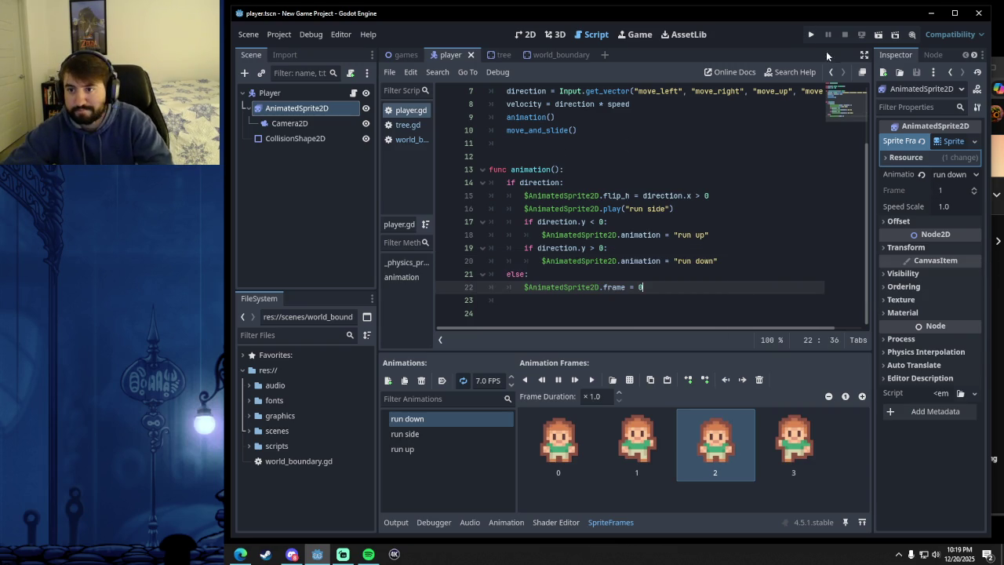
- Run the game with F5, walk the player up and down, then stop it
key(F5)
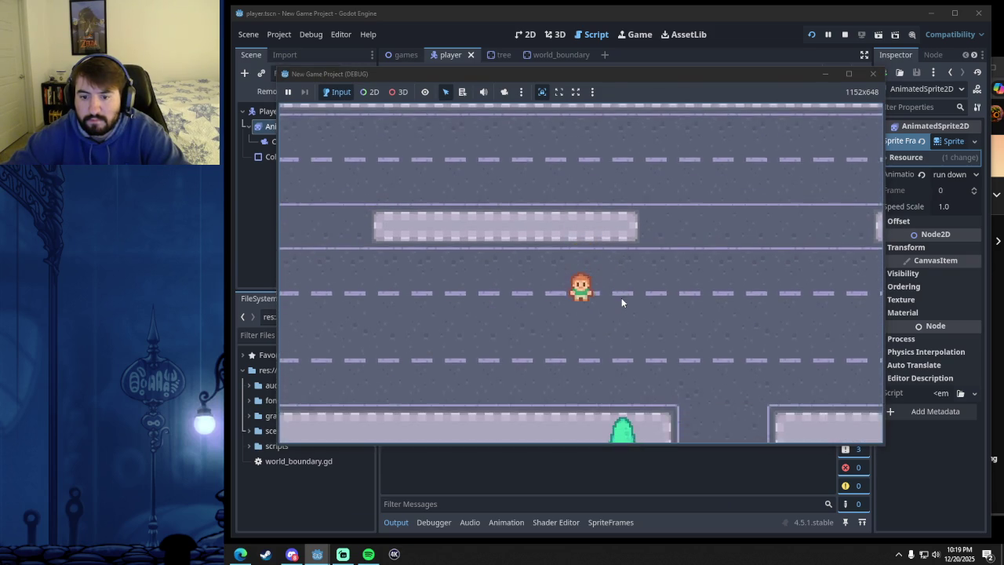
key(Up)
key(Up)
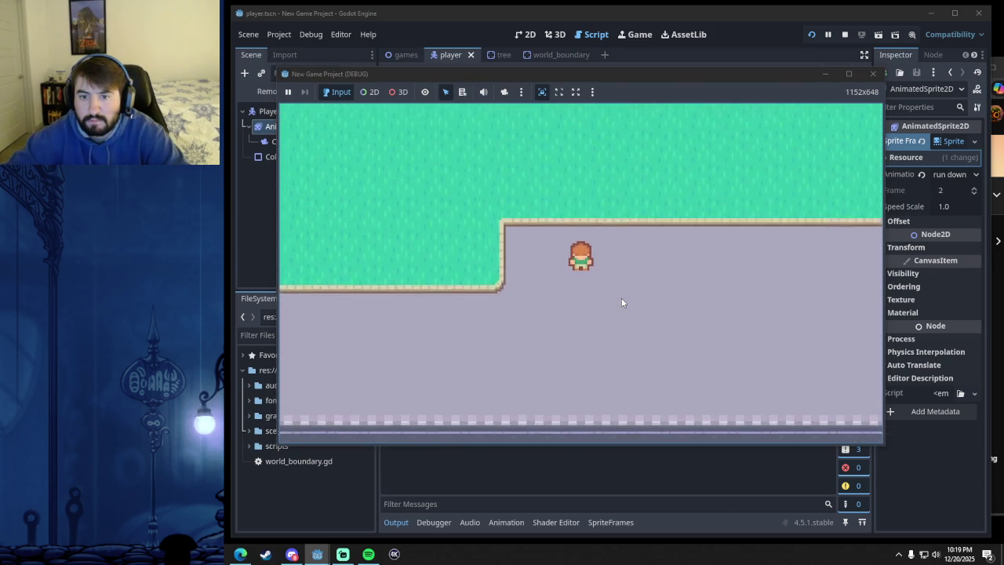
key(Down)
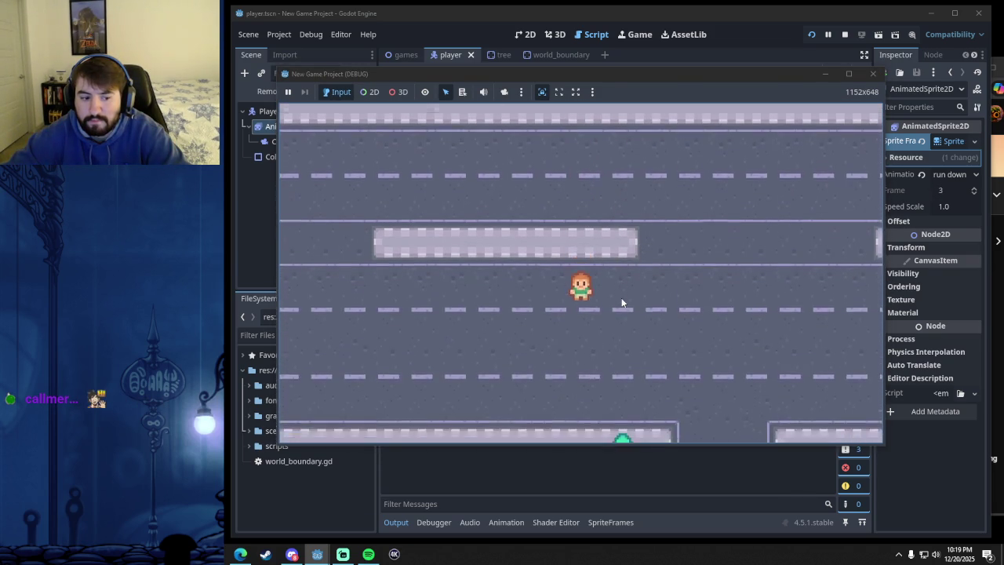
click(872, 73)
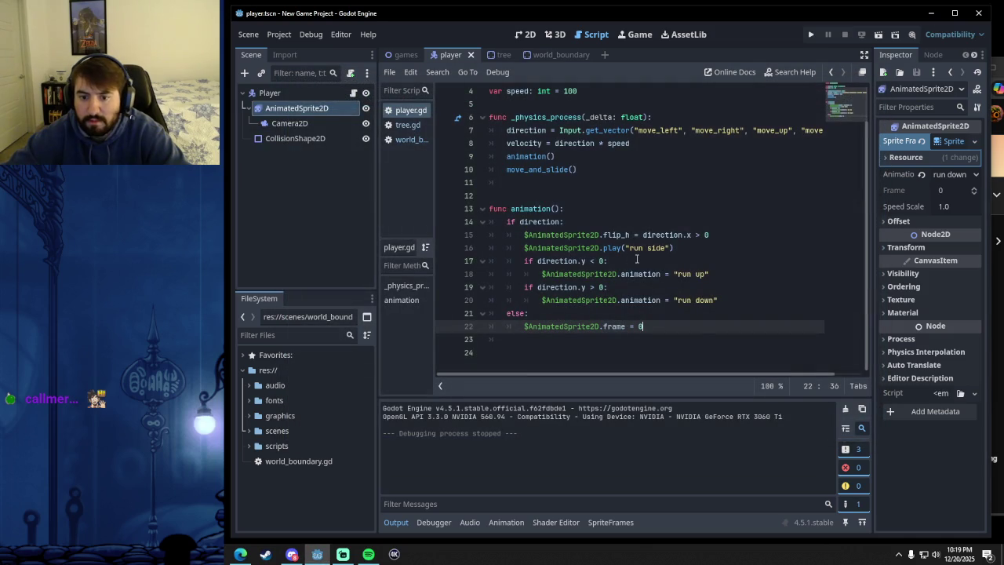
- Pause the tutorial at 3:06:01 on its animation() code and lower the browser to reveal player.gd
click(240, 553)
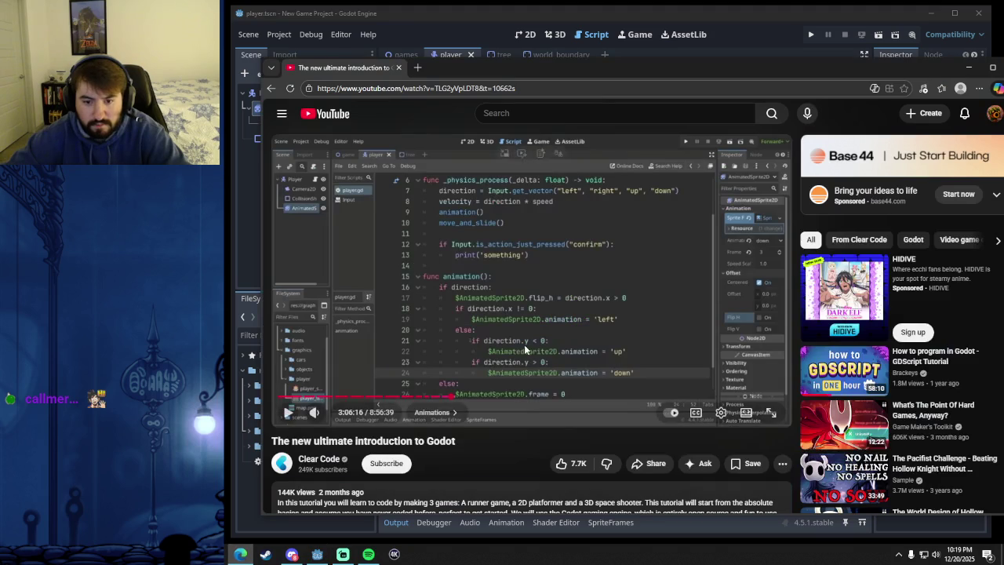
click(607, 324)
key(j)
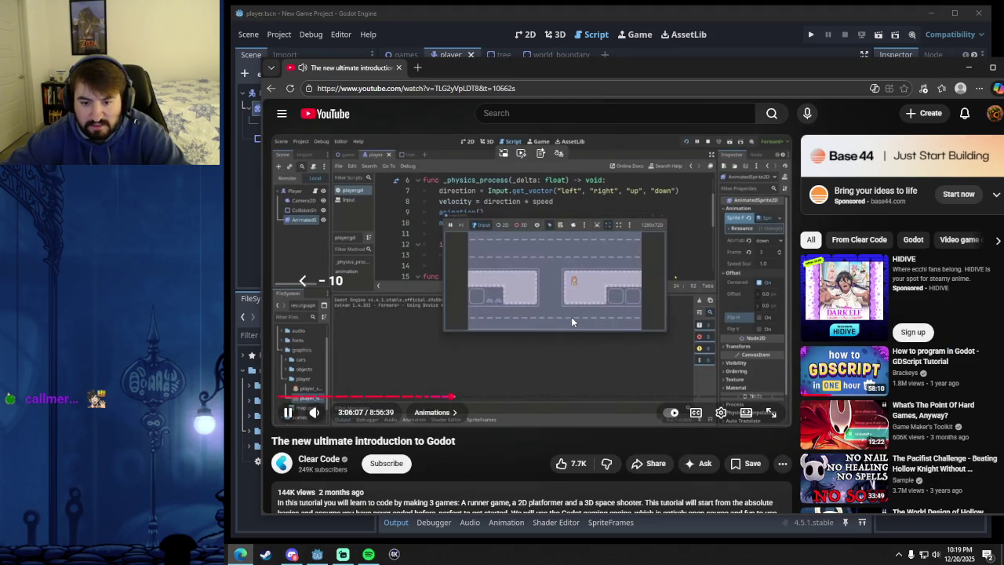
click(512, 272)
mouse_move(665, 78)
mouse_down()
mouse_move(624, 429)
mouse_move(658, 197)
mouse_move(542, 124)
mouse_move(559, 83)
mouse_up()
click(538, 250)
key(Left)
key(Left)
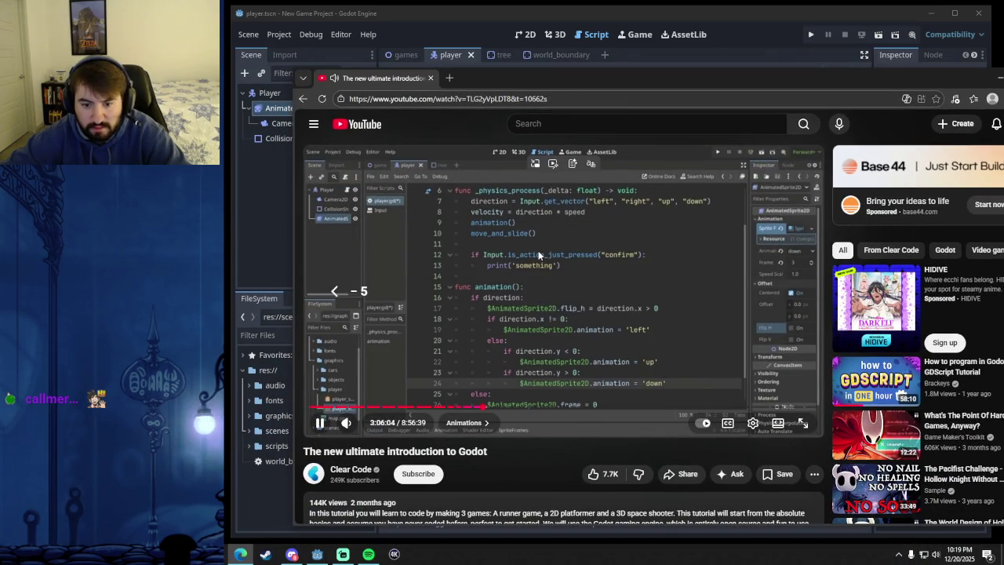
click(470, 371)
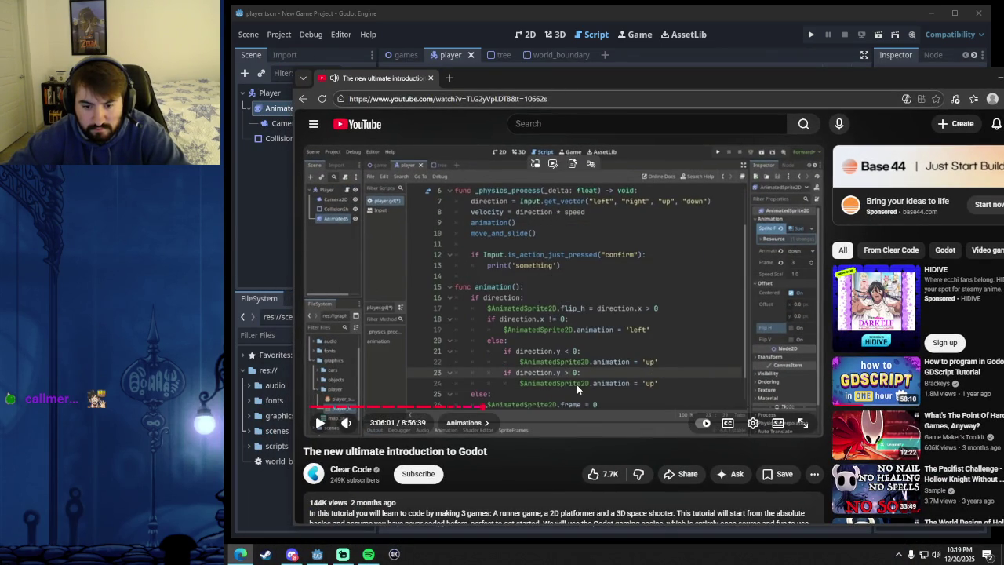
drag(604, 81, 594, 401)
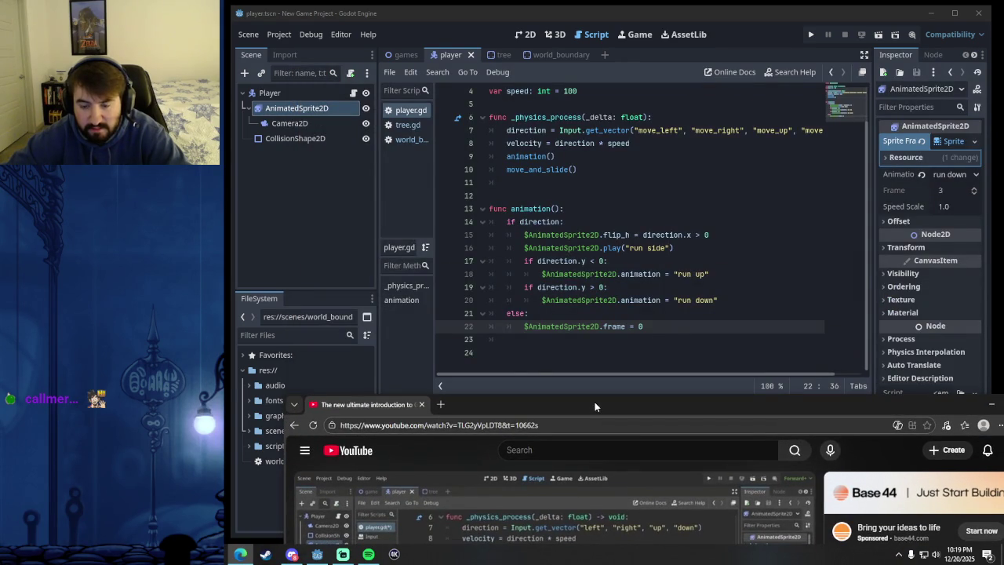
- Run the game with F5, walk the player down, up, left and right, then stop it
drag(594, 401, 571, 91)
click(828, 52)
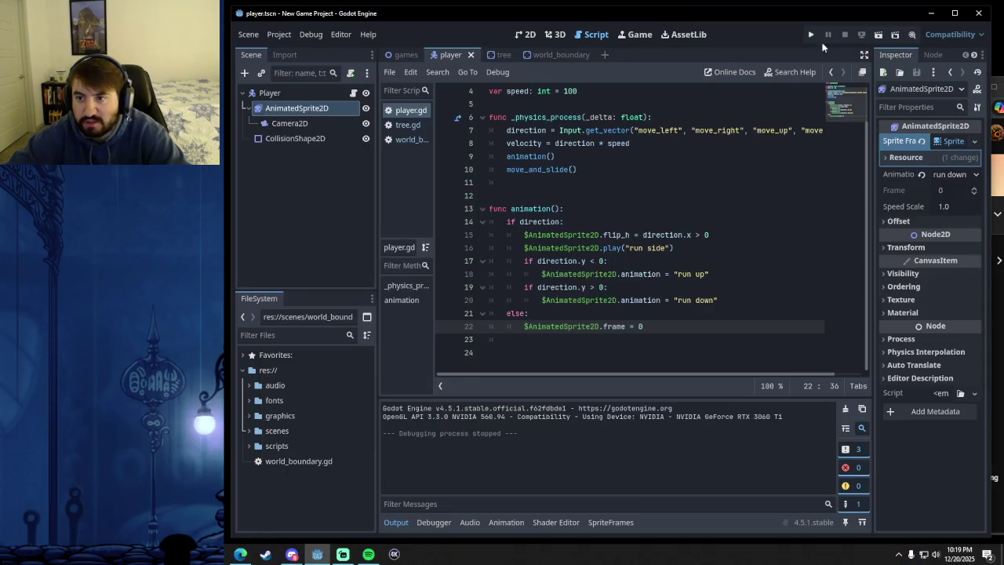
key(F5)
key(Down)
key(Up)
key(Down)
key(Up)
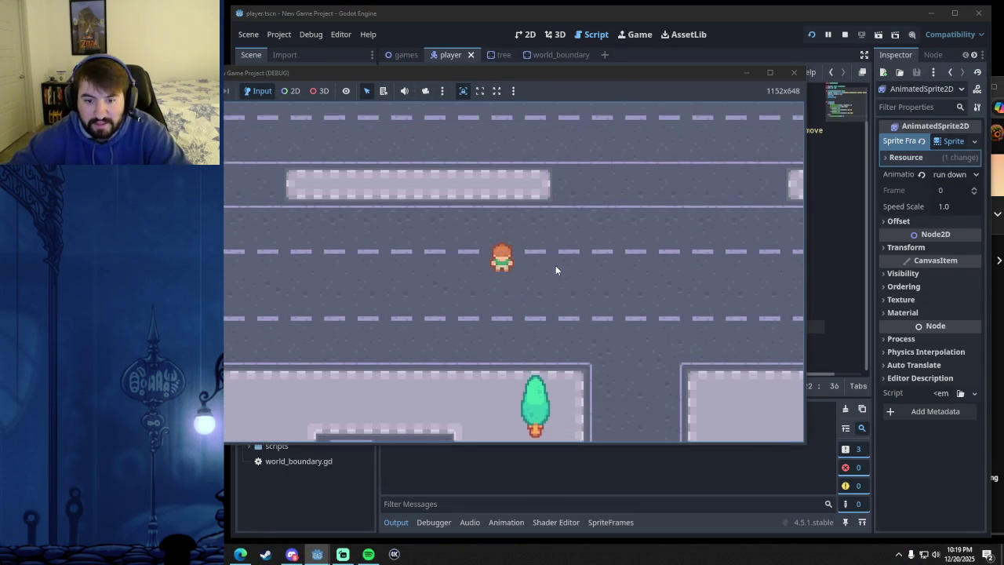
key(Up)
key(Down)
key(Down)
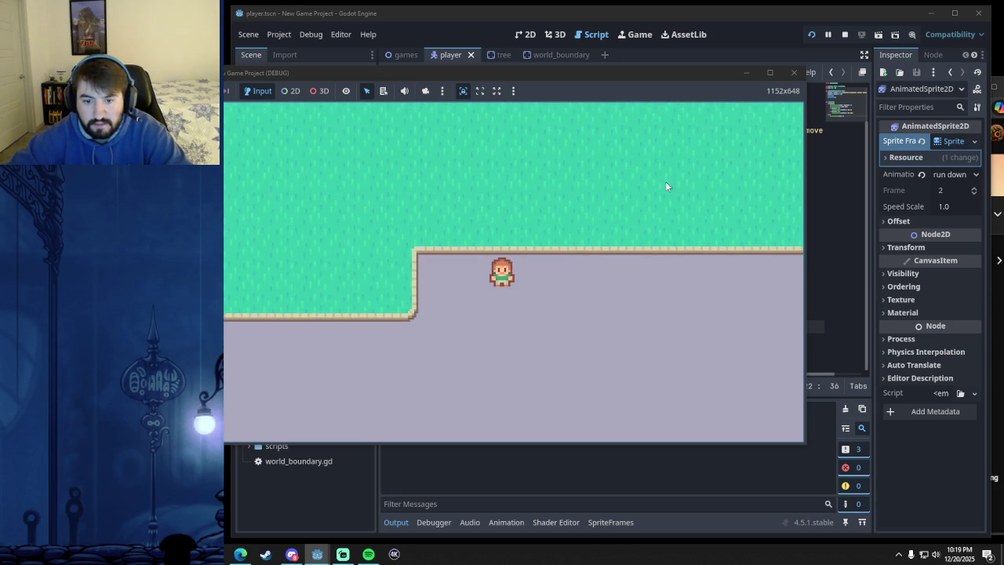
key(Left)
key(Right)
click(794, 72)
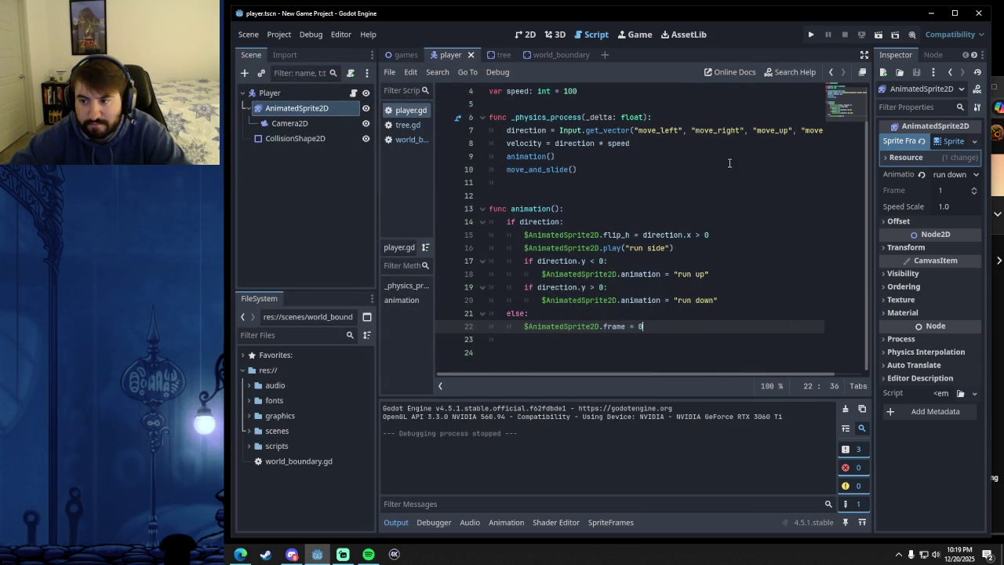
click(676, 217)
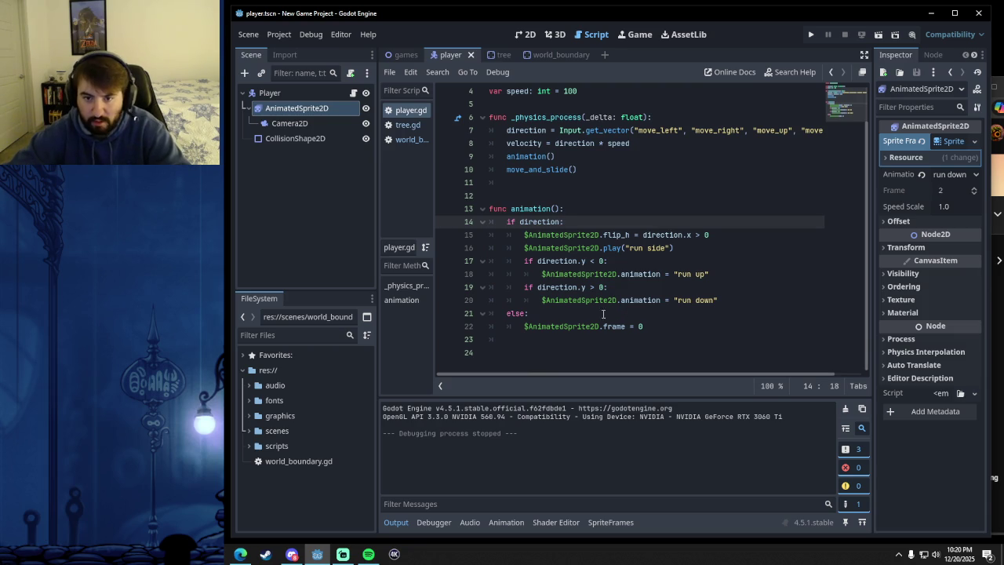
- Review the direction checks and else branch on lines 16–20 of player.gd
click(667, 326)
click(588, 313)
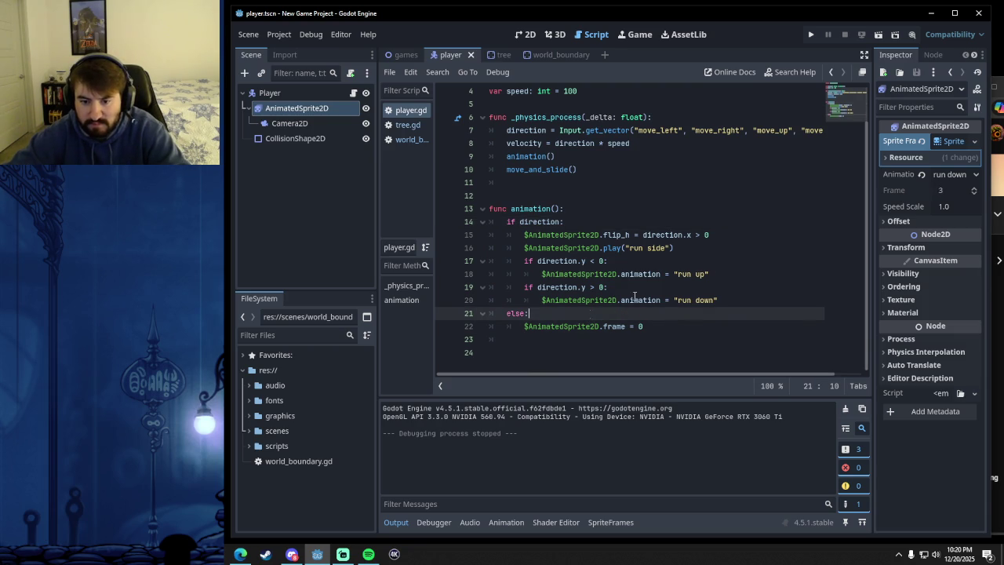
click(698, 287)
click(658, 261)
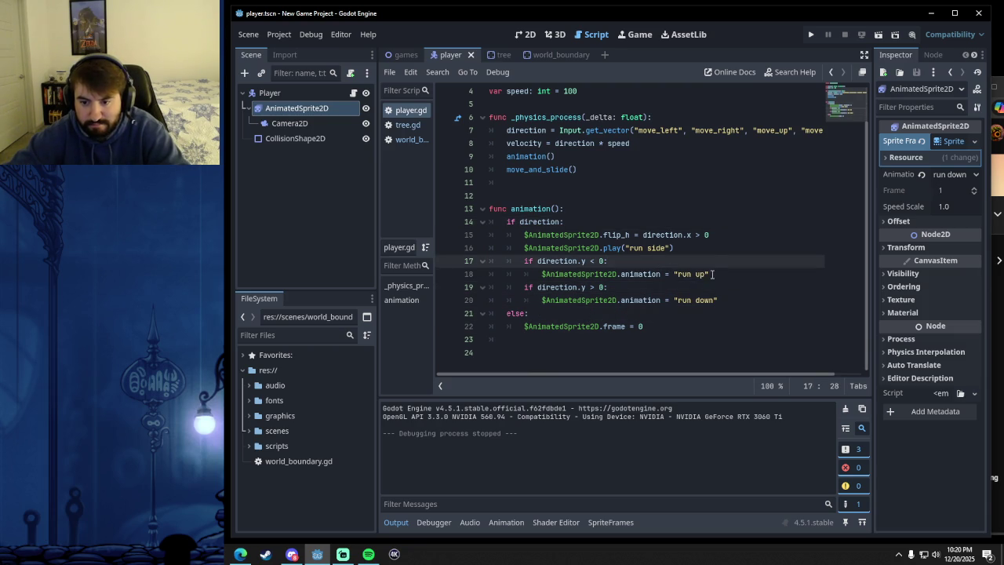
click(712, 274)
click(713, 299)
click(615, 287)
click(626, 261)
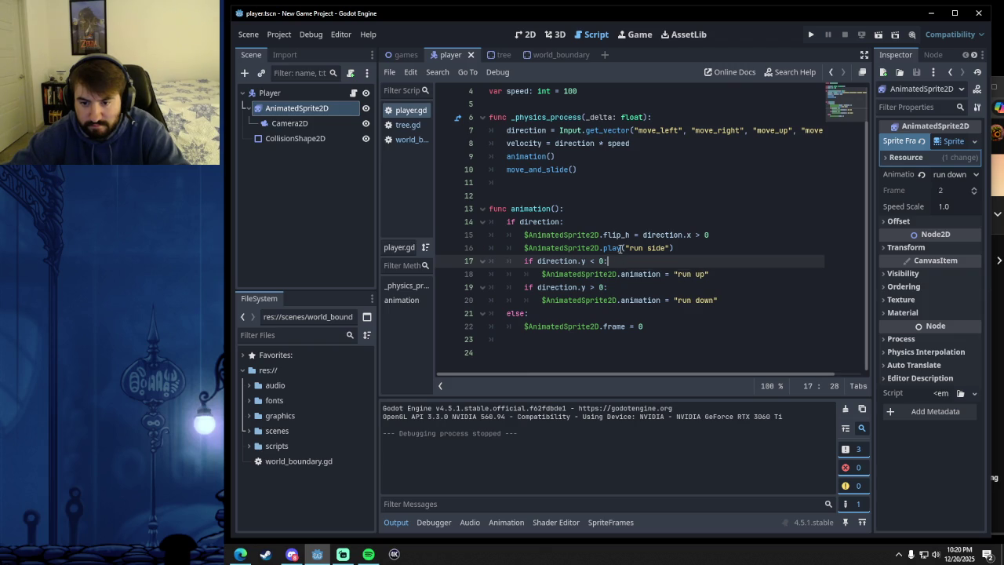
- Replace play("run side") on line 16 with animation = "run side" and run the game
mouse_move(620, 248)
drag(673, 248, 602, 255)
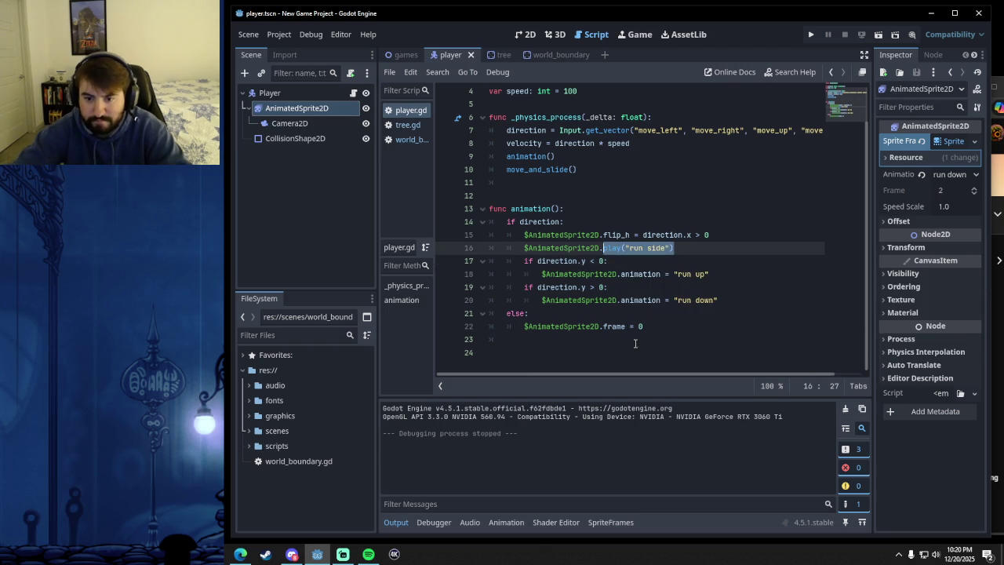
text(animation = )
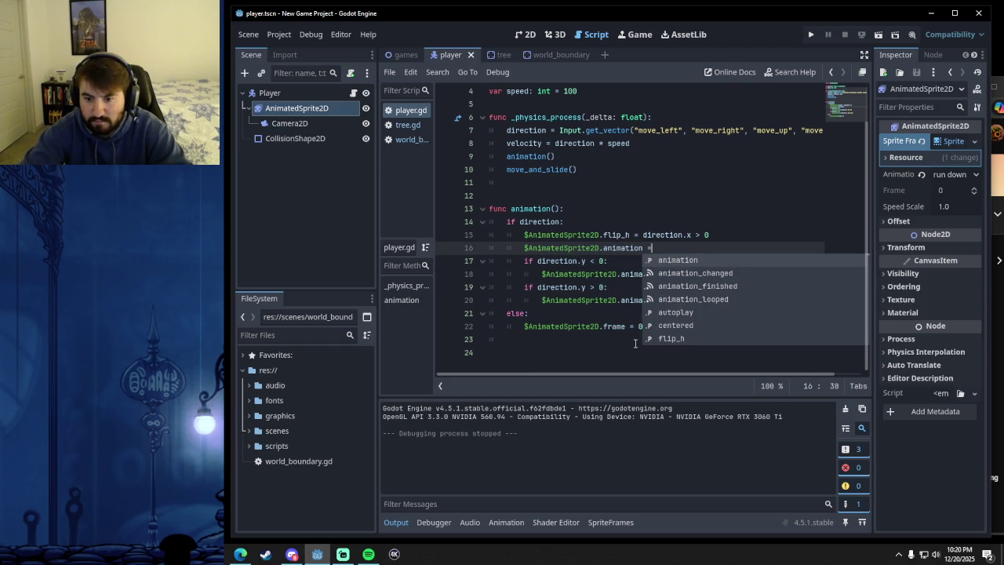
text(")
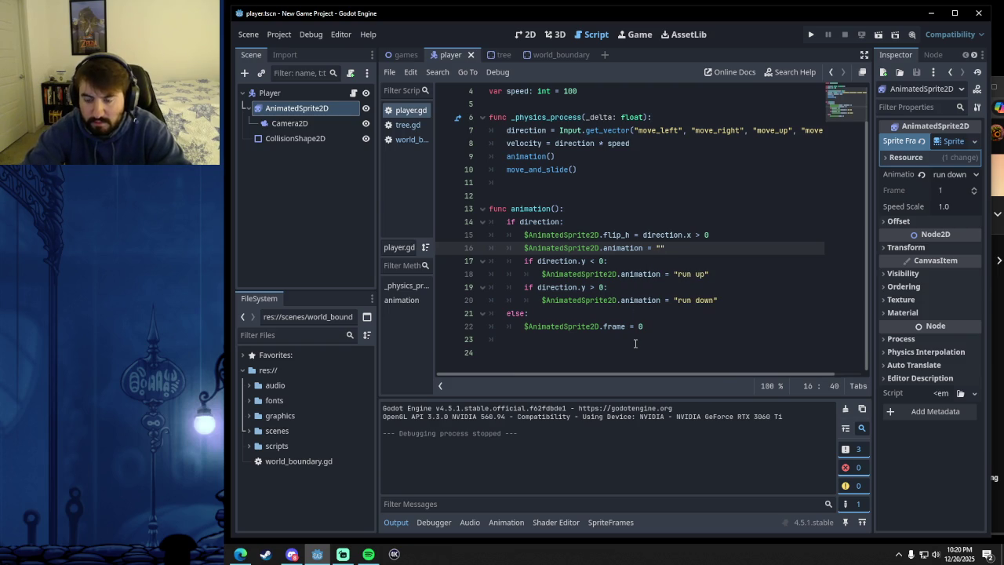
text(run side)
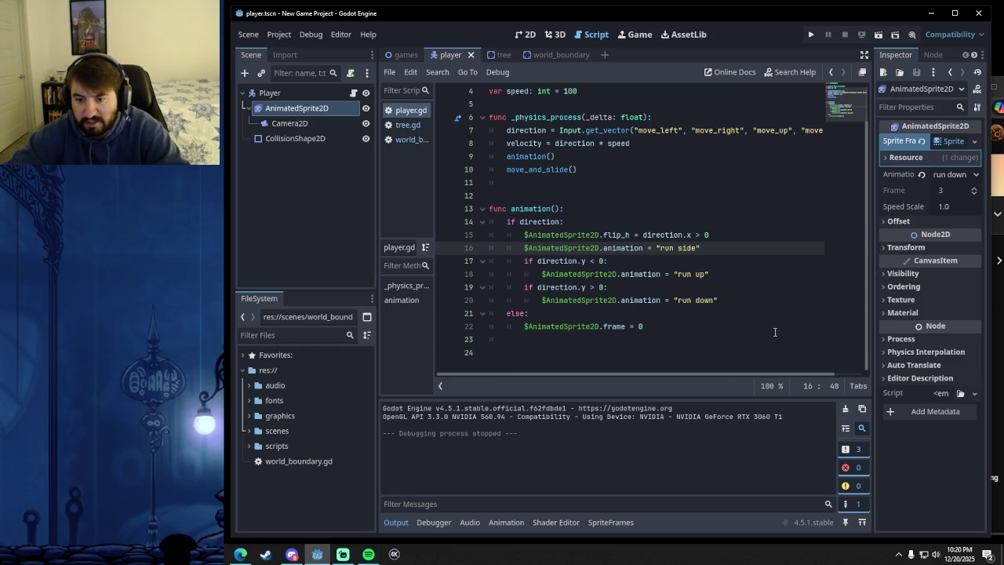
click(741, 314)
click(810, 35)
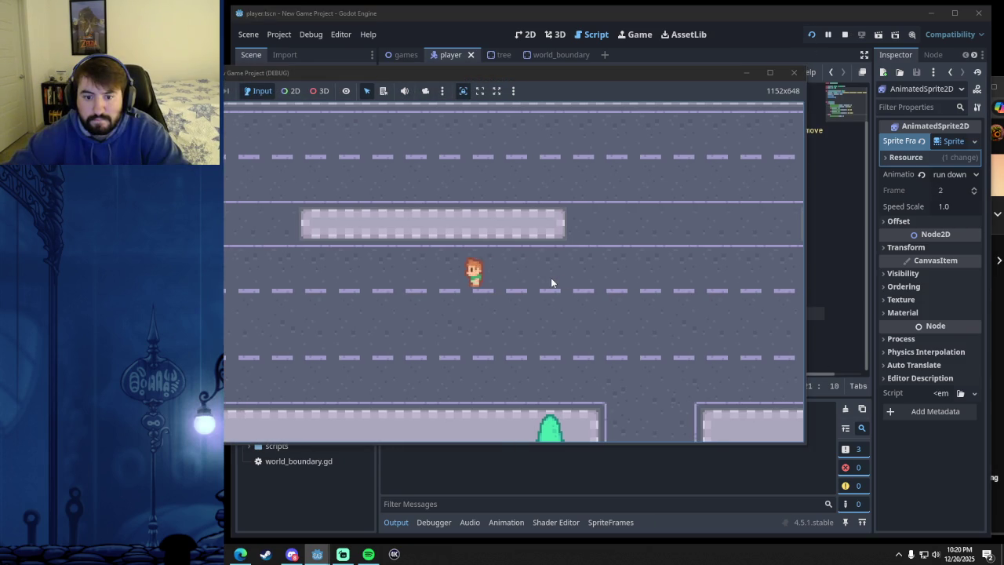
- Walk the player left and right repeatedly to check the side-running animation, then stop the game
key(Right)
key(Left)
key(Right)
key(Left)
key(Right)
key(Left)
key(Right)
key(Left)
key(Right)
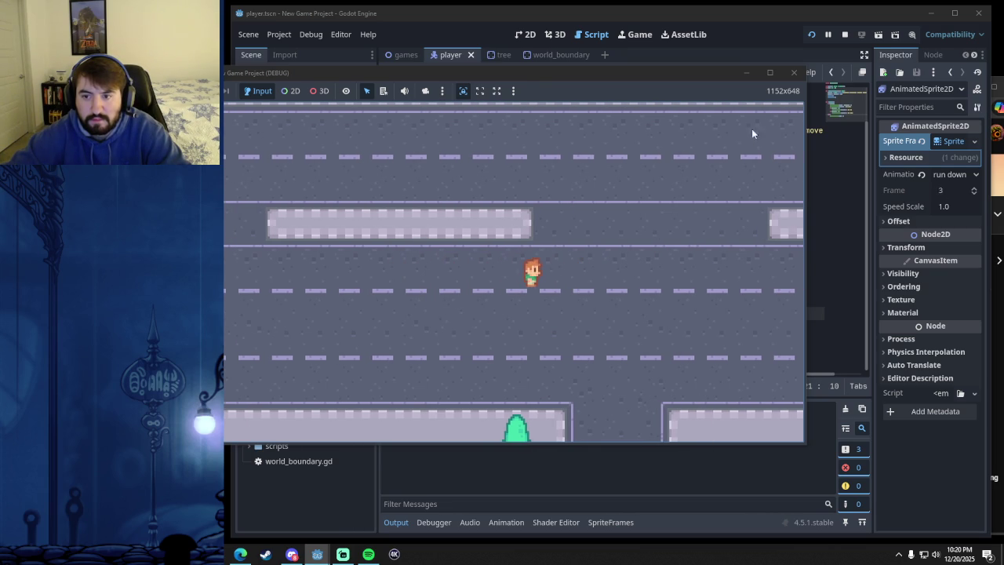
click(794, 72)
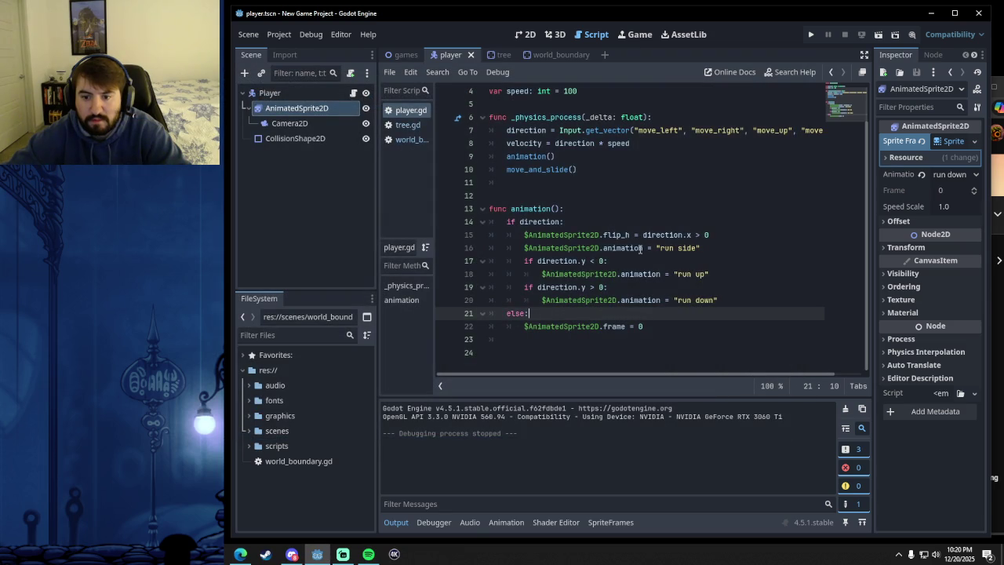
- Change lines 16 and 18 to $AnimatedSprite2D.play("run side") and play("run up")
drag(603, 248, 698, 248)
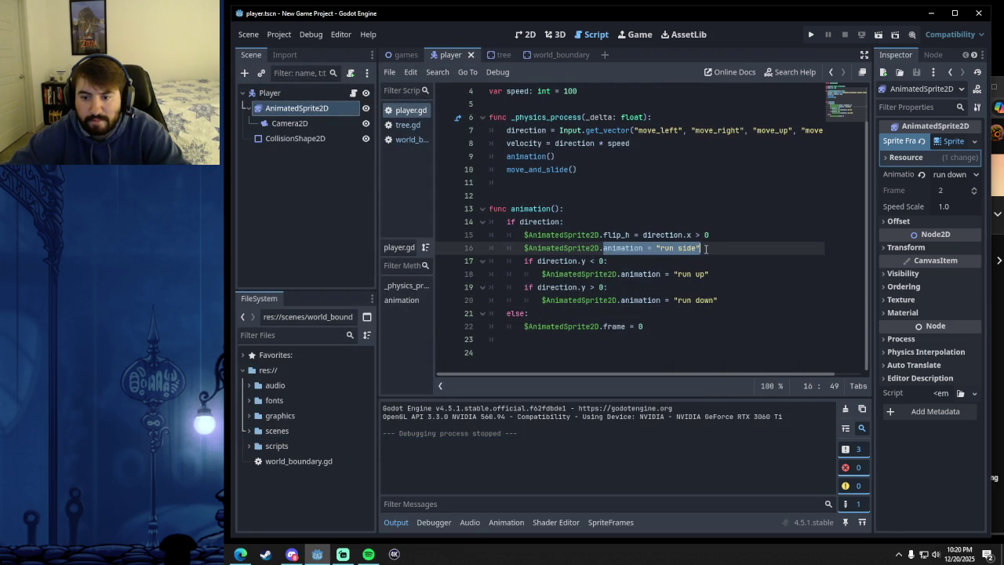
text(play)
key(Return)
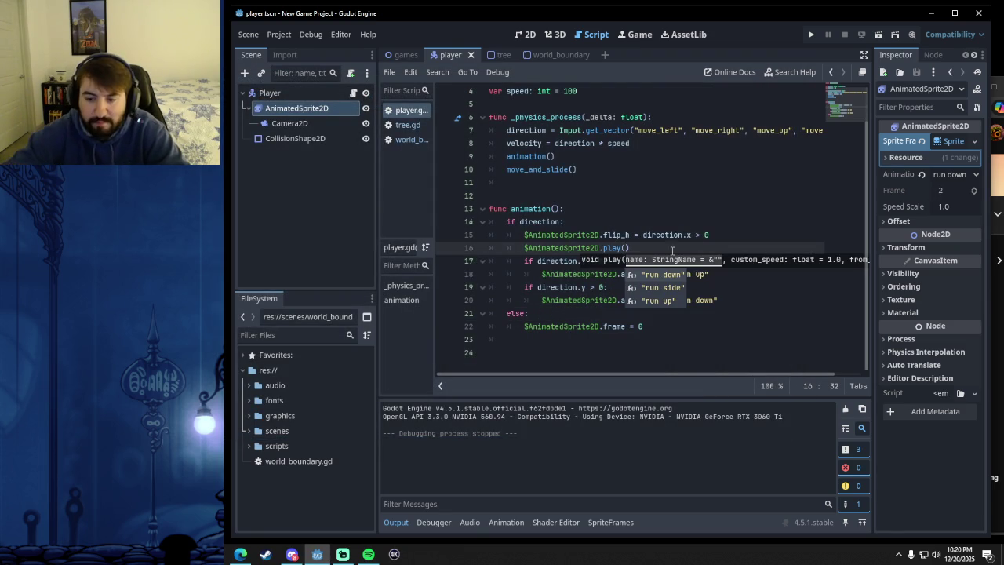
click(664, 288)
drag(709, 274, 620, 273)
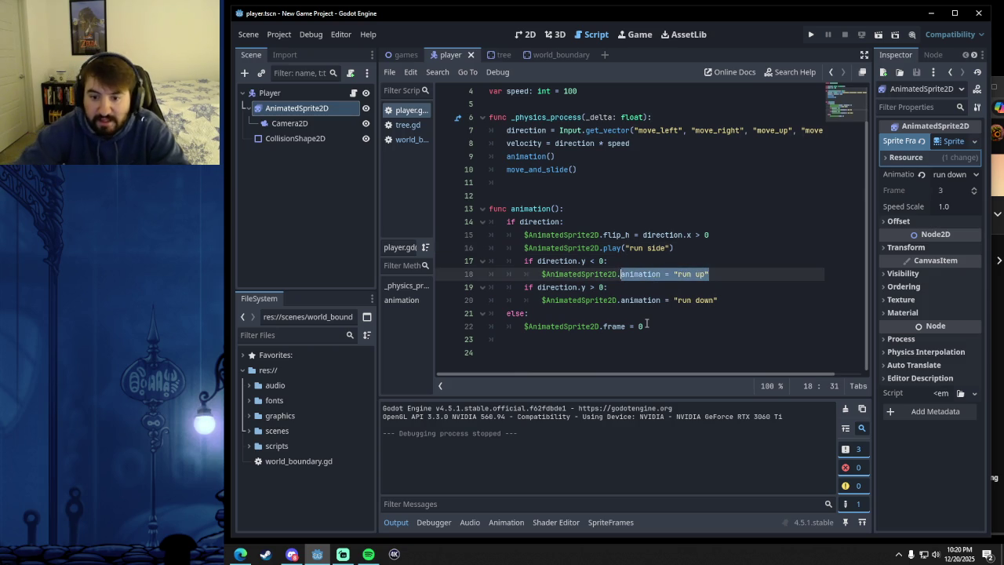
text(play)
key(Return)
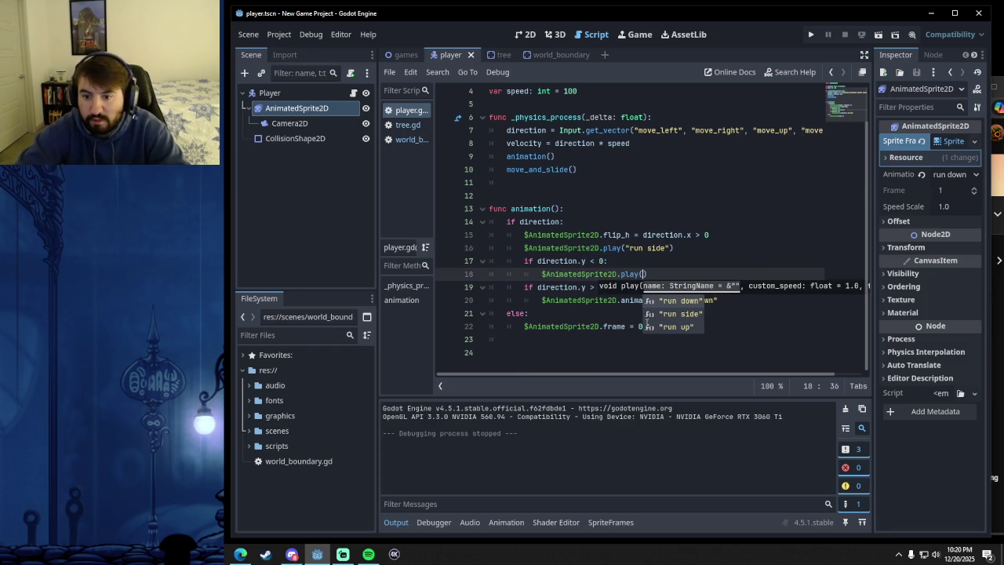
double_click(682, 327)
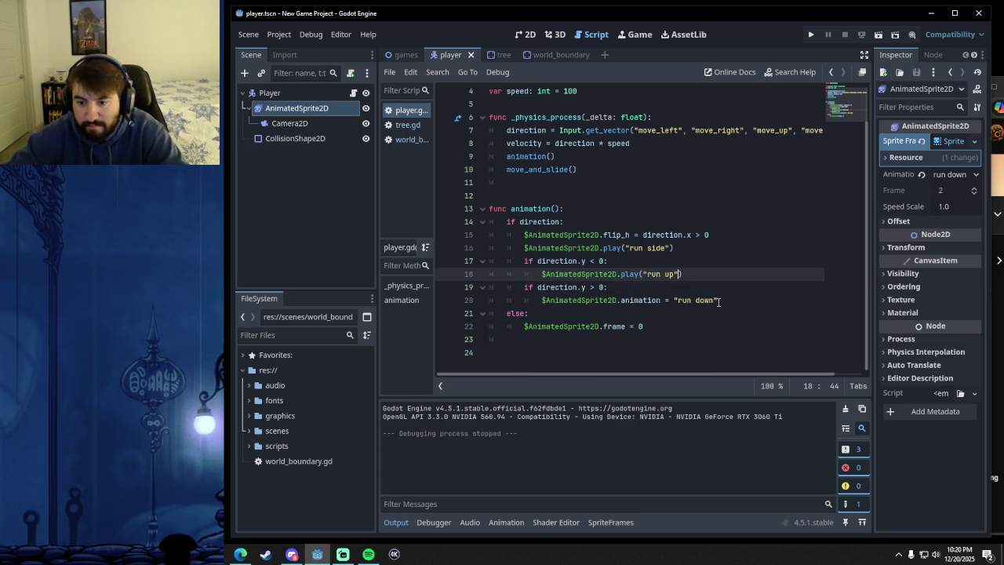
- Change line 20 to $AnimatedSprite2D.play("run down")
drag(719, 300, 618, 299)
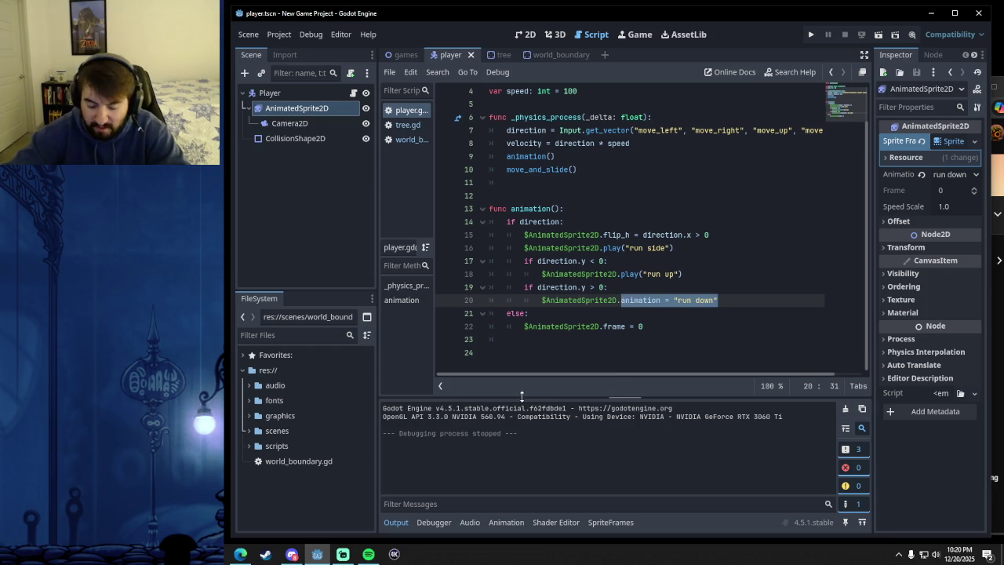
text(play)
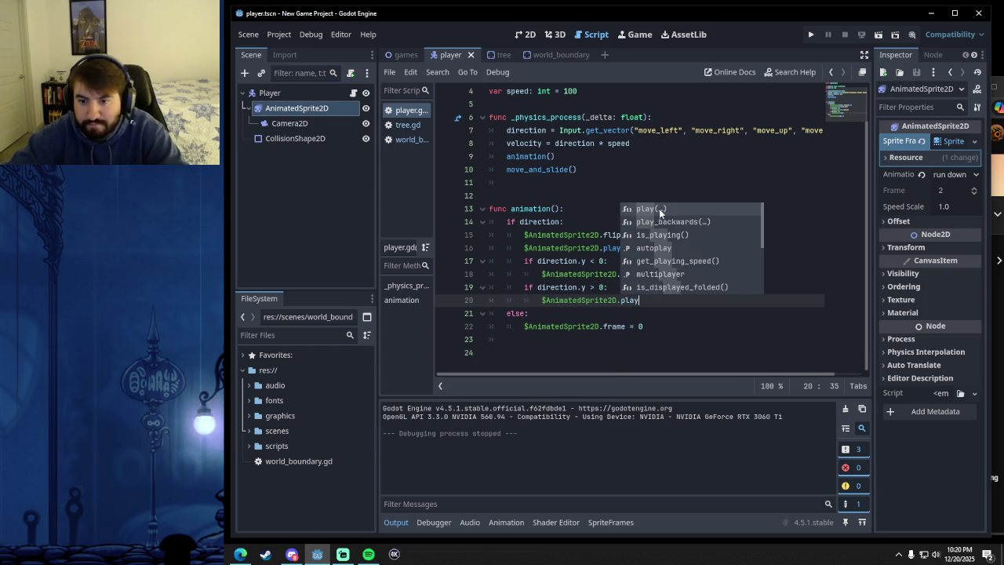
key(Return)
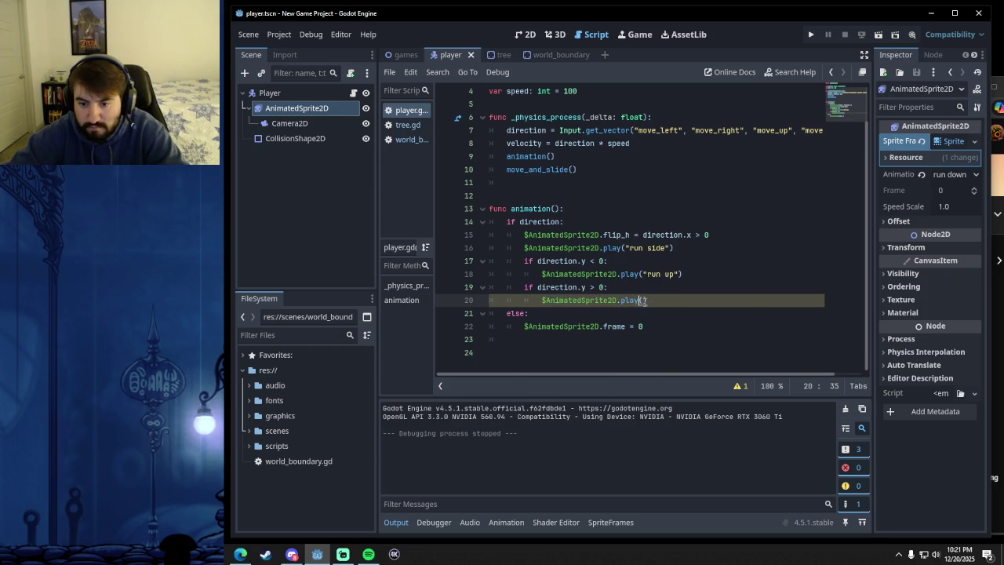
text("run)
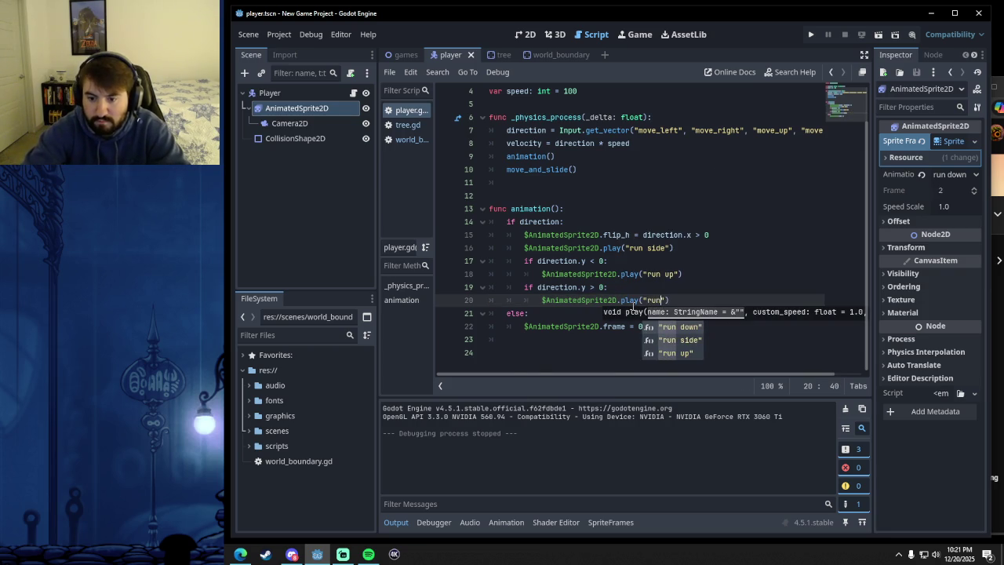
text( down)
key(Return)
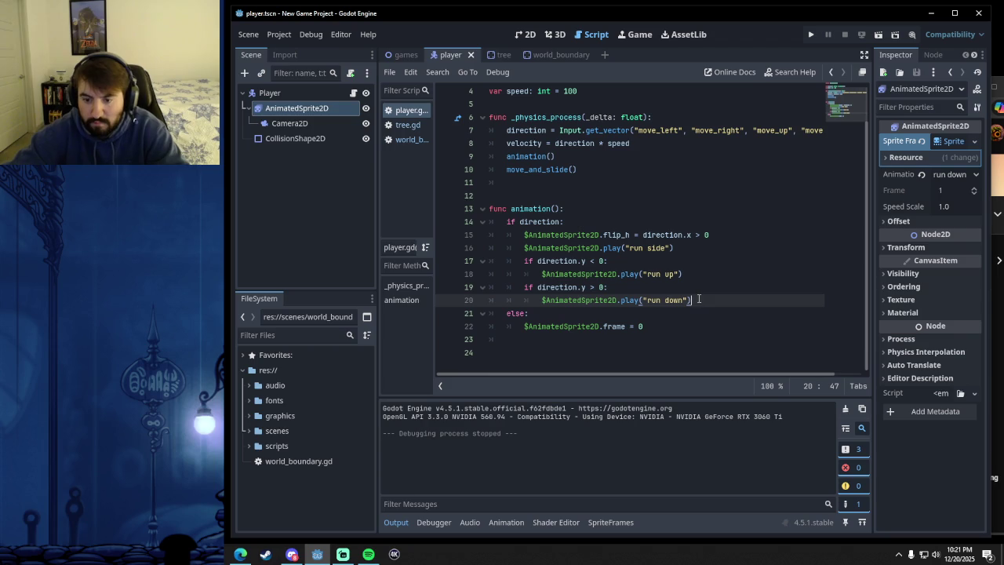
key(Up)
key(Up)
key(Up)
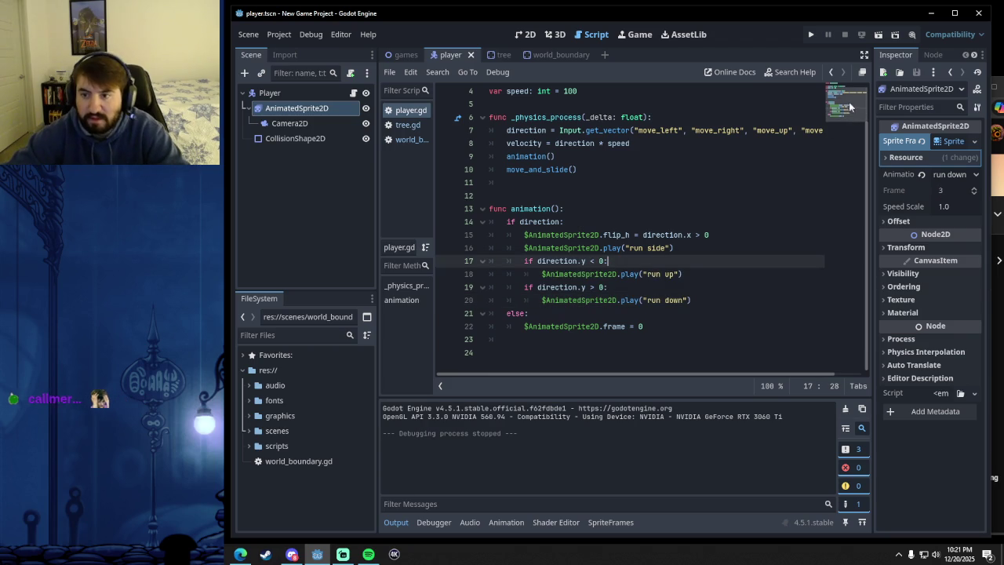
- Run the game, walk the player in all four directions, then stop it with F8
click(811, 35)
key(Right)
key(Up)
key(Down)
key(Left)
key(Right)
key(Up)
key(Down)
key(Right)
key(Right)
key(Left)
key(Up)
key(Right)
key(Down)
key(Left)
key(Right)
key(Left)
key(Right)
key(Up)
key(Down)
key(F8)
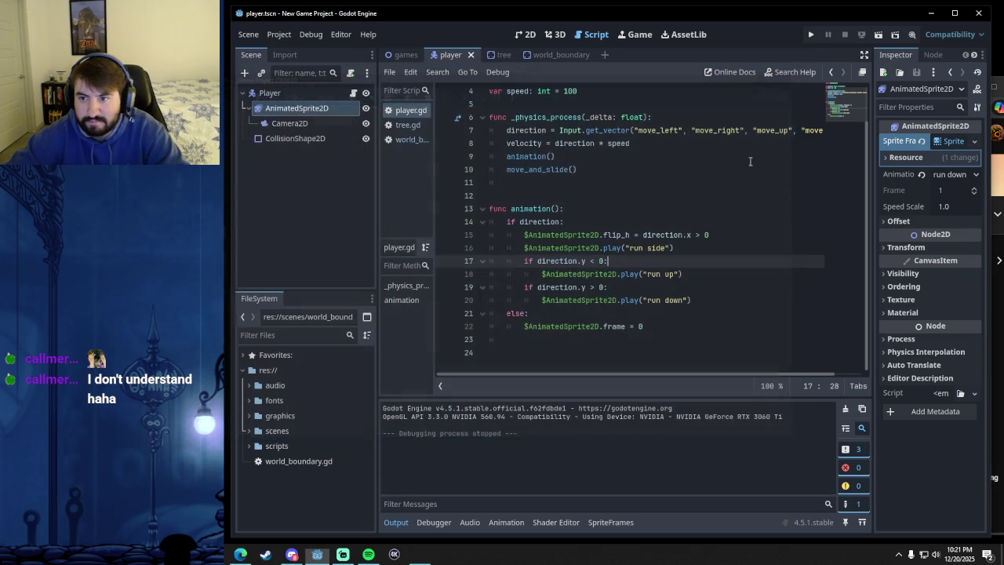
click(676, 287)
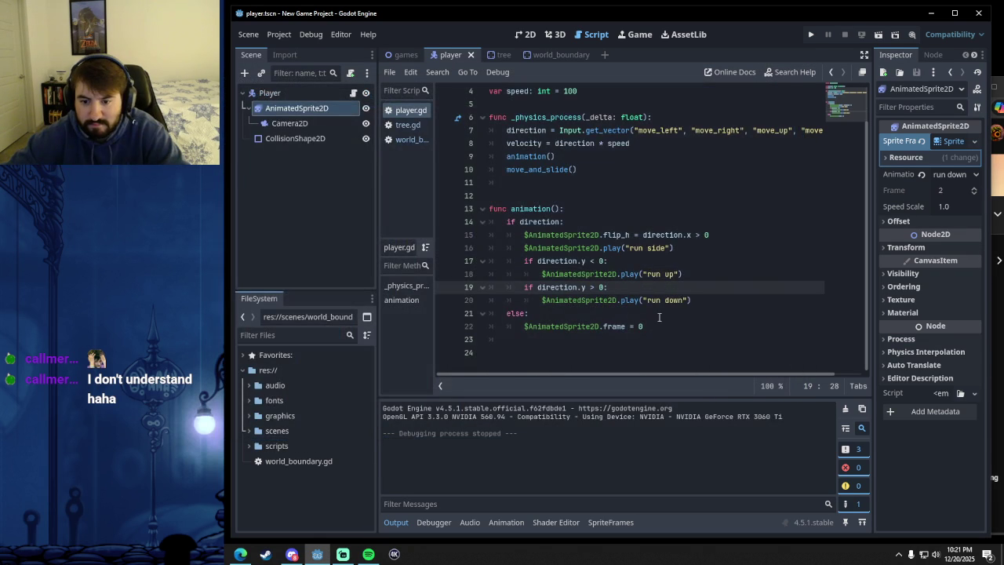
- Show the YouTube tutorial's animation() code in the lower half, beneath player.gd's script
click(240, 553)
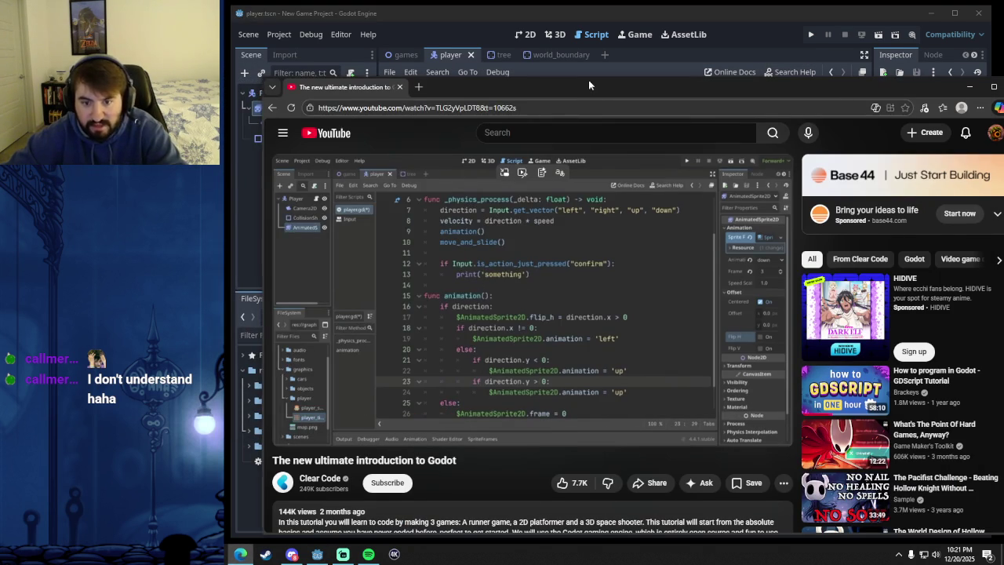
drag(588, 82, 589, 61)
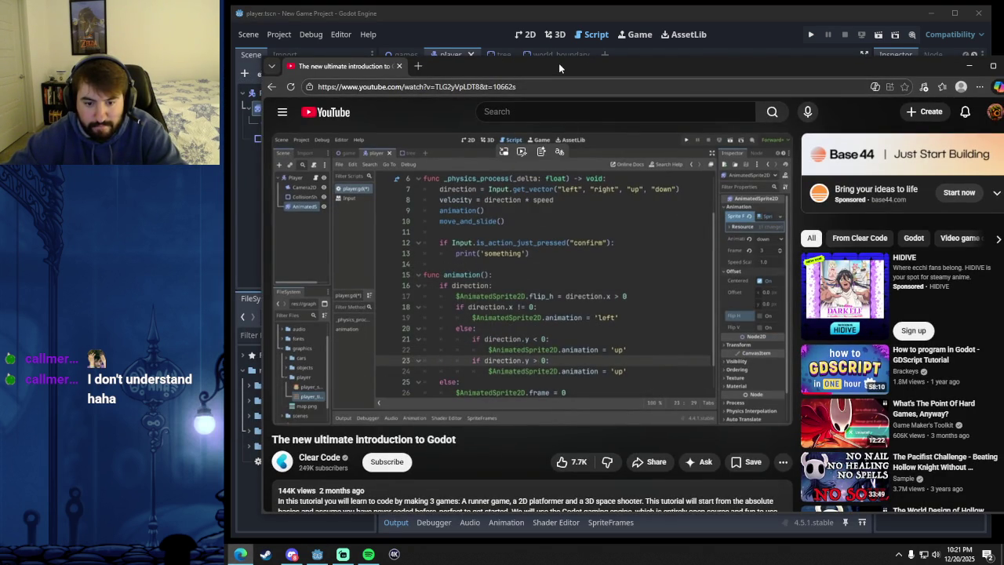
drag(558, 63, 546, 380)
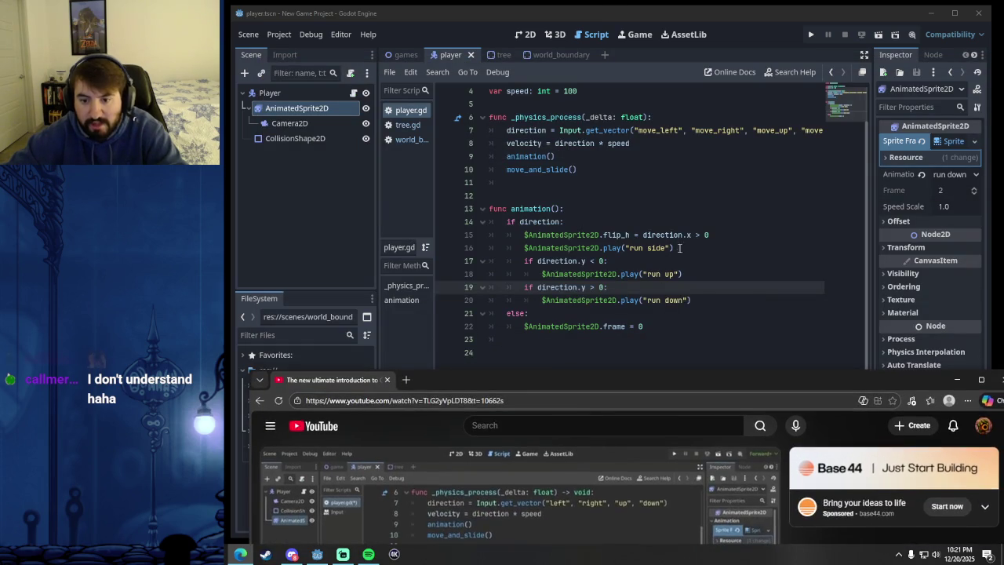
click(679, 249)
key(Return)
text(e)
key(BackSpace)
key(BackSpace)
key(BackSpace)
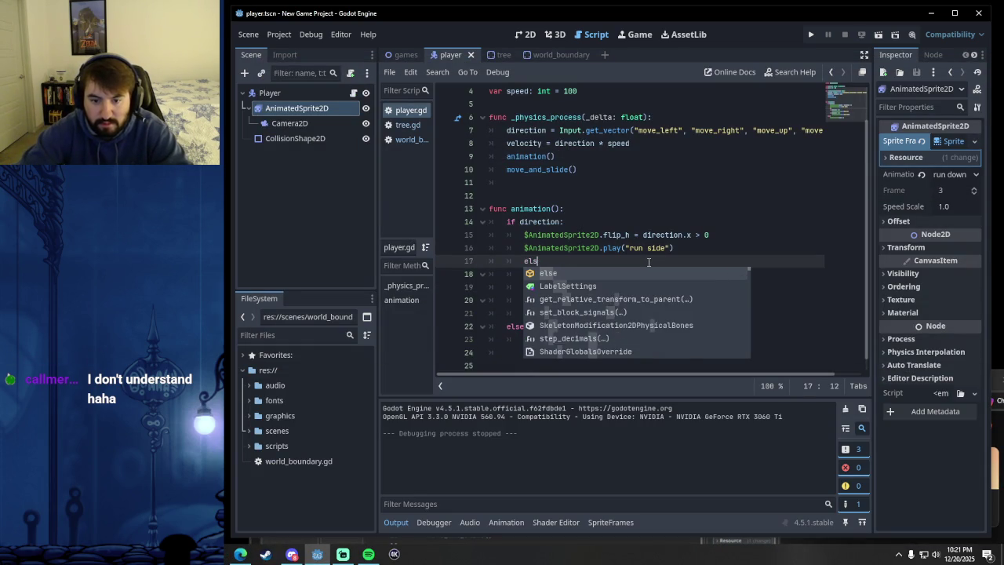
text(else:)
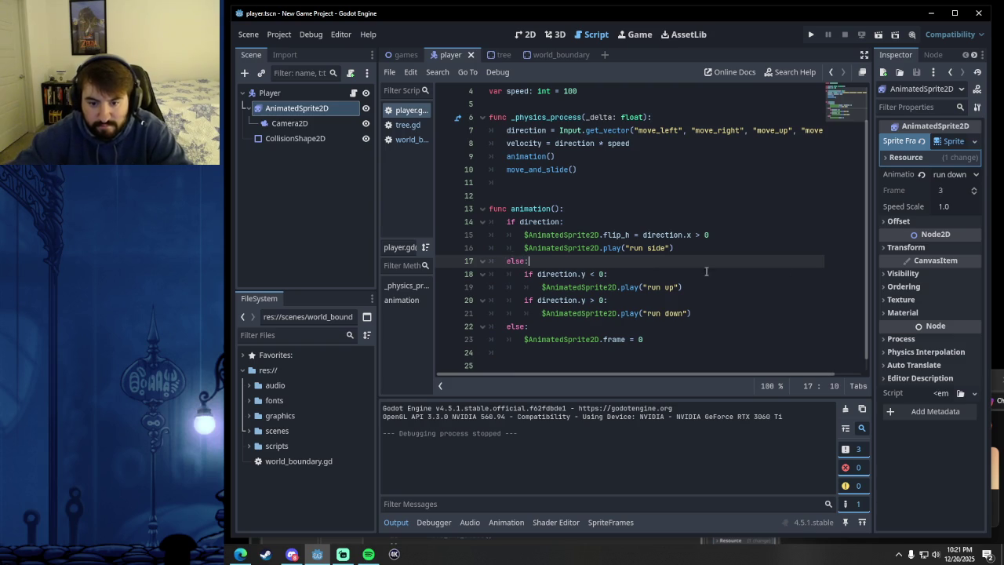
click(682, 343)
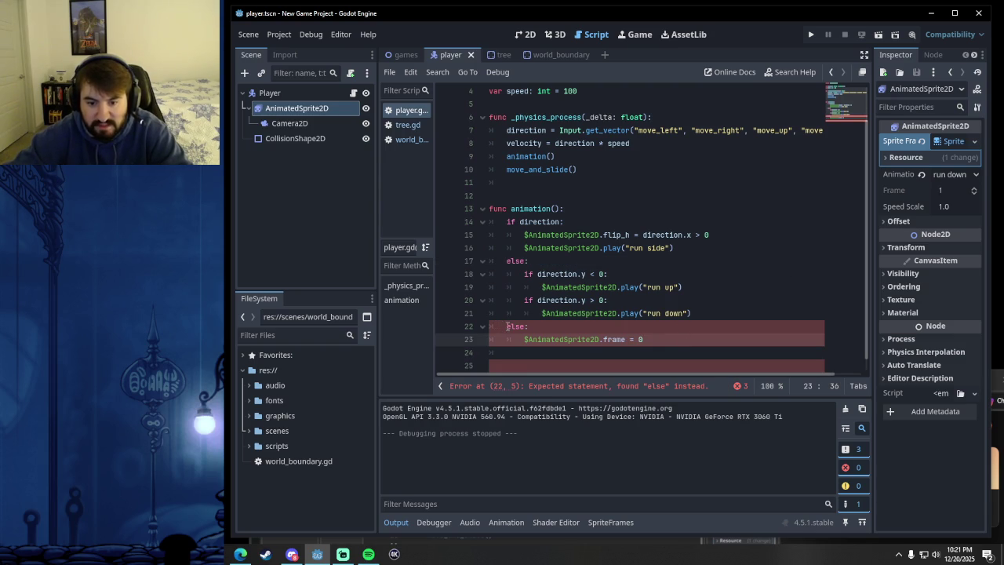
click(527, 262)
key(Tab)
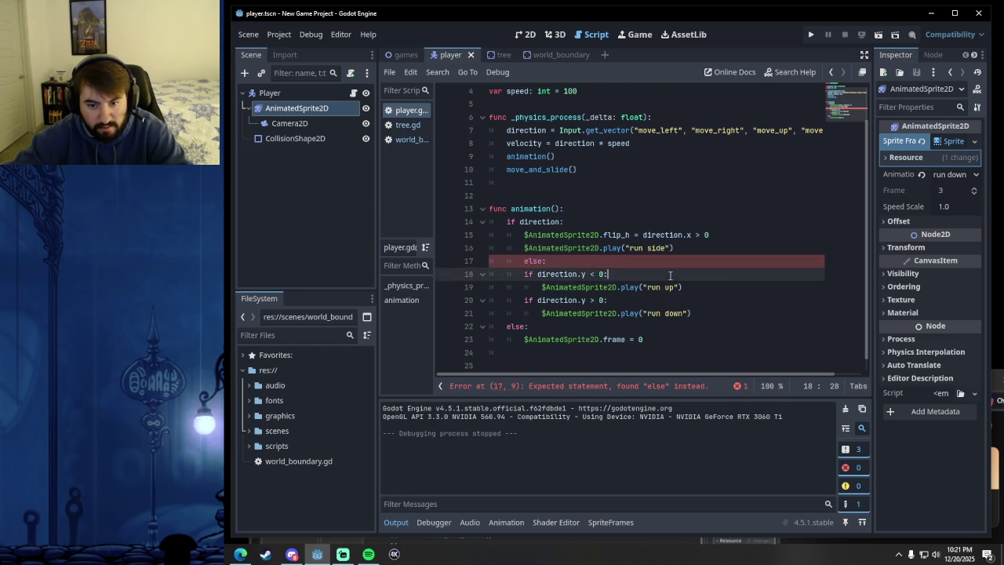
click(729, 302)
click(714, 312)
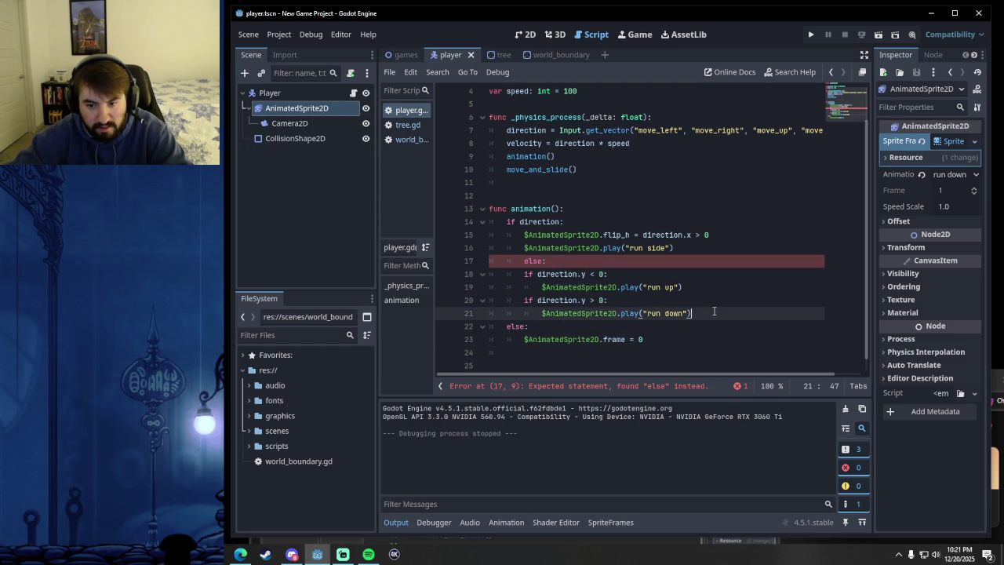
click(578, 260)
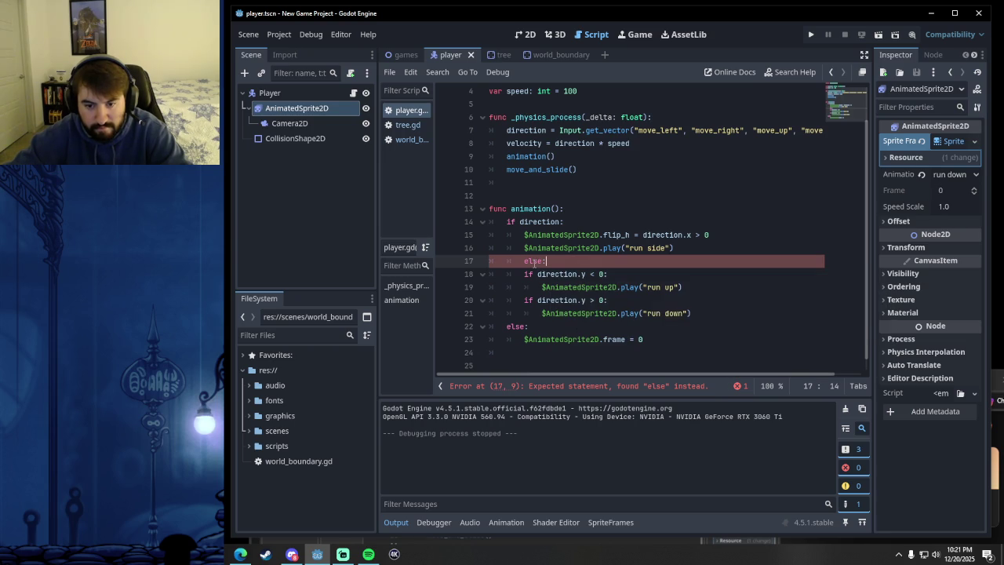
click(533, 274)
double_click(543, 260)
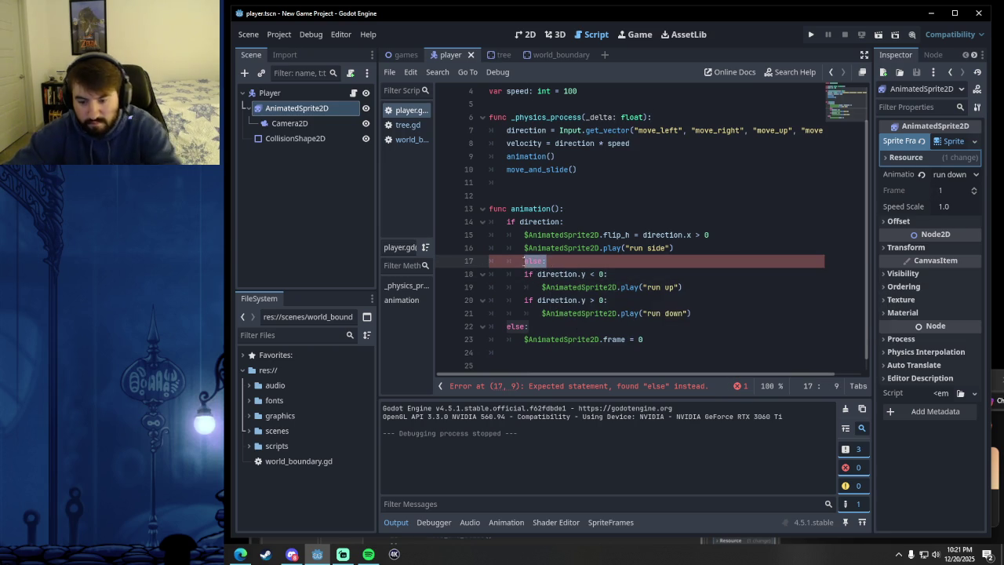
key(BackSpace)
key(BackSpace)
key(BackSpace)
key(Delete)
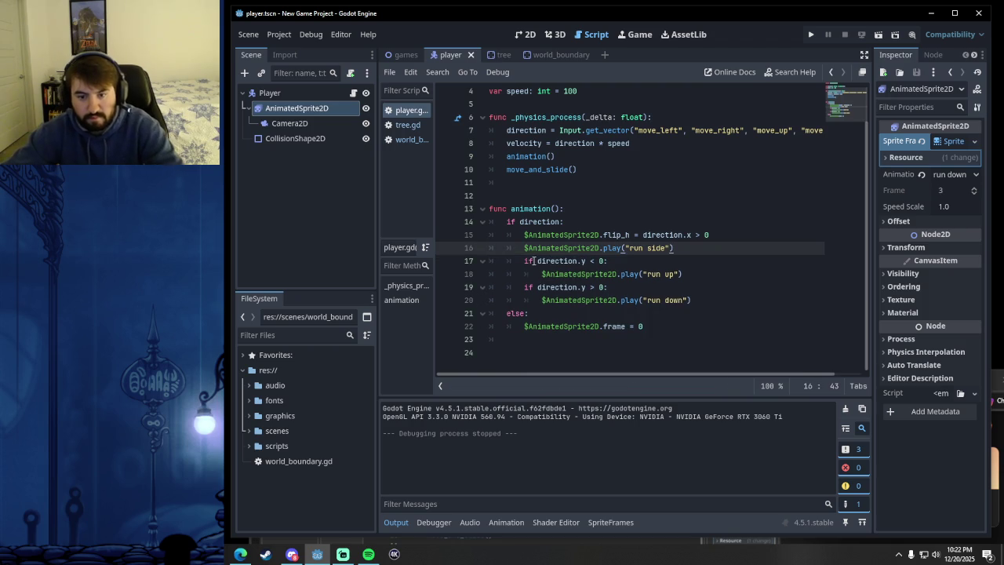
click(527, 260)
click(524, 261)
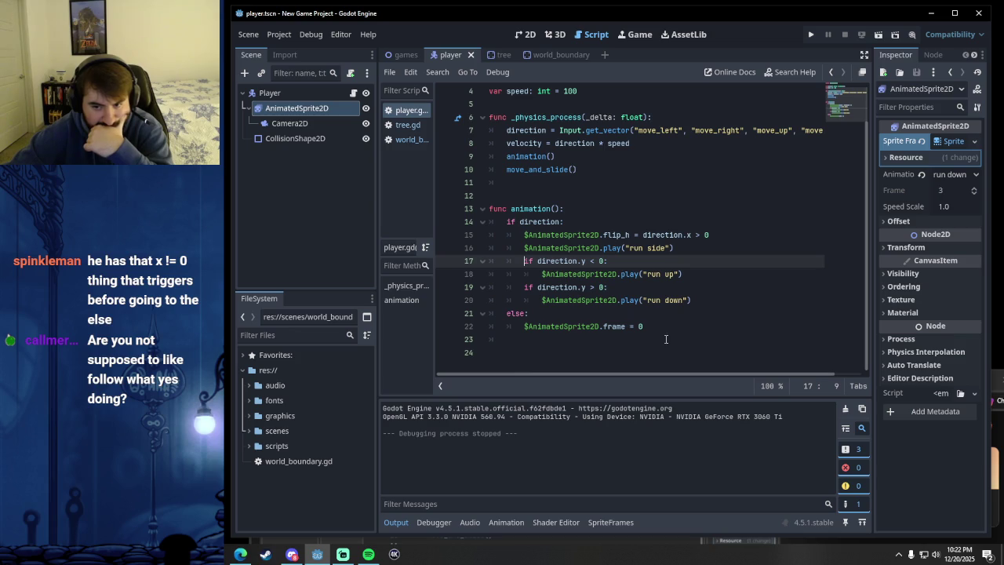
- Bring the YouTube tutorial back up and position it over the Godot editor
click(240, 553)
mouse_move(576, 380)
mouse_down()
mouse_move(589, 98)
mouse_move(577, 85)
mouse_move(585, 340)
mouse_move(566, 95)
mouse_move(574, 76)
mouse_up()
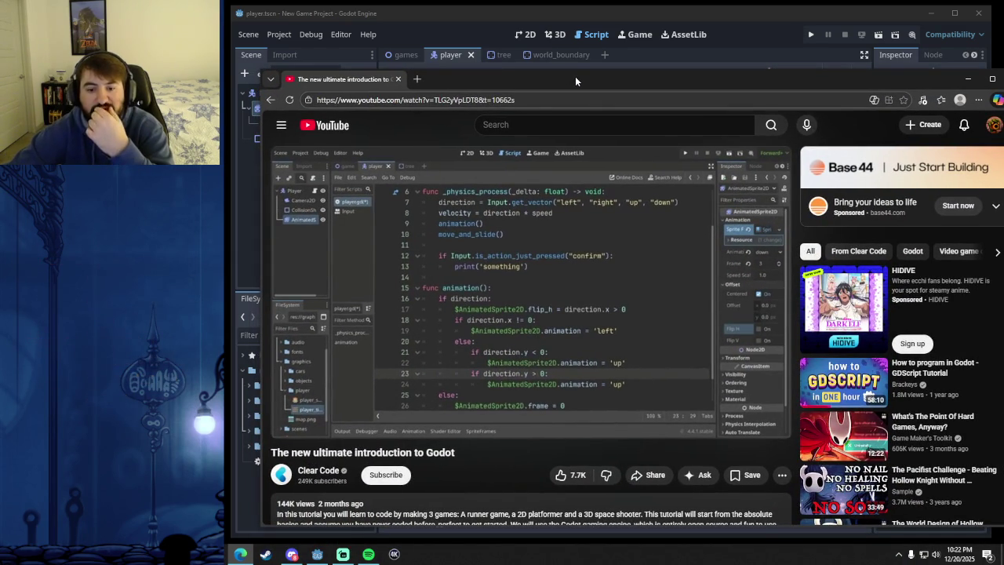
mouse_move(595, 278)
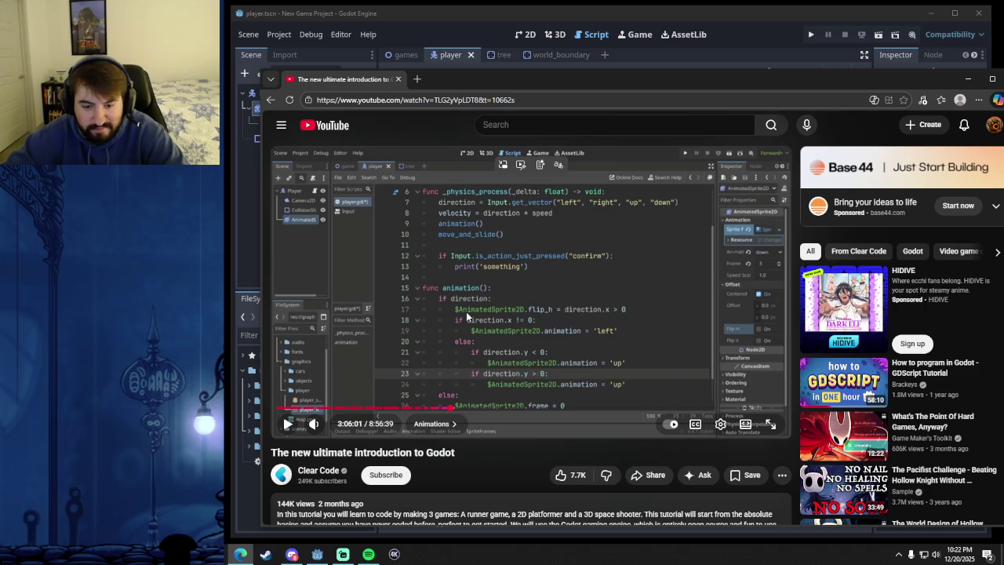
mouse_move(578, 79)
mouse_down()
mouse_move(571, 307)
mouse_move(555, 102)
mouse_up()
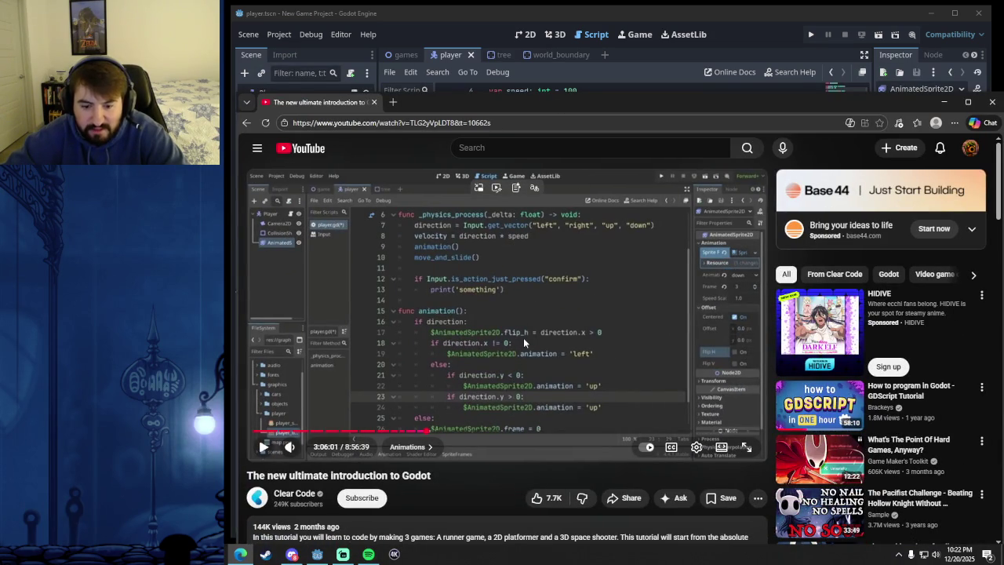
drag(574, 107, 574, 94)
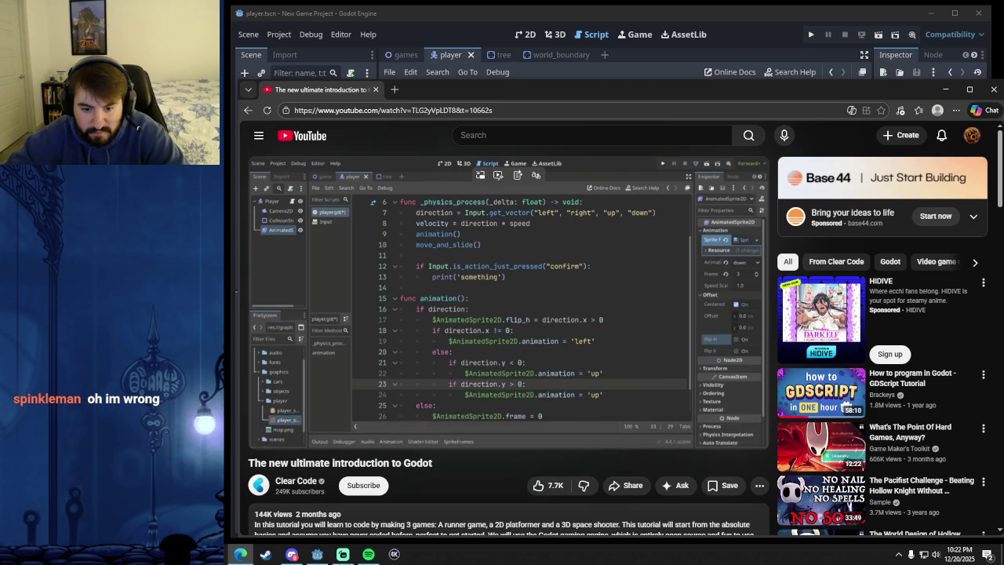
- Skip the video ahead and pause at 3:06:45 on the 'up' if direction.y < 0 else 'down' line
double_click(414, 464)
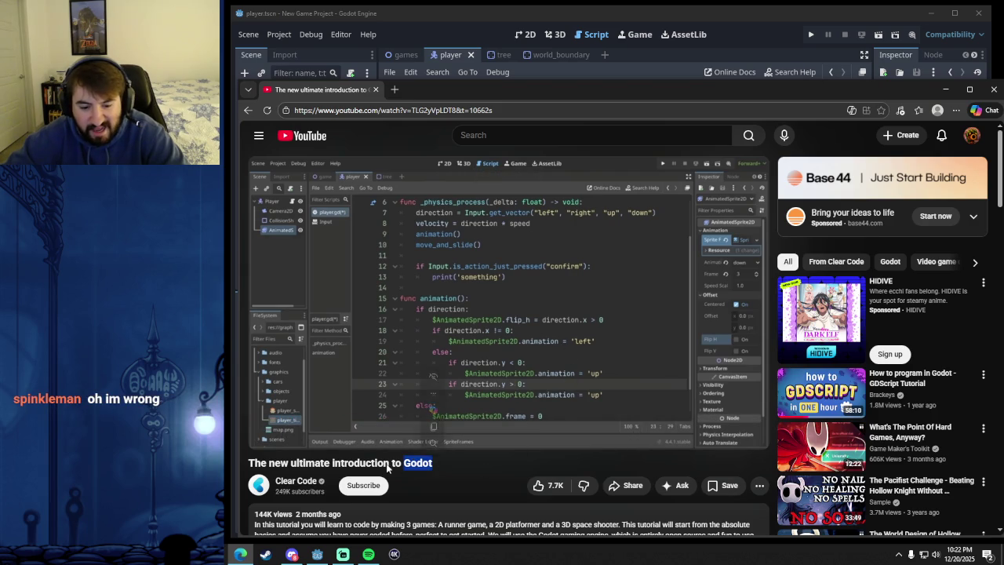
click(448, 467)
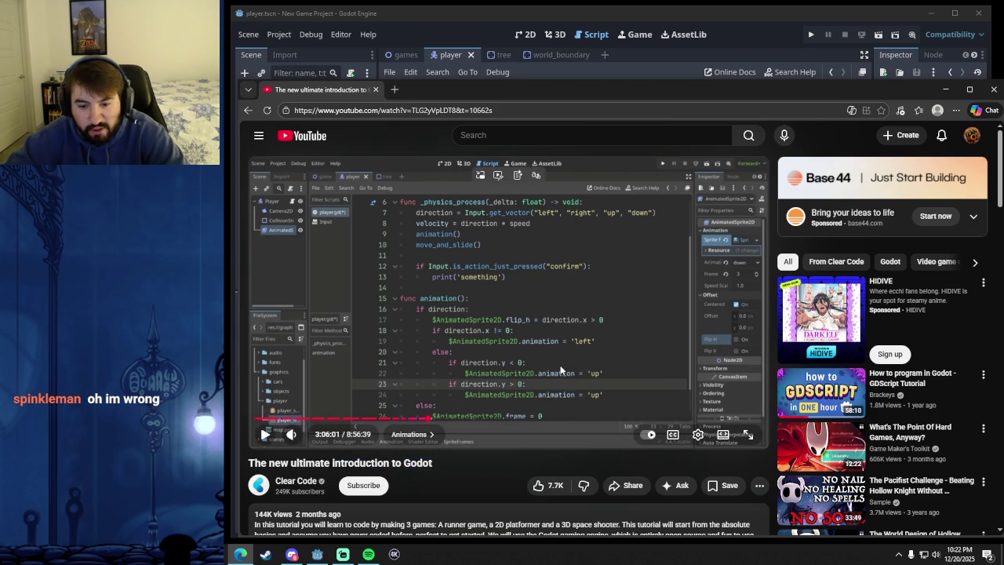
click(566, 342)
key(space)
key(Right)
key(Right)
key(Right)
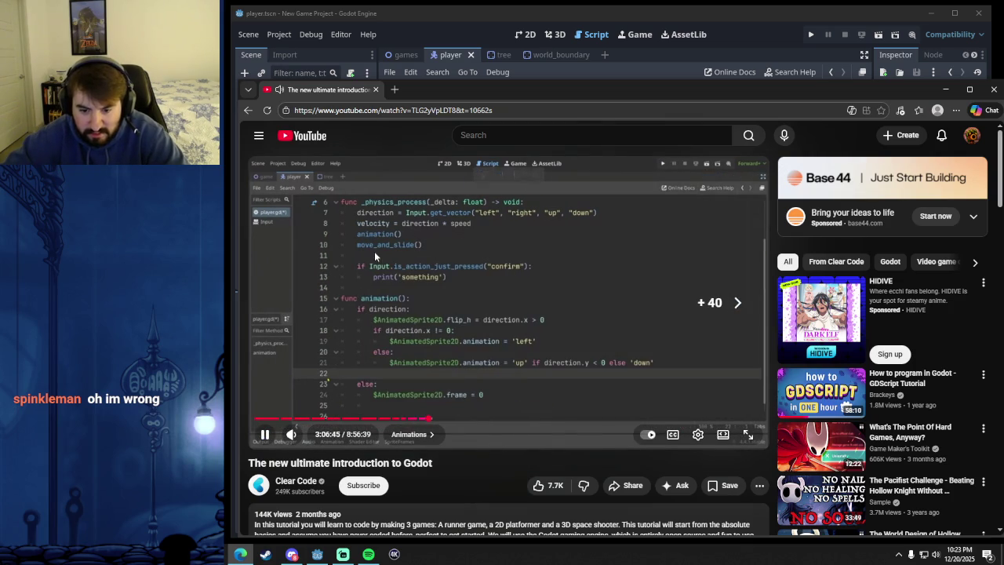
key(space)
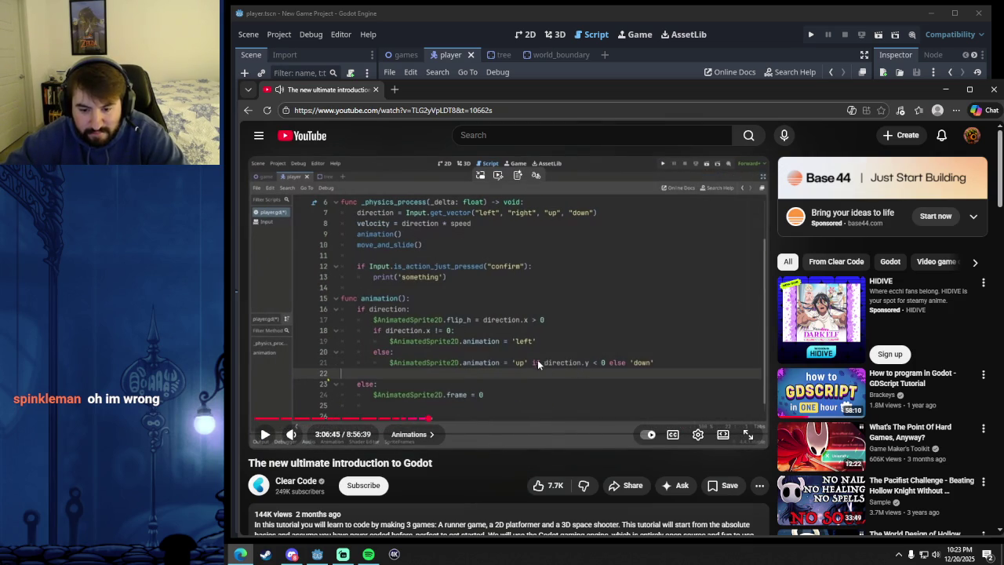
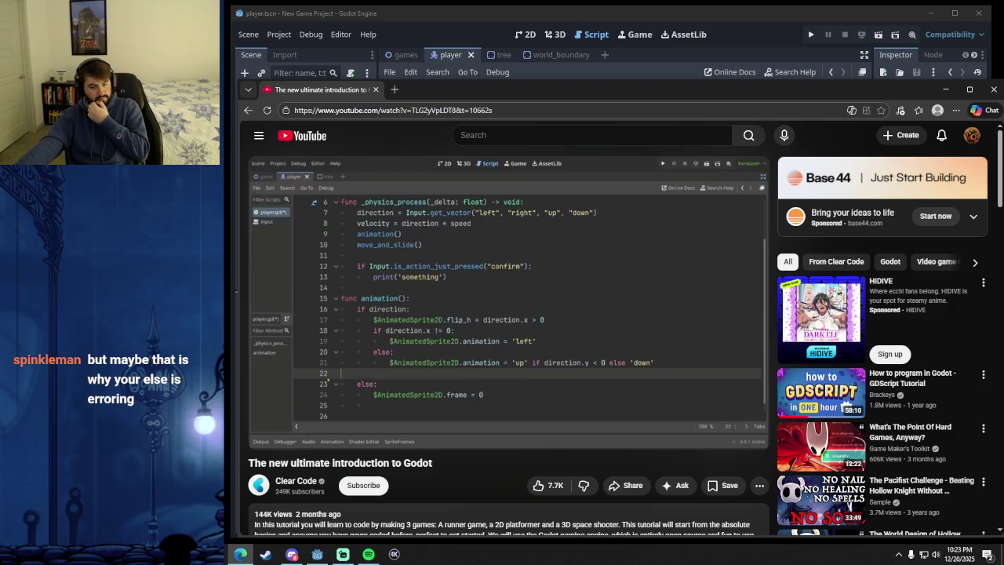
- Move the tutorial window aside to compare with the Godot script, then bring Godot to the front
mouse_move(465, 314)
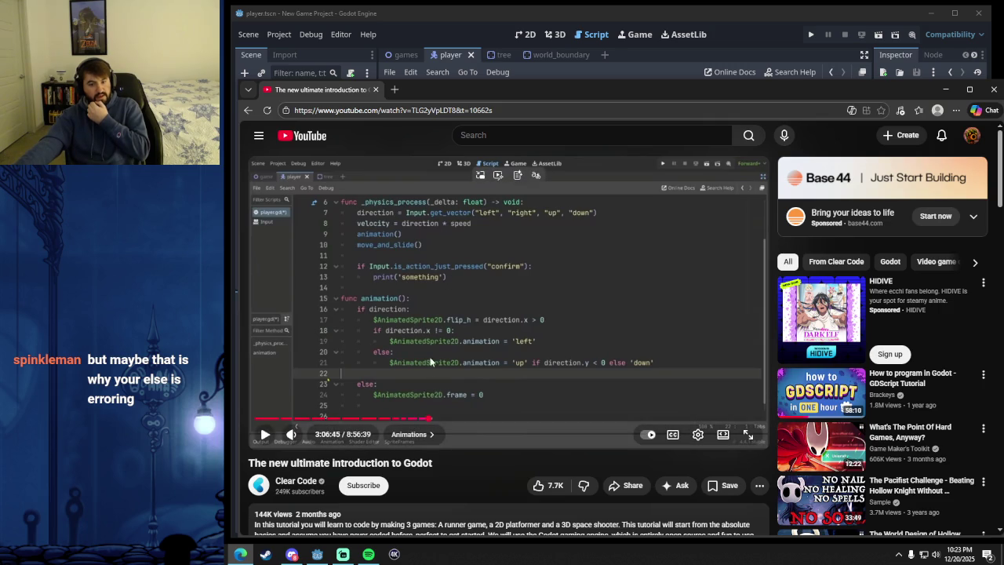
mouse_move(543, 95)
mouse_down()
mouse_move(616, 523)
mouse_move(601, 421)
mouse_up()
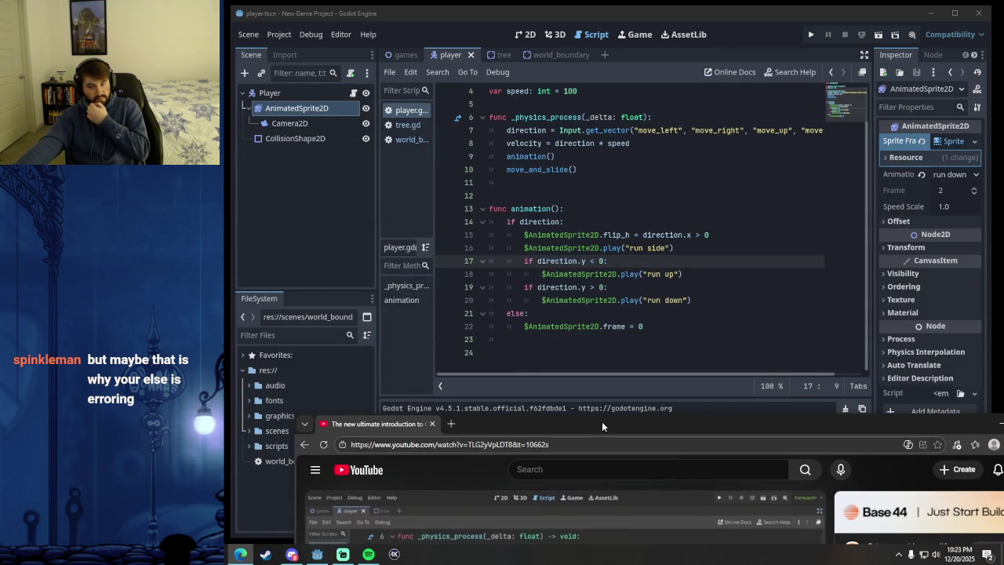
mouse_move(602, 421)
mouse_down()
mouse_move(599, 245)
mouse_move(588, 337)
mouse_move(596, 117)
mouse_move(585, 99)
mouse_up()
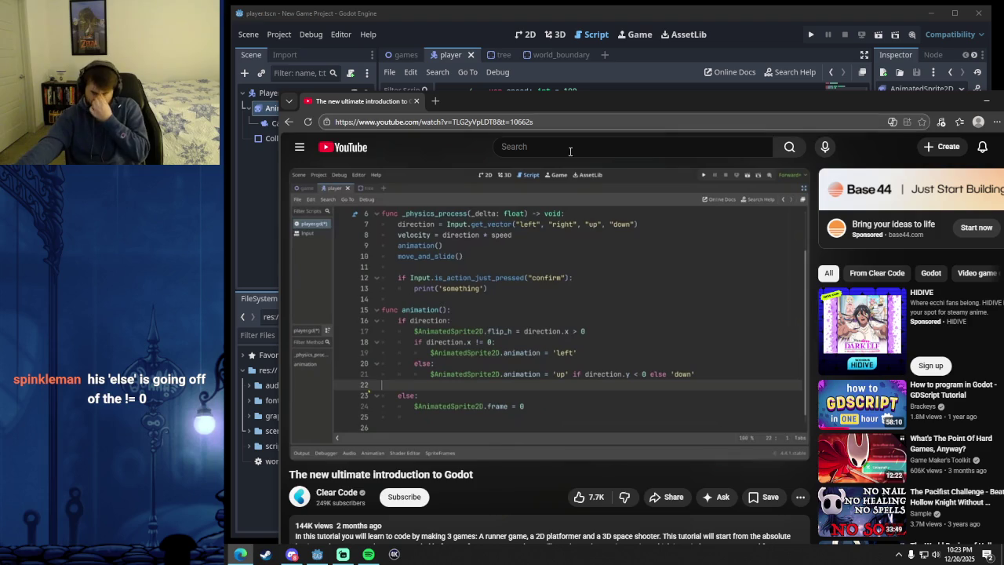
mouse_move(585, 309)
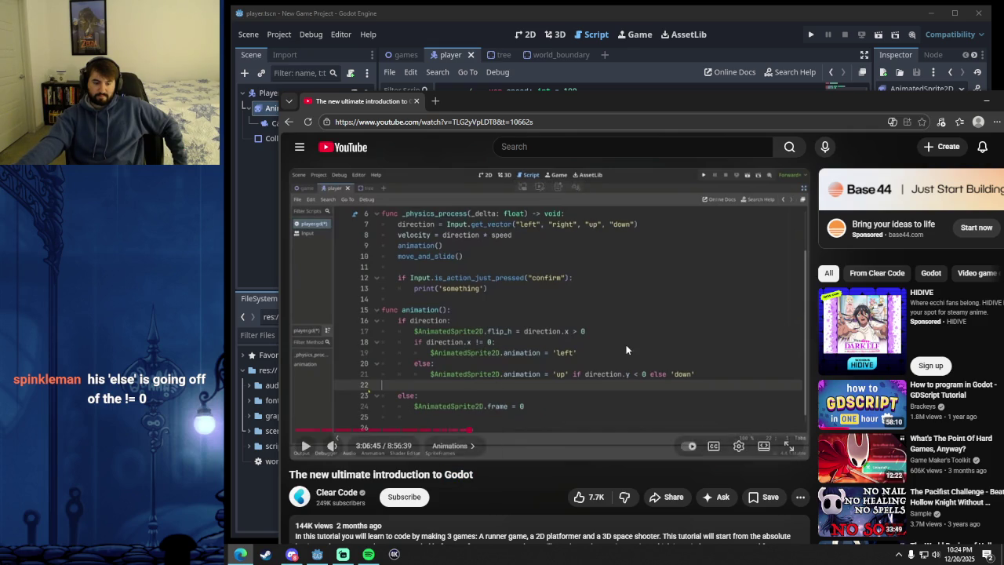
click(597, 9)
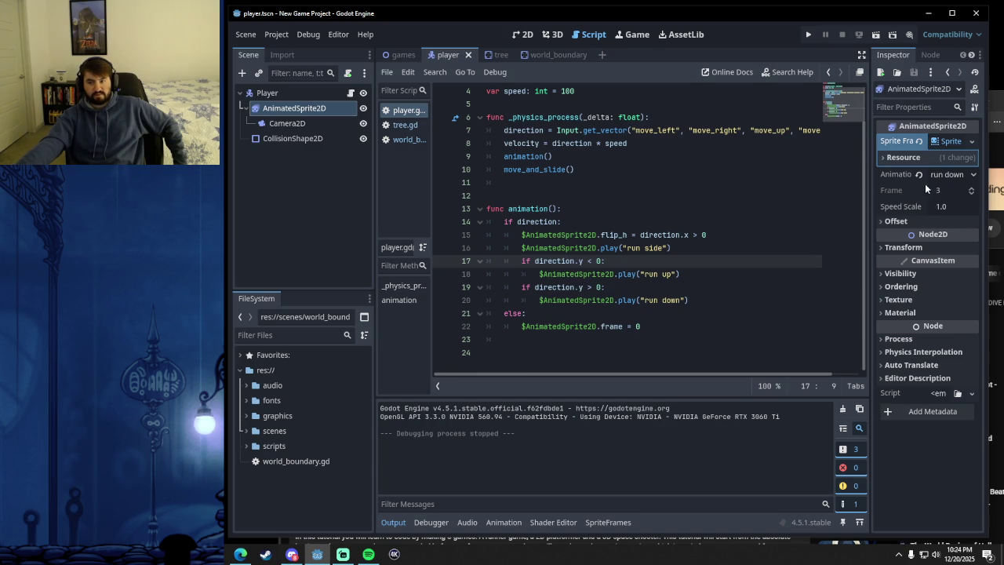
- Review AnimatedSprite2D's run down, run side and run up animations, then return to the script and tutorial
click(523, 34)
click(305, 94)
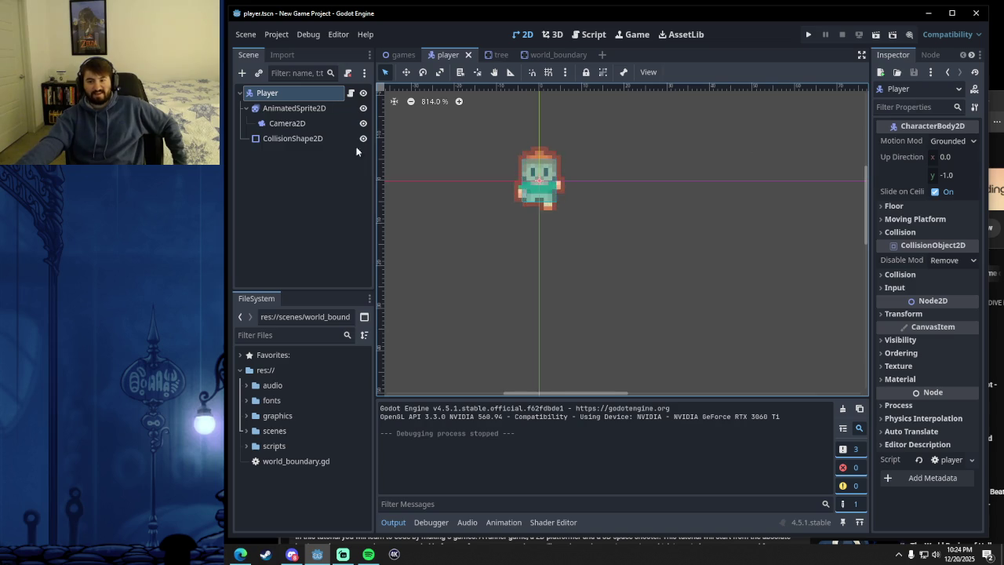
click(313, 112)
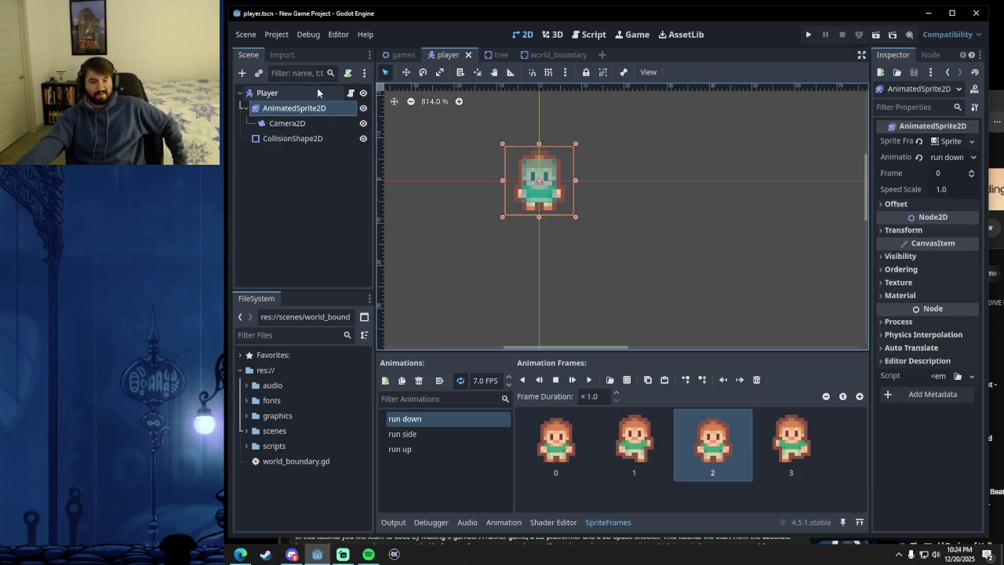
click(312, 93)
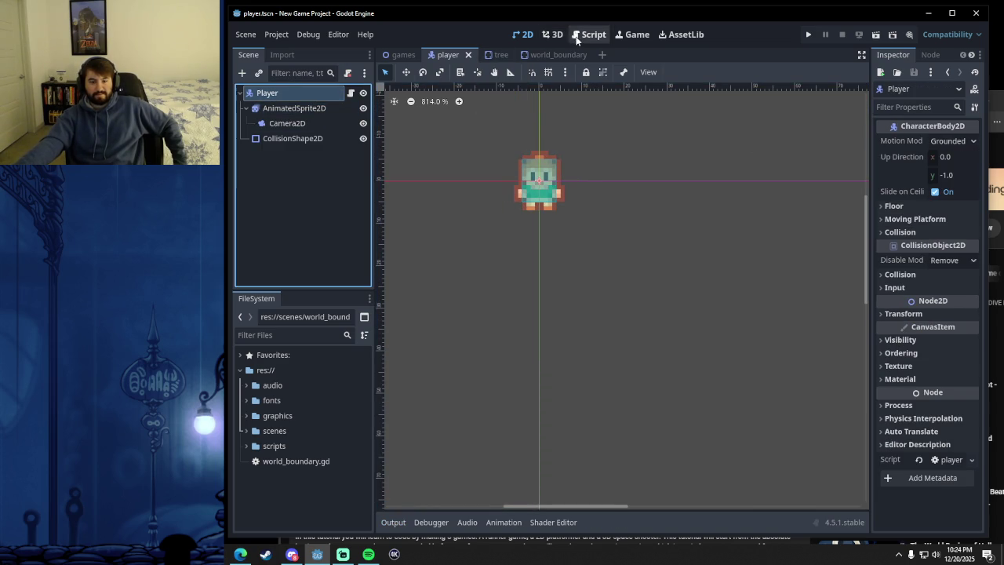
click(590, 35)
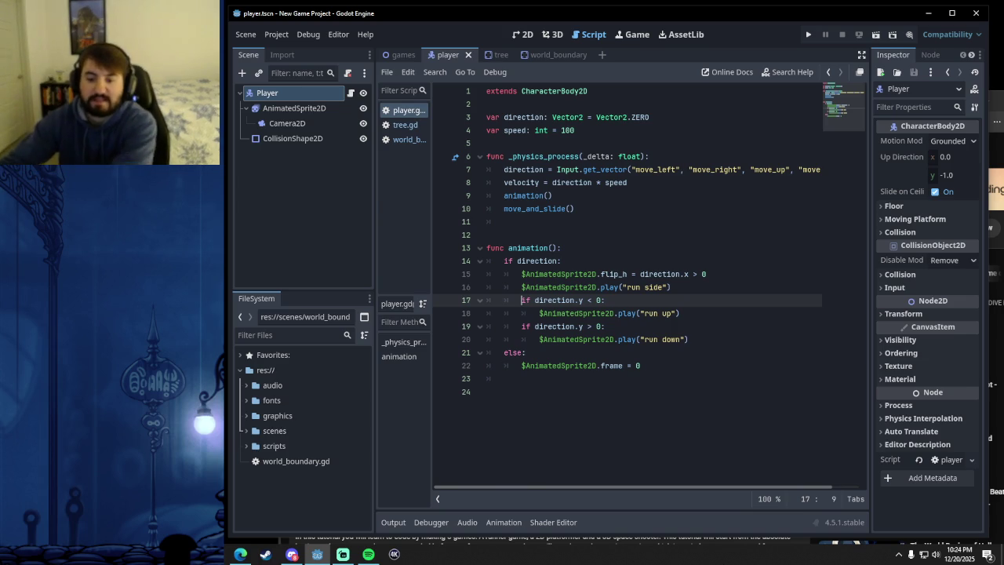
click(240, 554)
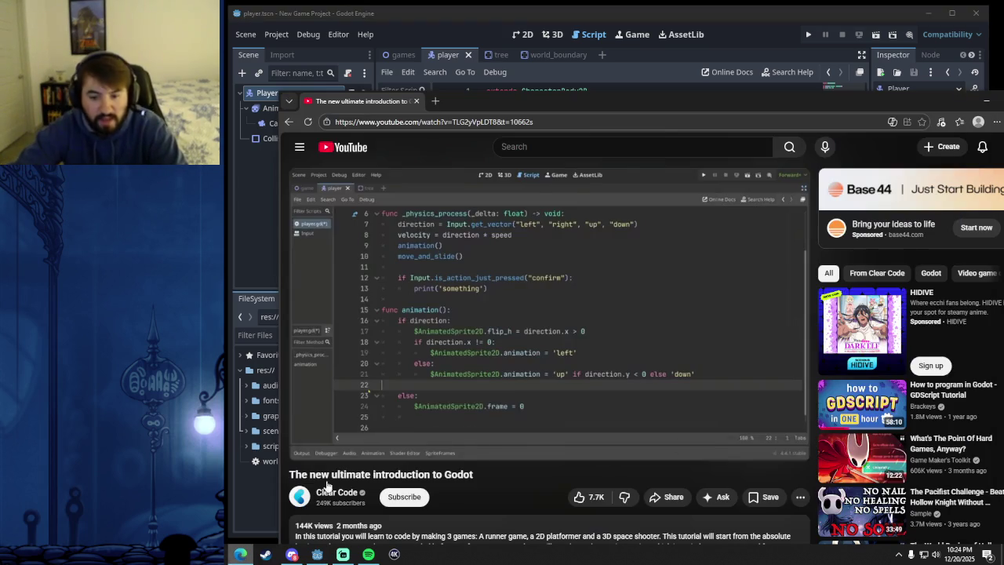
- Search YouTube for 'brackeys godot' and open Brackeys' 'How to make a Video Game - Godot Beginner Tutorial'
drag(765, 109, 692, 69)
scroll(865, 312, down, 4)
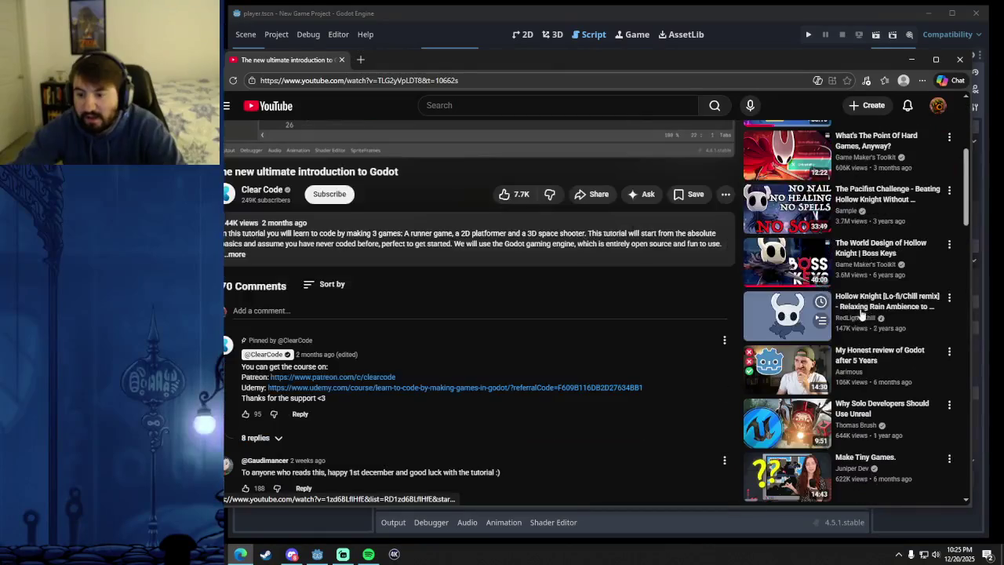
scroll(785, 331, down, 10)
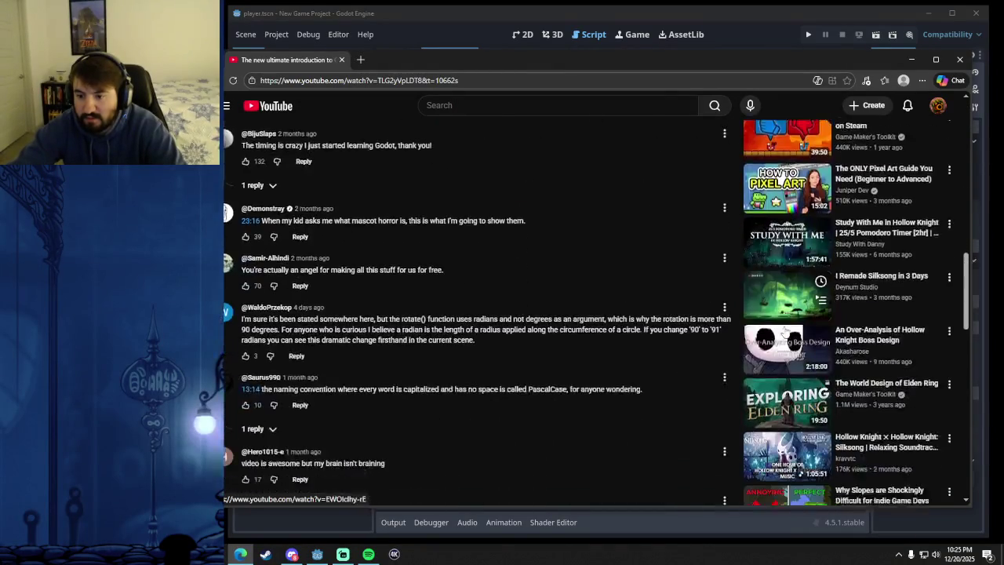
scroll(784, 329, down, 4)
scroll(627, 282, up, 8)
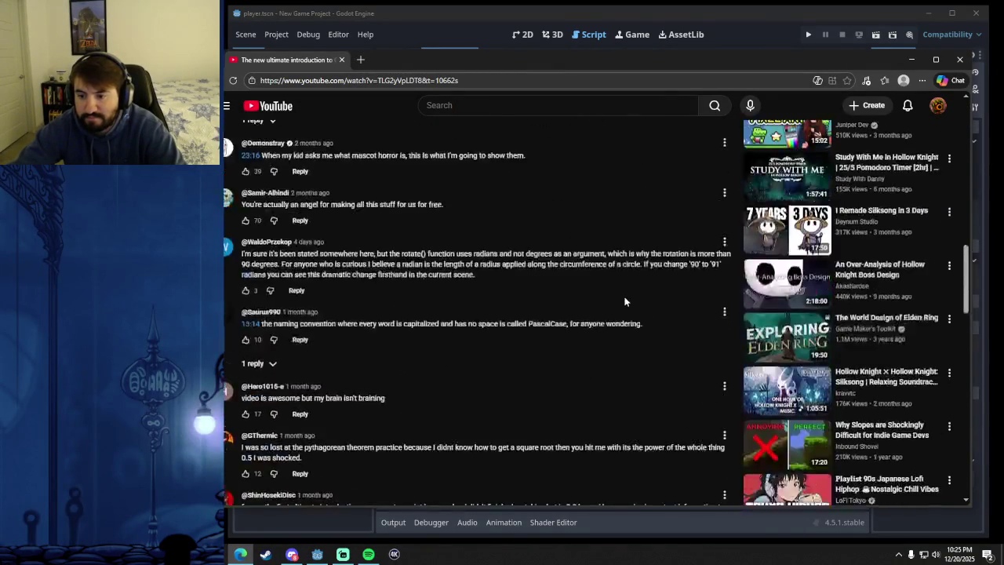
scroll(621, 272, up, 10)
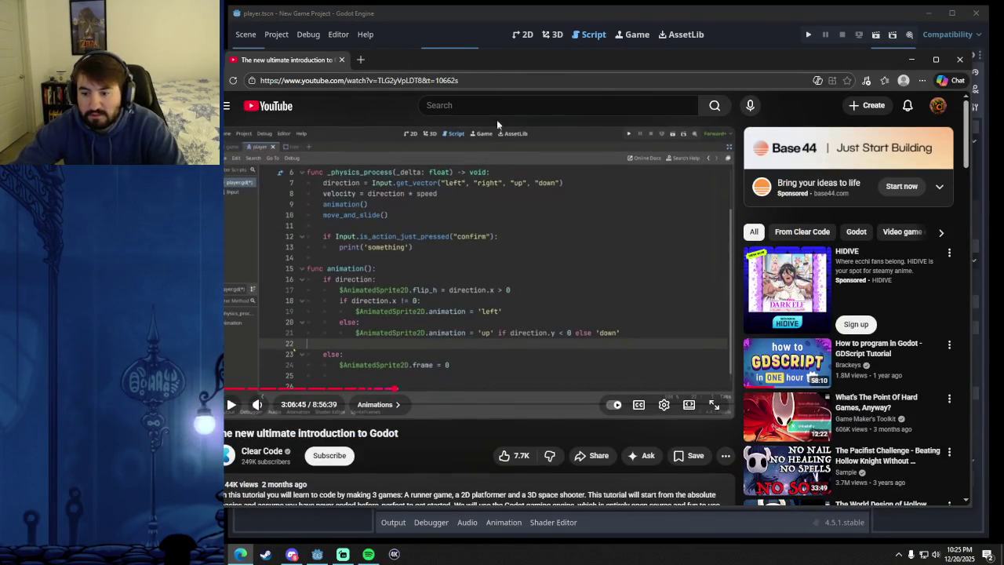
click(466, 106)
text(brack)
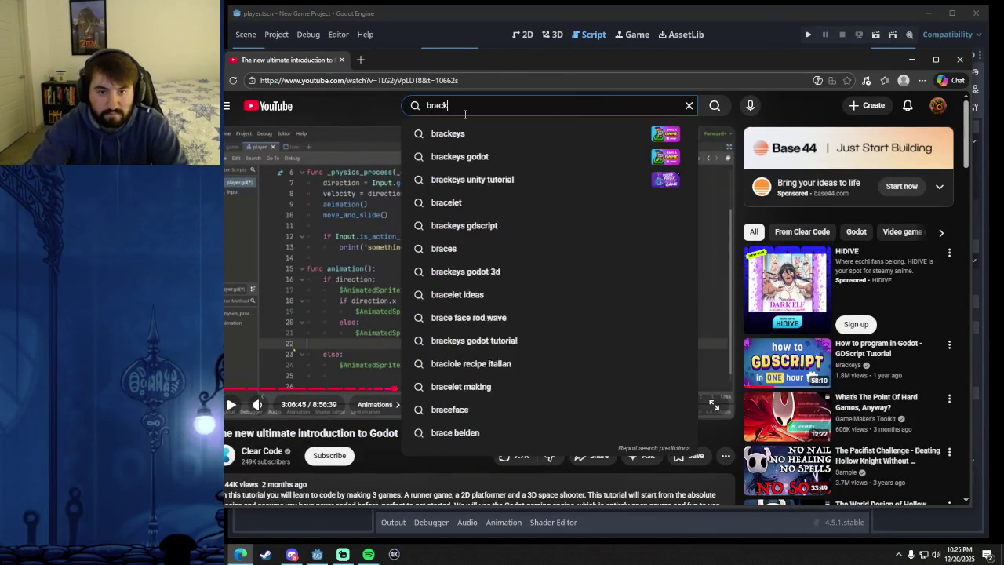
text(eys)
click(489, 135)
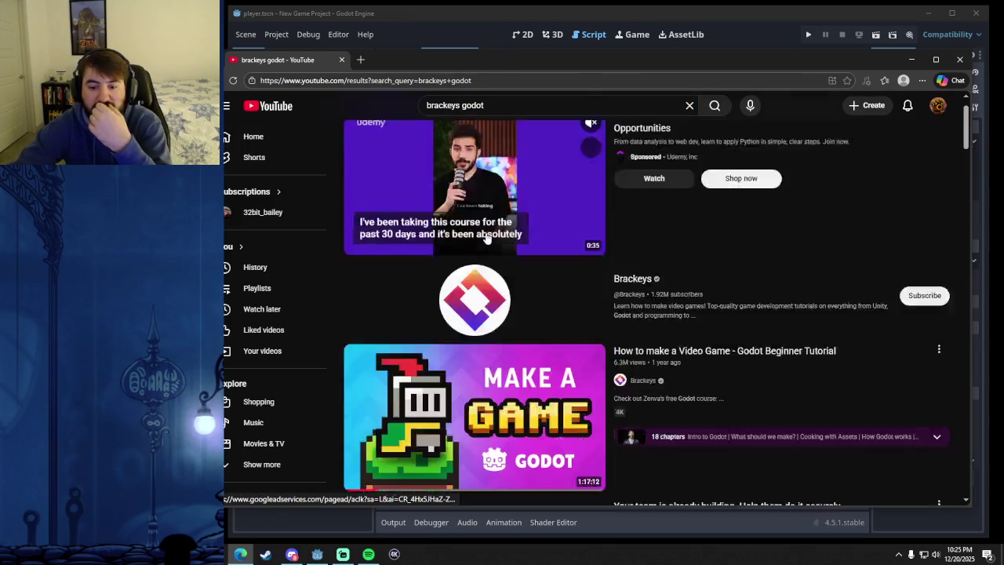
scroll(486, 238, down, 2)
click(454, 298)
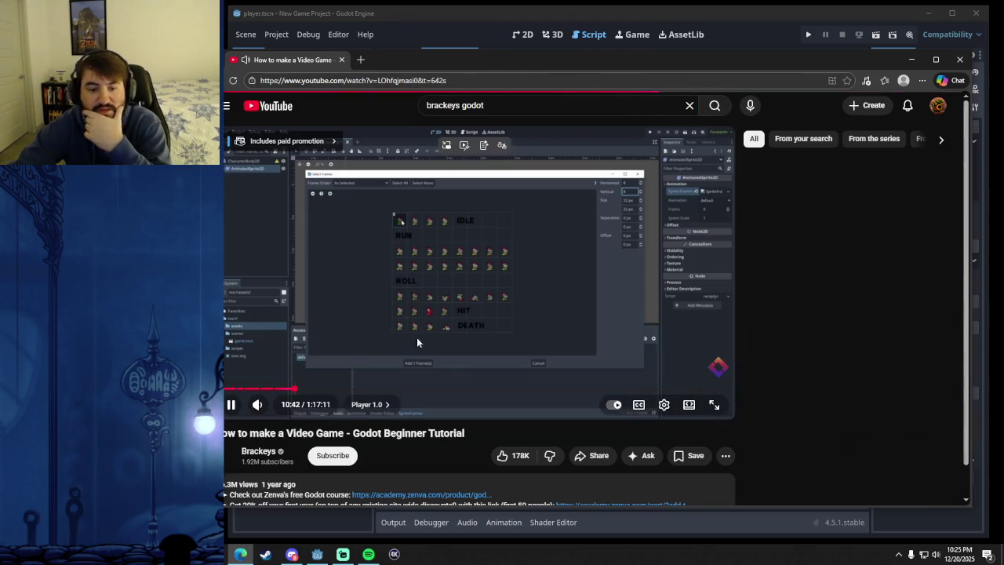
- Jump the Brackeys video to about 53 minutes, then skip ahead to the flip-sprite code near 57:13
key(space)
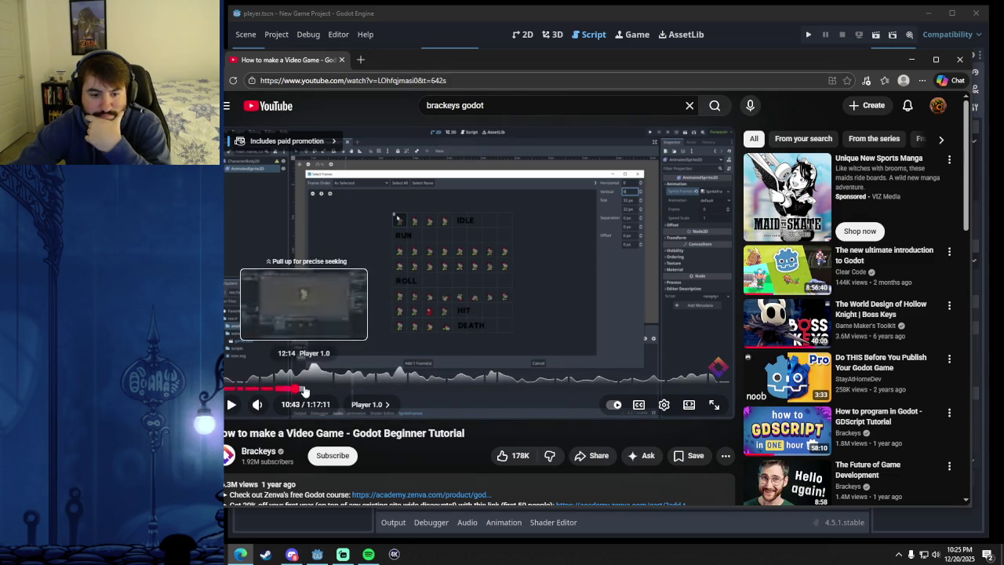
click(573, 391)
click(559, 293)
key(l)
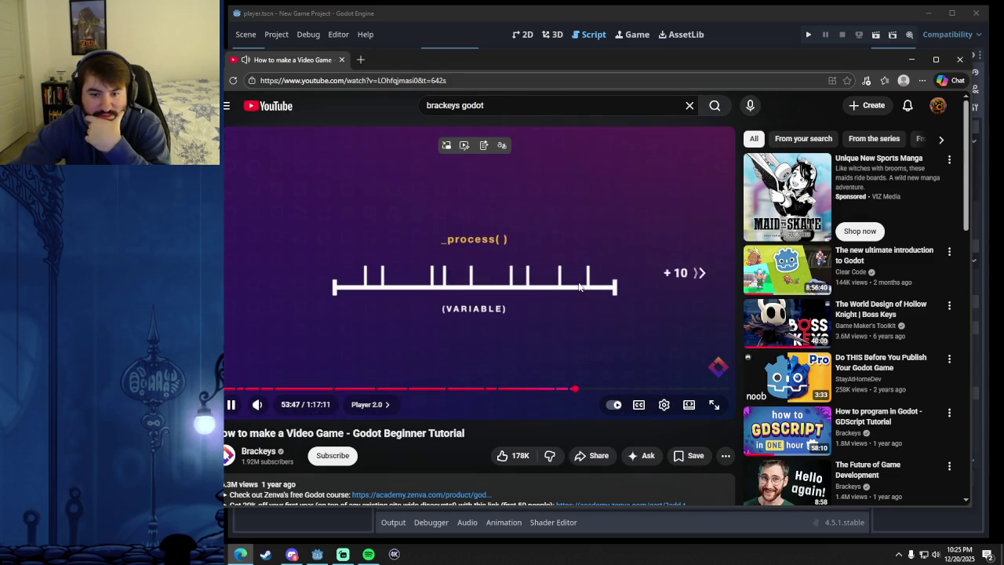
key(Right)
key(Right)
key(Right)
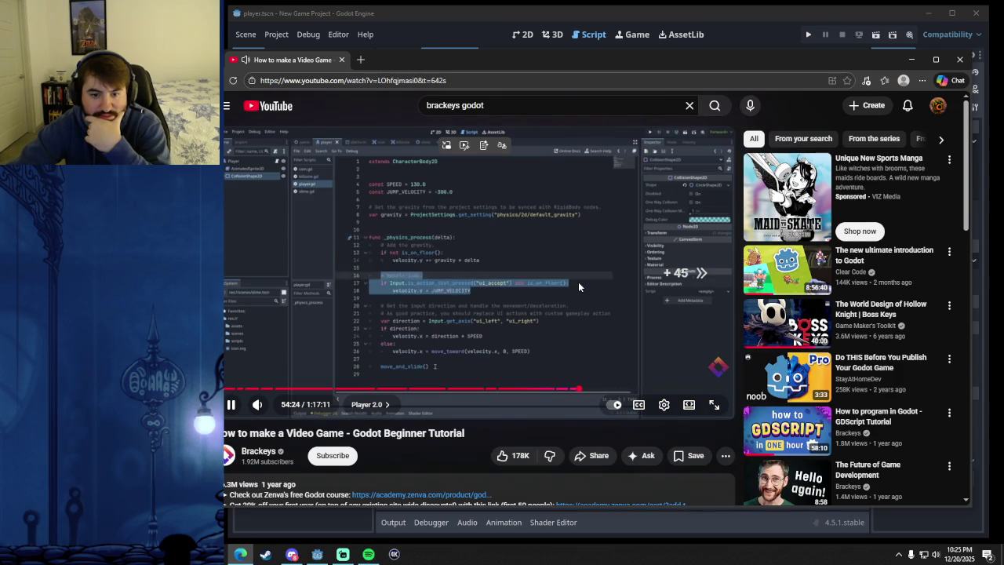
key(Right)
key(Right)
key(Right)
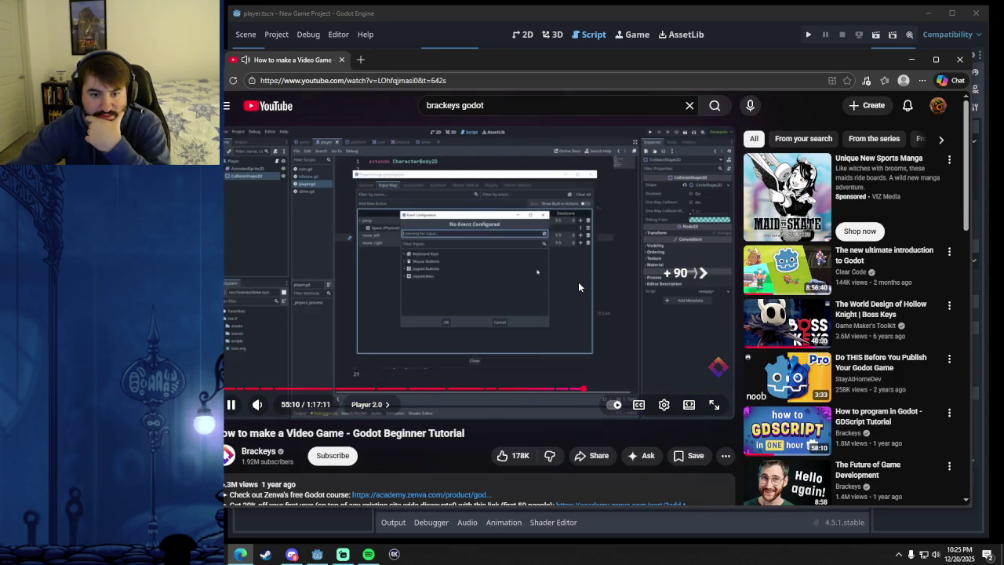
key(Right)
key(Right)
key(Right)
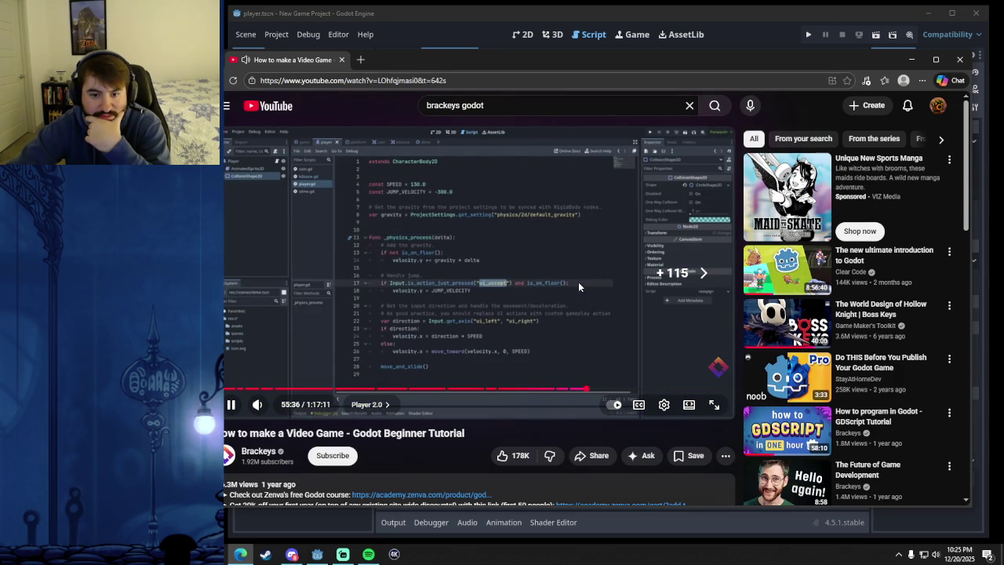
key(Right)
key(Right)
key(Right)
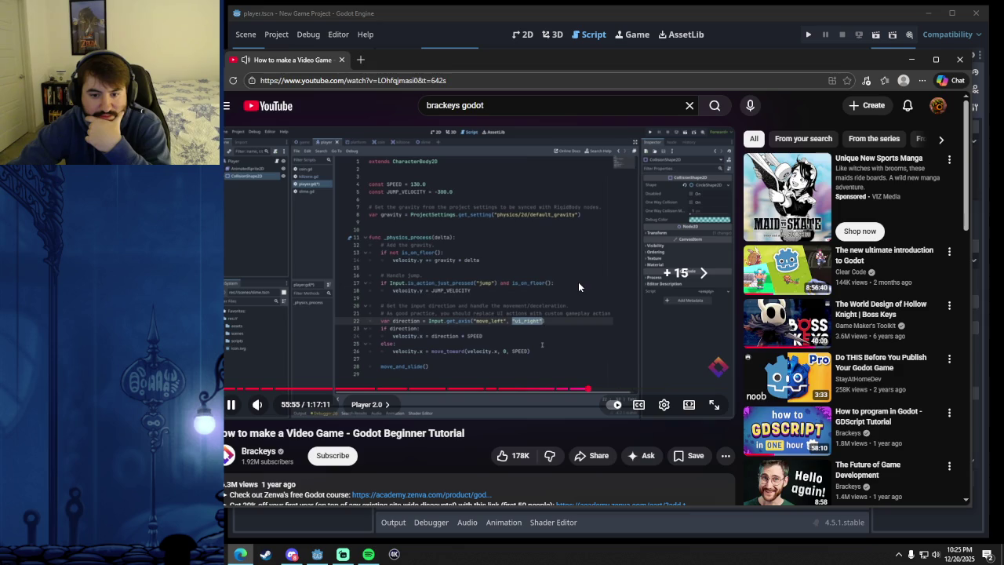
key(Right)
key(Right)
key(Right)
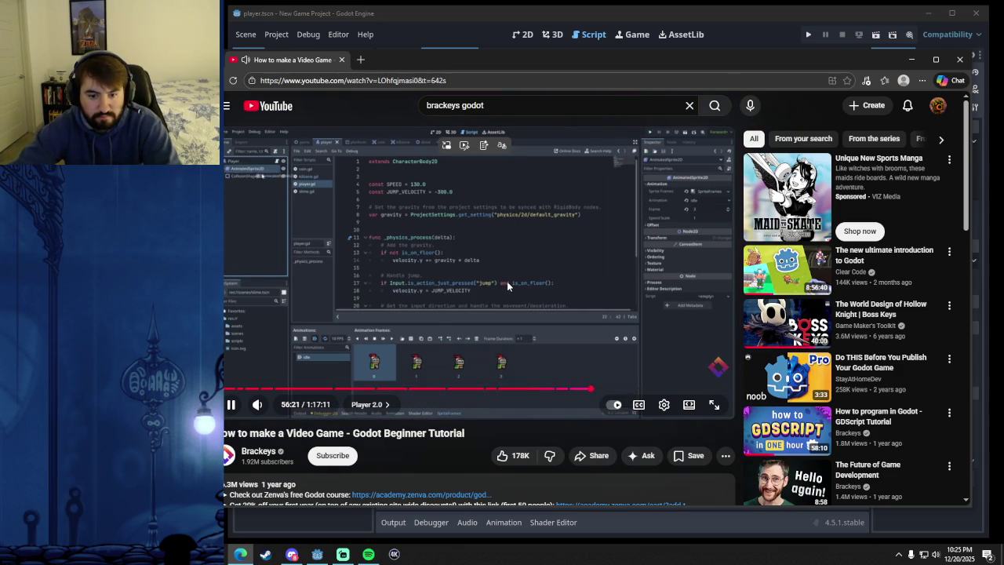
key(Right)
key(Right)
key(Right)
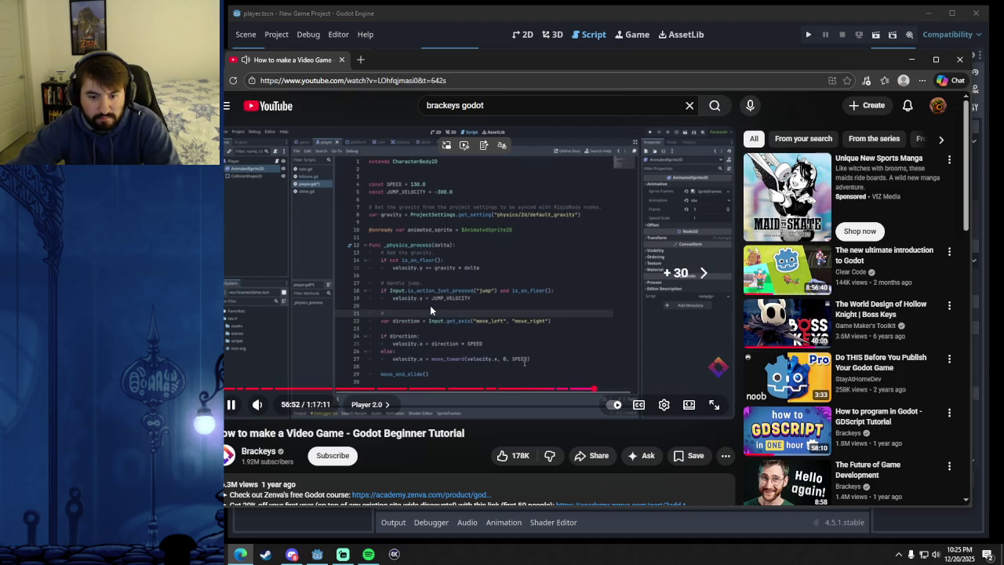
key(Right)
key(Right)
key(Right)
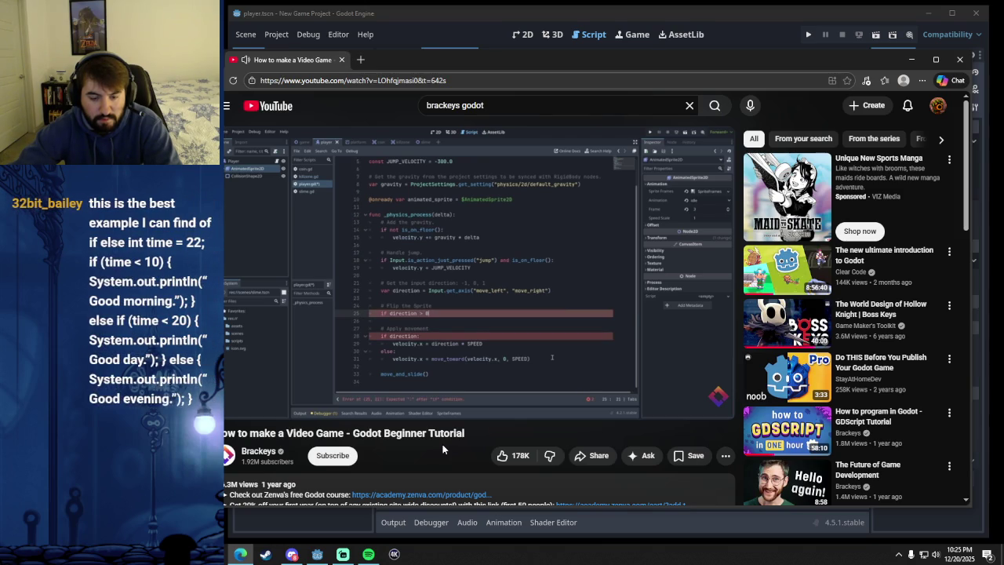
- Settle the tutorial on its flip_h code paused at 57:39, then switch back to Godot
click(462, 316)
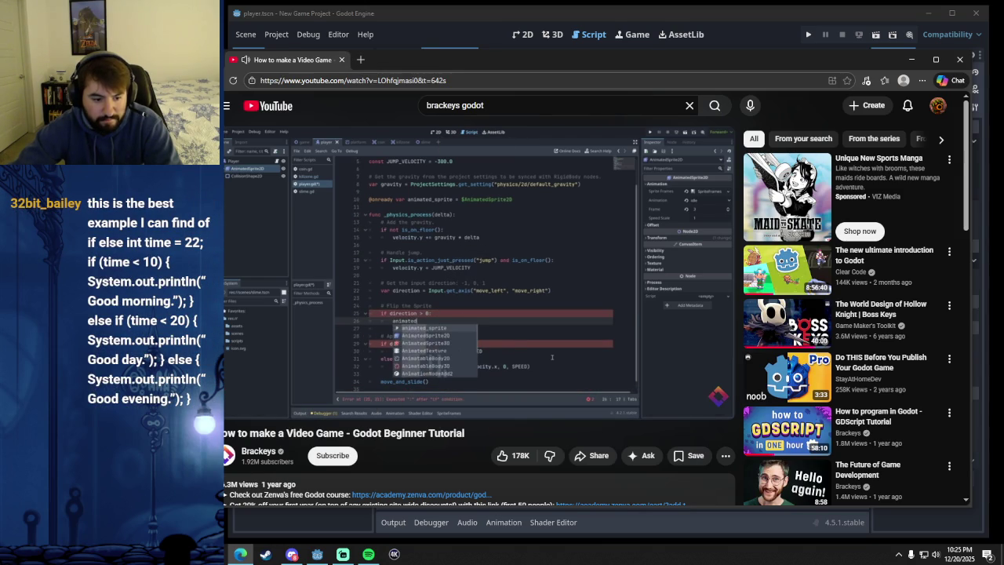
key(alt+Tab)
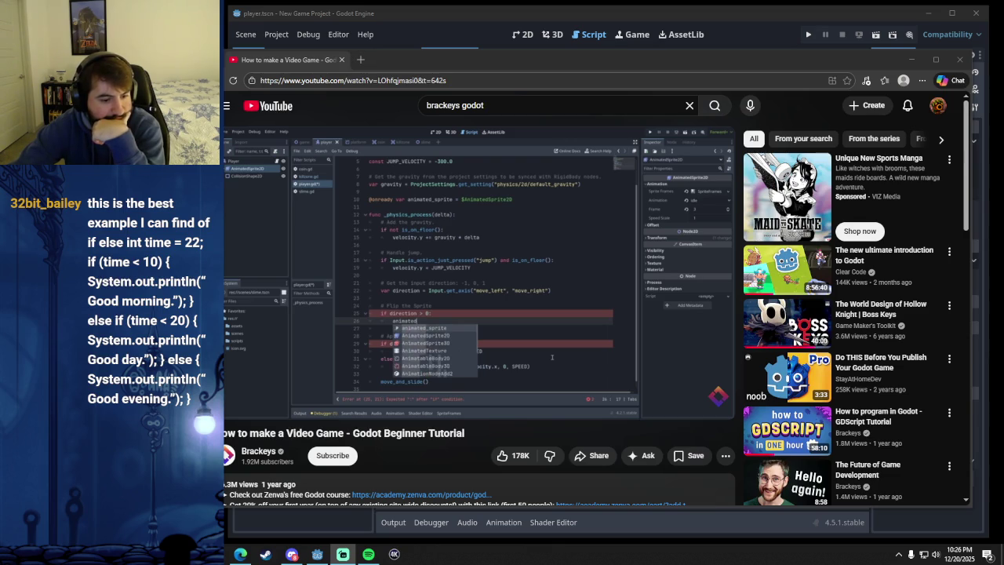
click(474, 293)
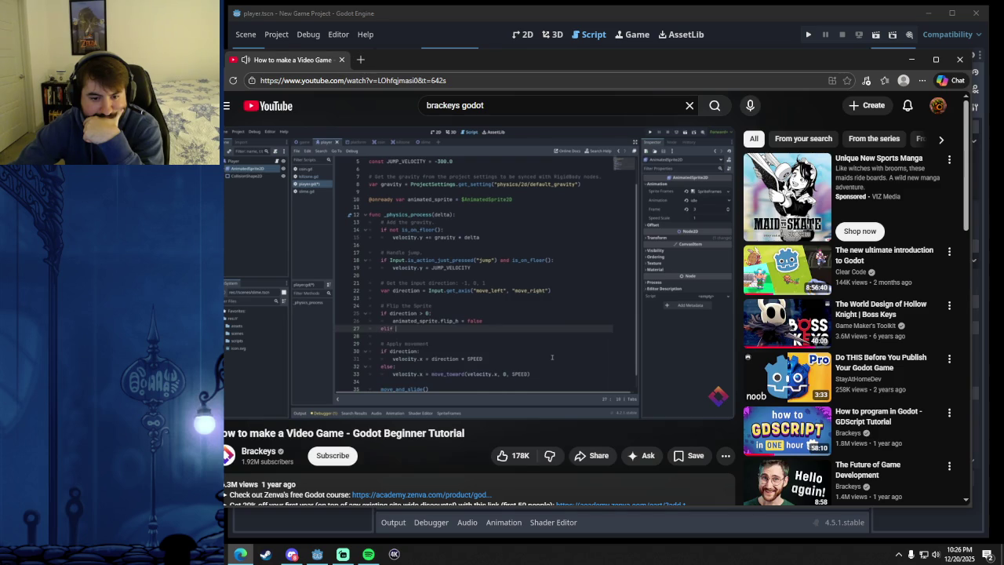
click(481, 302)
click(481, 302)
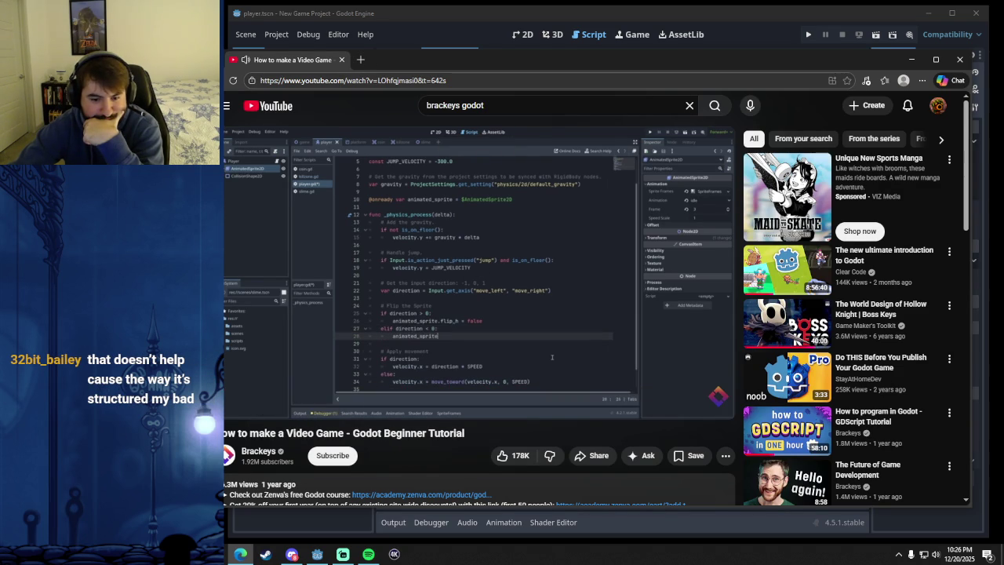
click(481, 302)
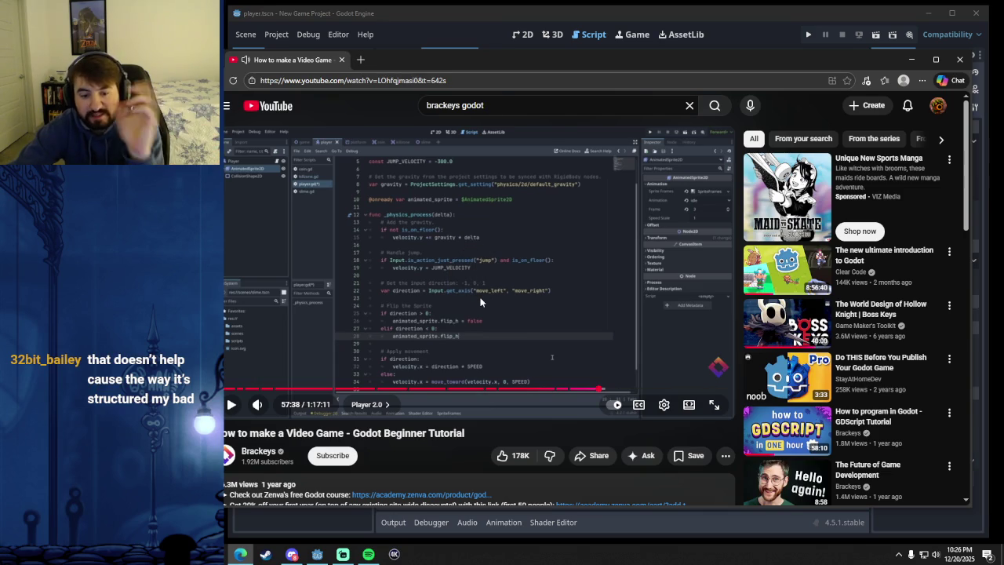
click(481, 302)
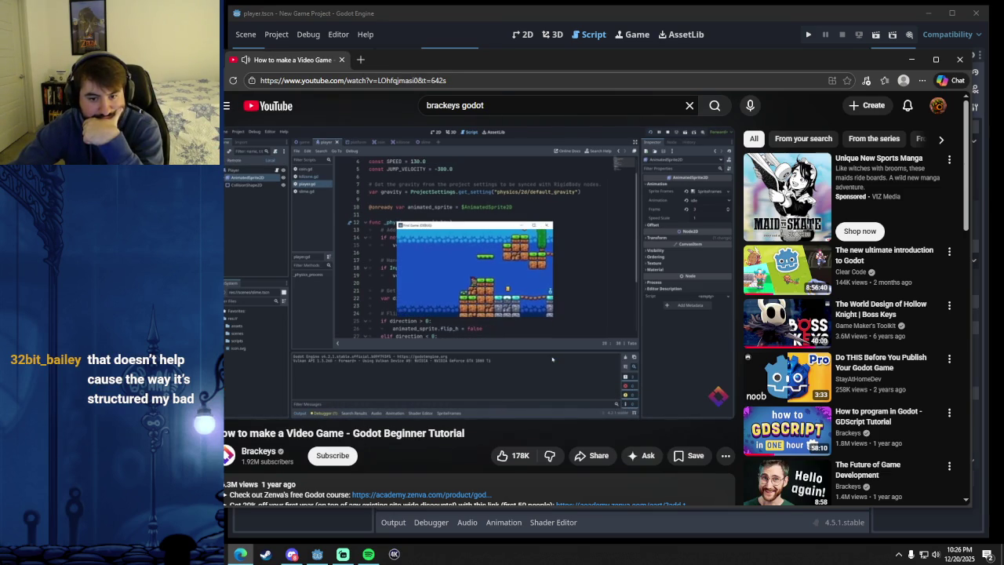
key(Left)
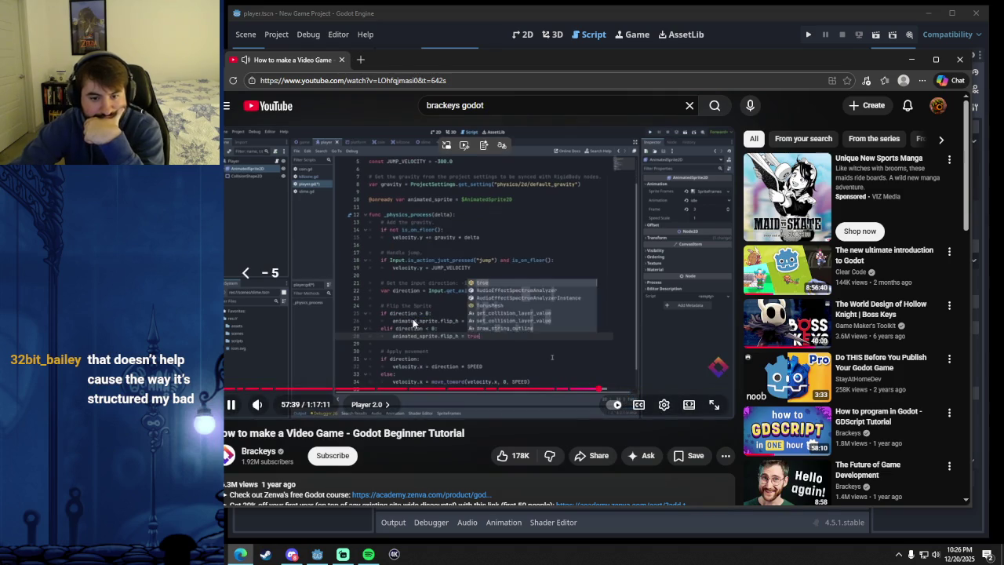
click(508, 335)
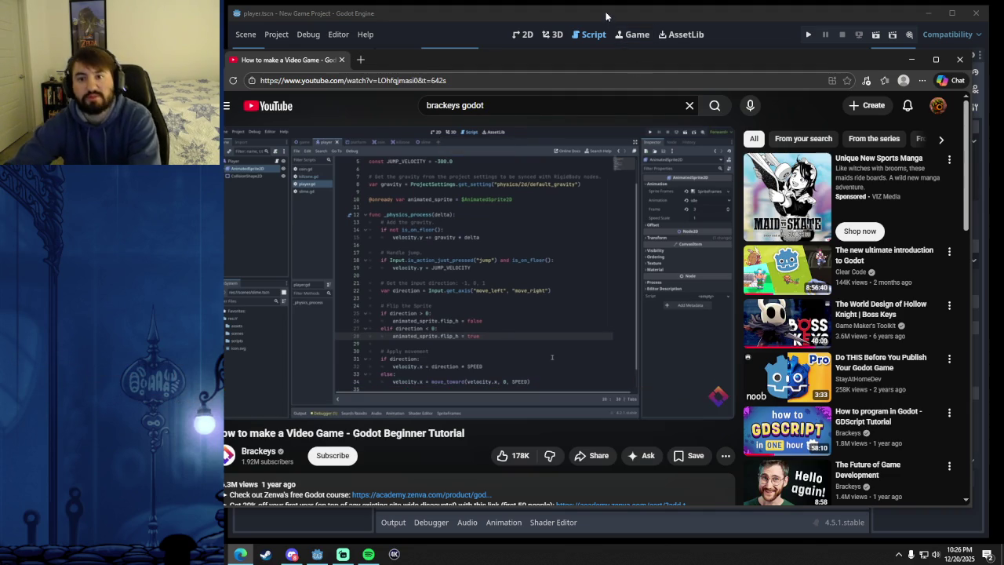
key(alt+Tab)
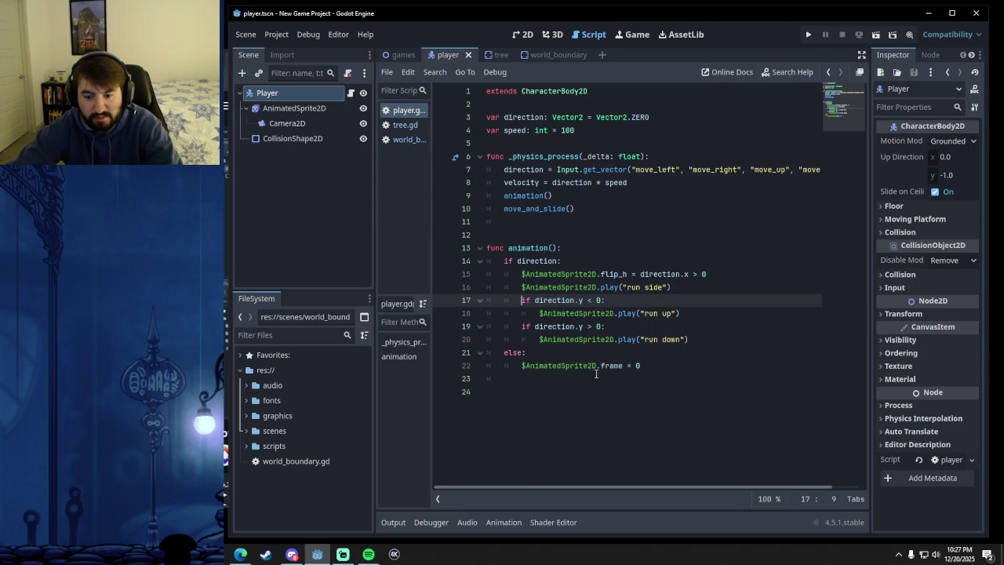
click(241, 554)
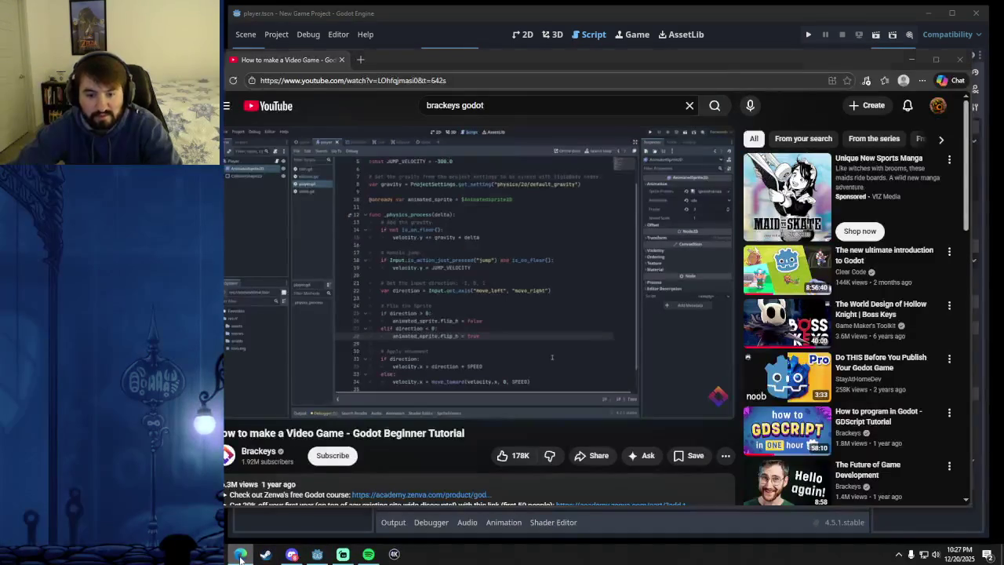
click(241, 554)
click(240, 554)
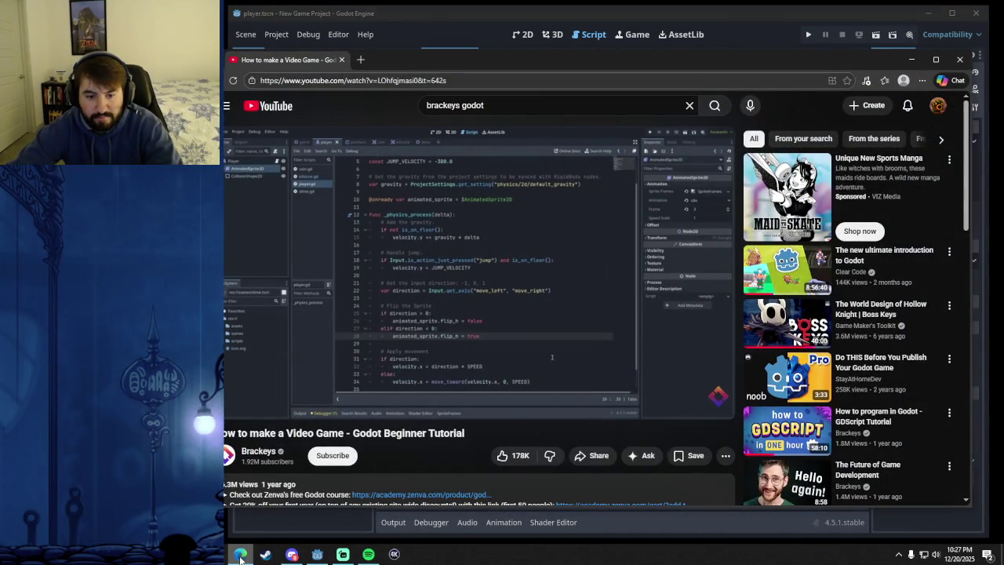
click(241, 555)
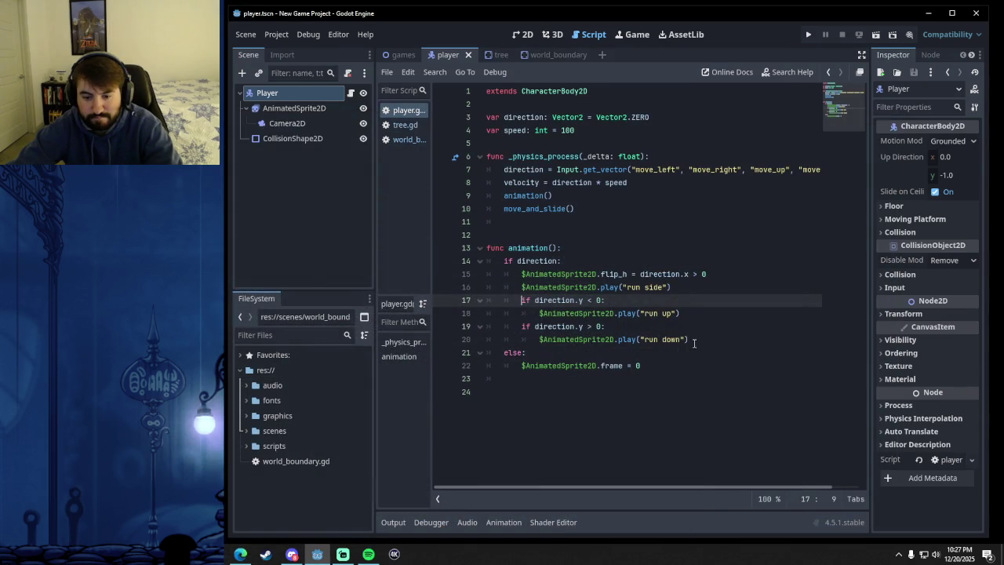
click(242, 554)
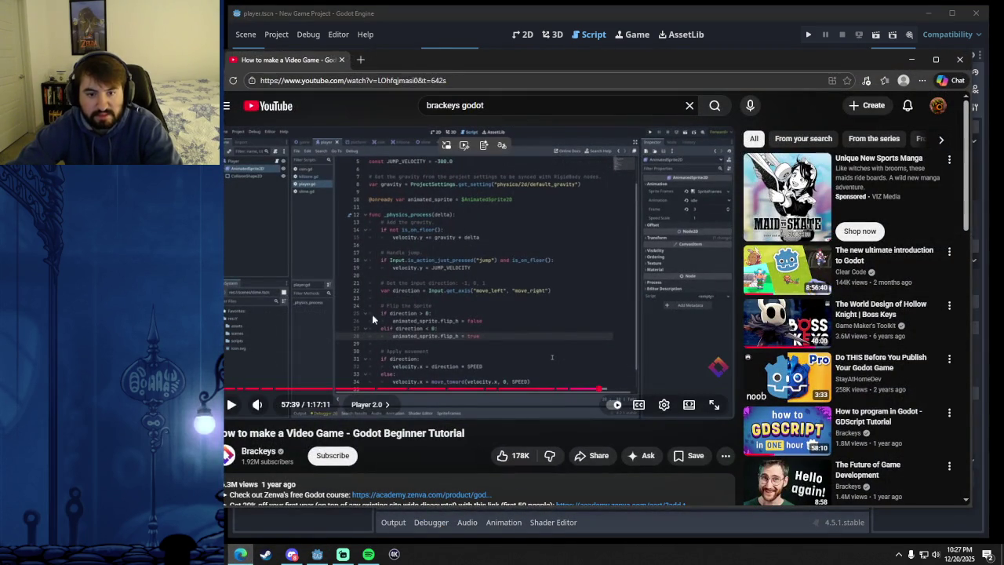
click(243, 559)
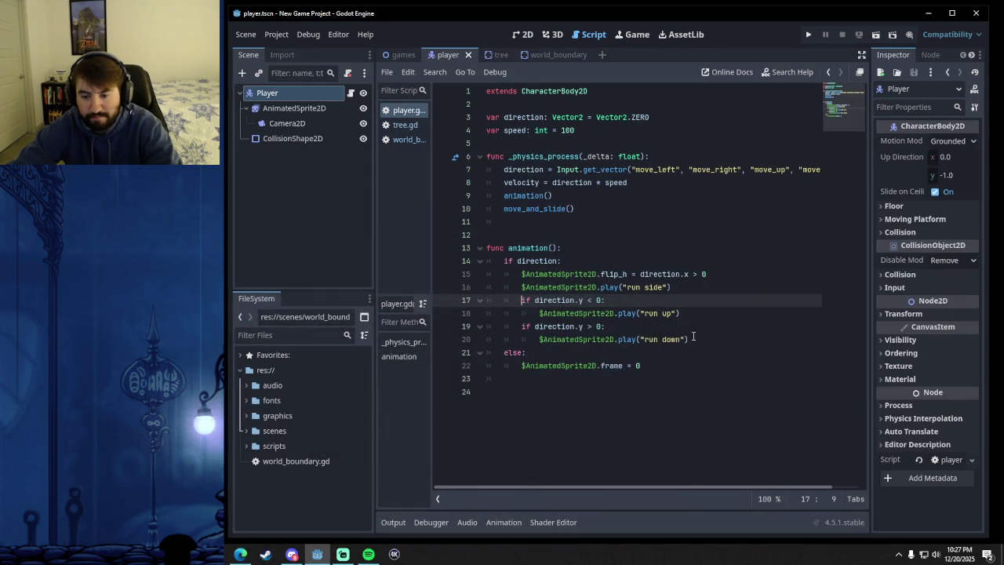
- Replace lines 14–20 with 'if direction.x > 0:' and an AnimatedSprite2D reference on line 15
mouse_move(697, 339)
mouse_down()
mouse_move(518, 300)
mouse_move(529, 261)
mouse_move(504, 260)
mouse_up()
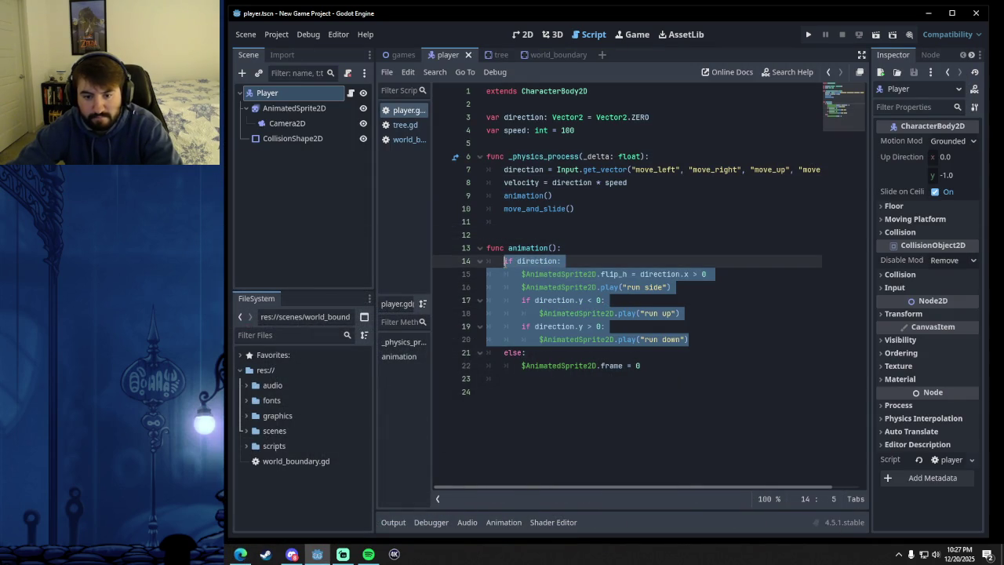
key(BackSpace)
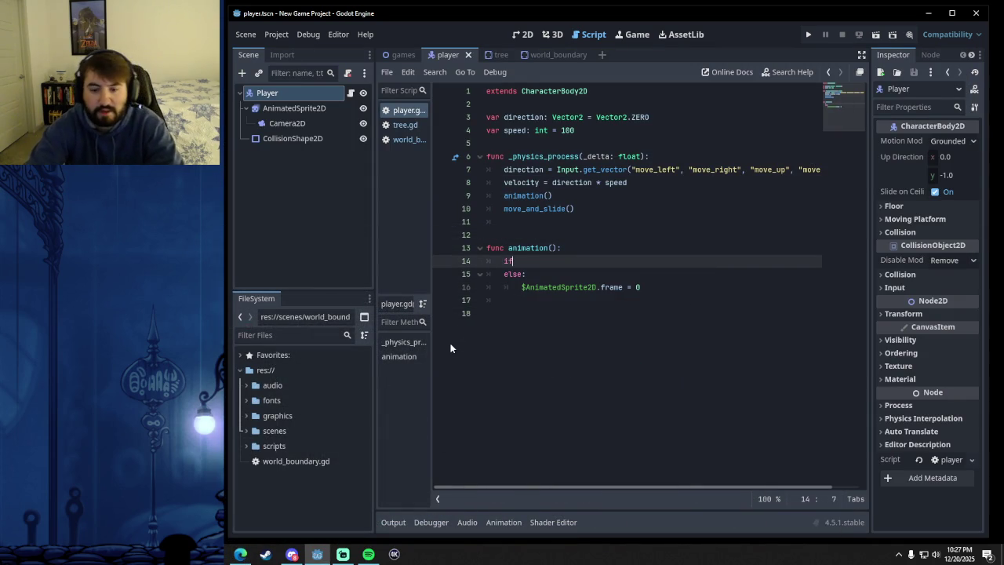
text(if direction.x)
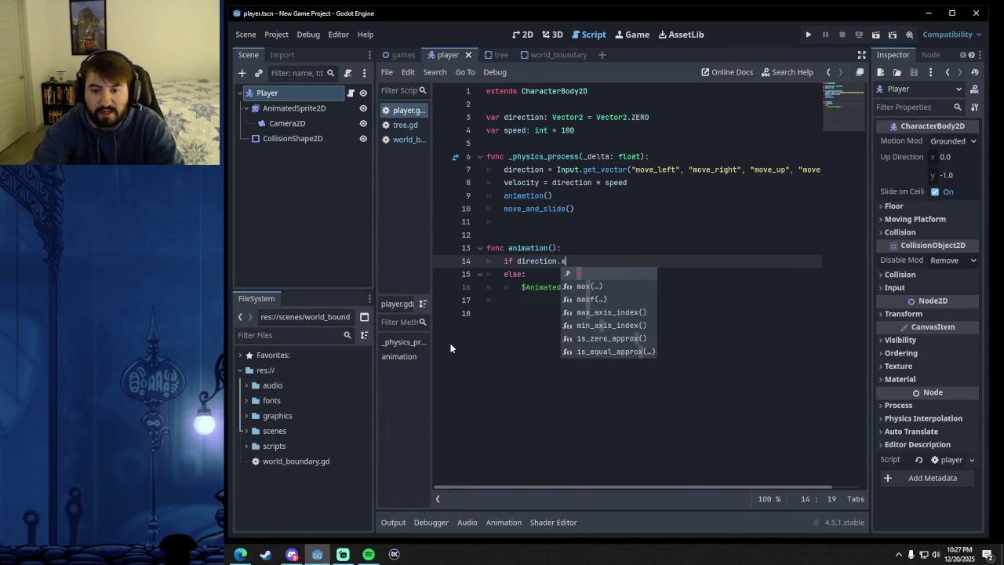
text( > )
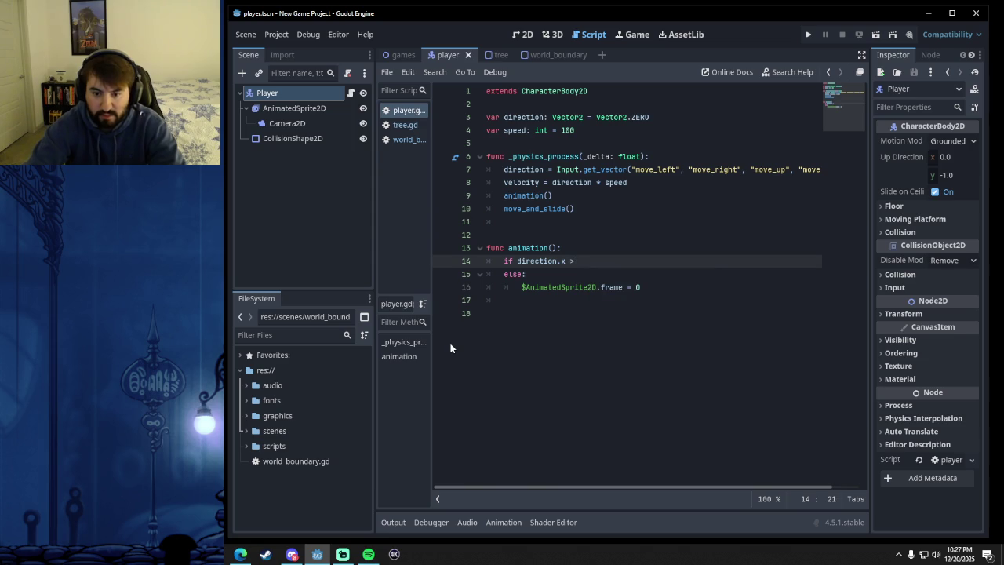
text(0)
key(Return)
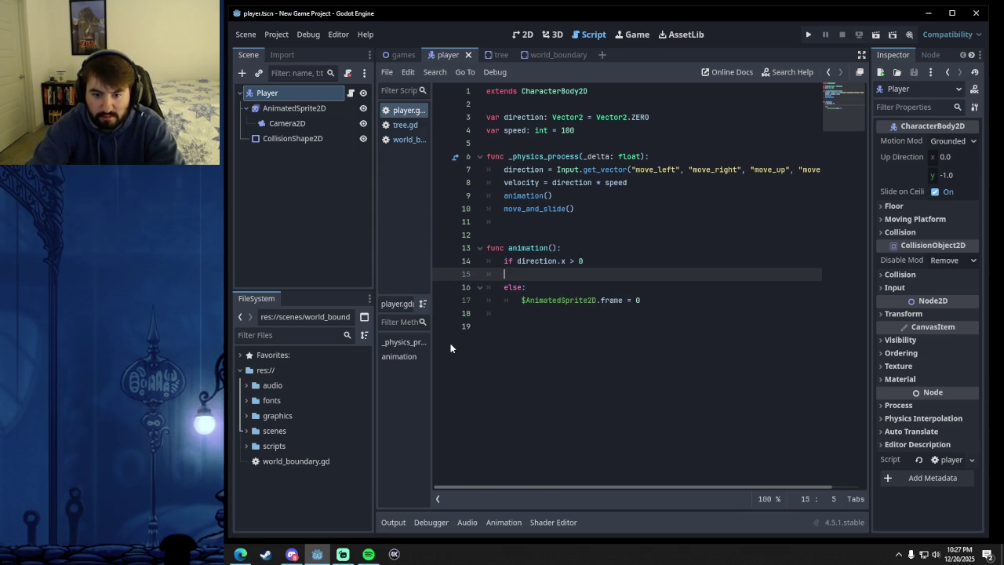
click(590, 261)
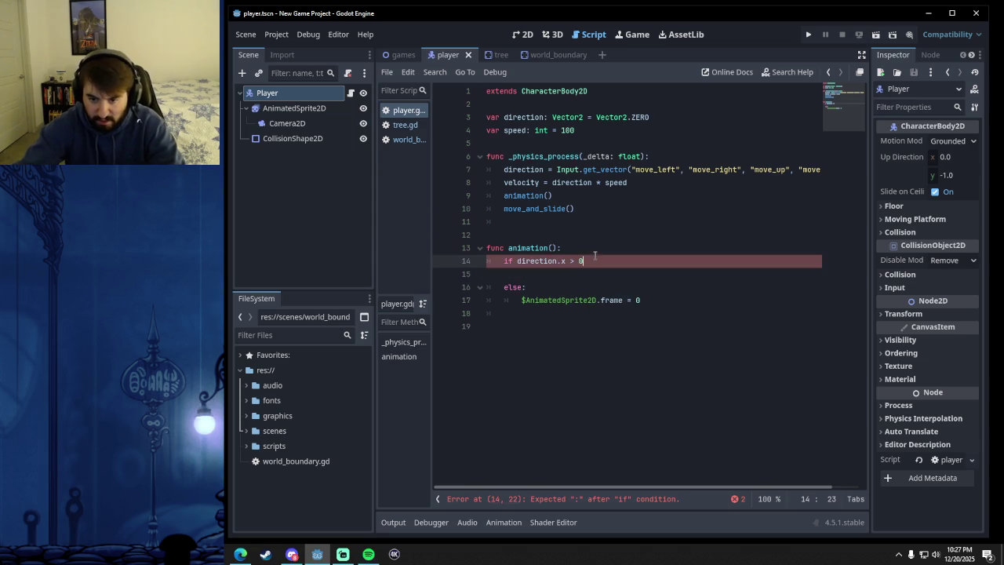
text(:)
key(Return)
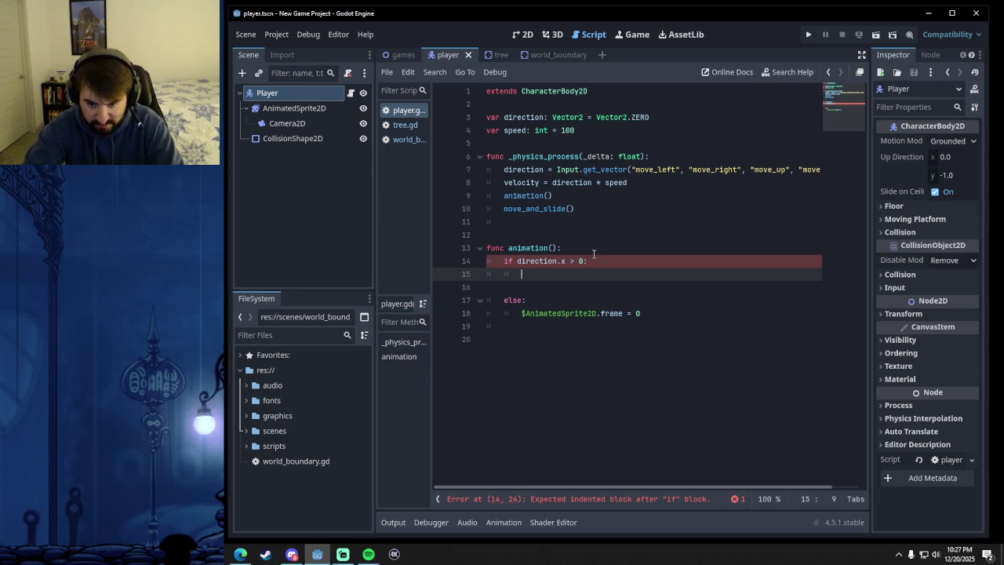
mouse_move(342, 110)
mouse_down()
mouse_move(316, 108)
mouse_move(525, 274)
mouse_up()
click(243, 554)
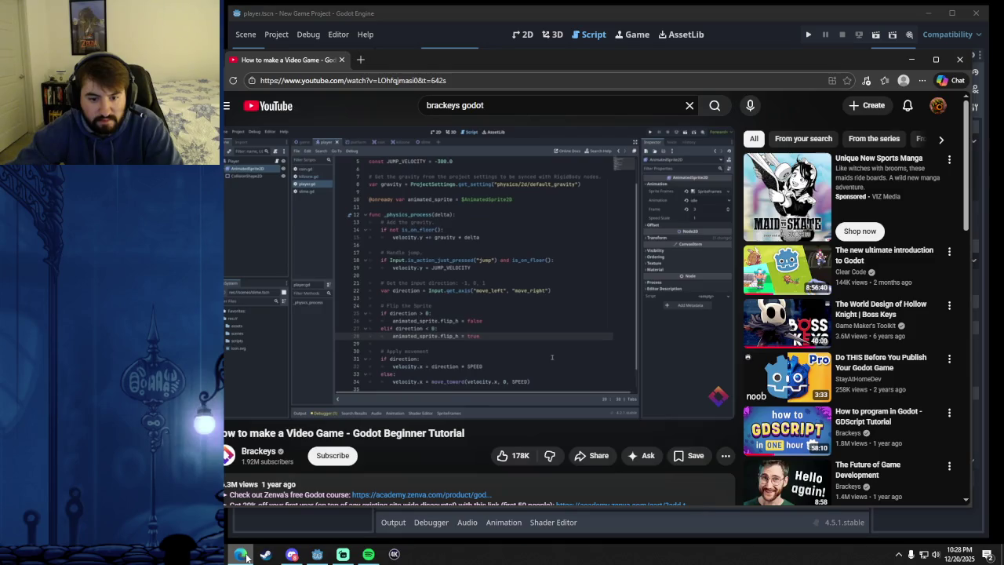
- Add an 'elif direction.x < 0:' branch setting $AnimatedSprite2D.flip_h = false and remove empty line 18
click(243, 554)
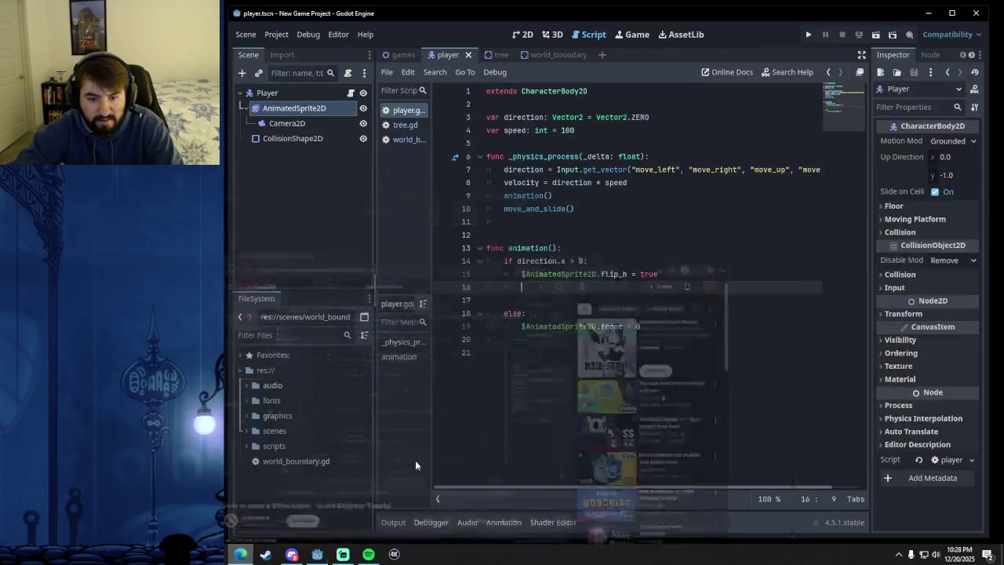
text(elif dr)
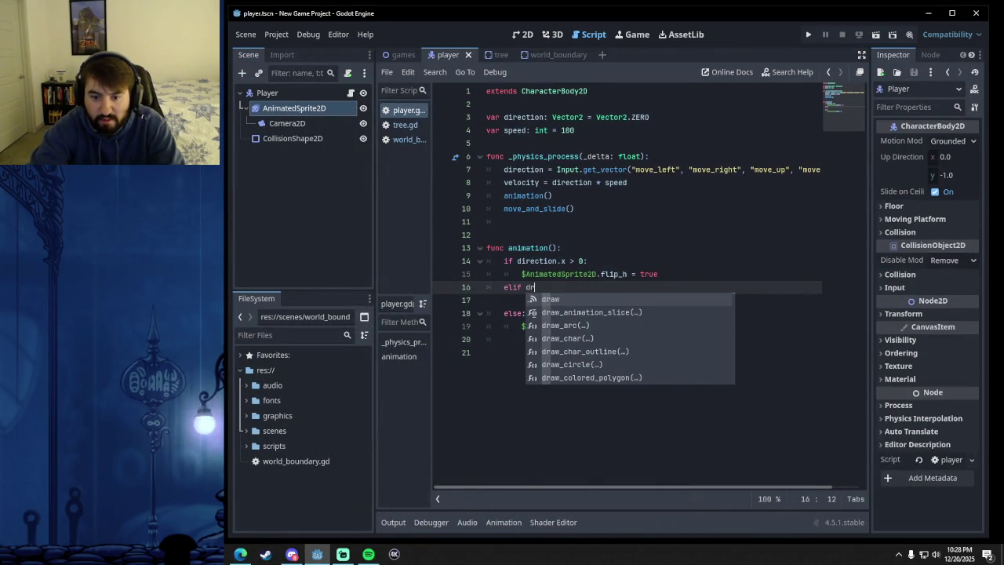
key(BackSpace)
text(irection.x < 0:)
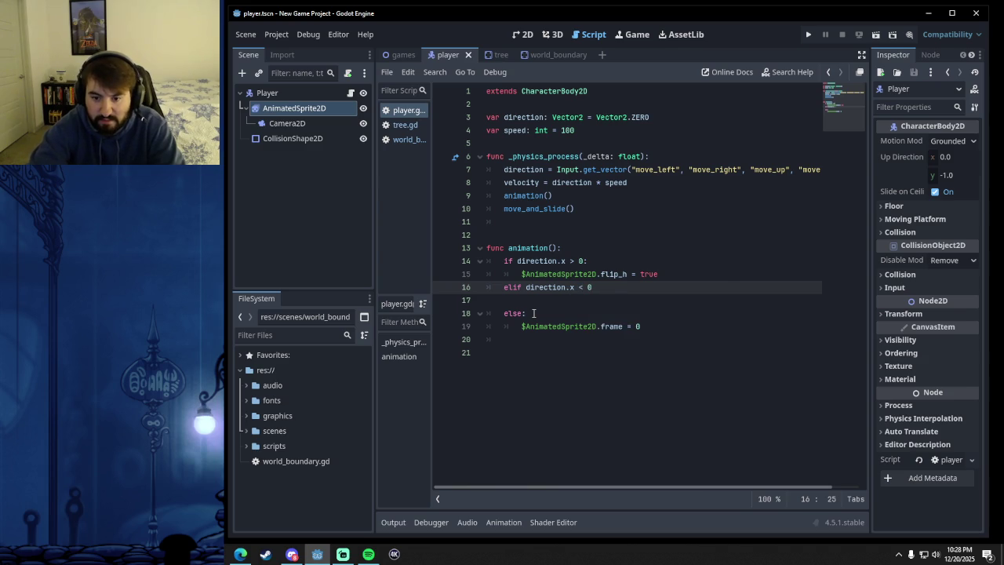
key(Return)
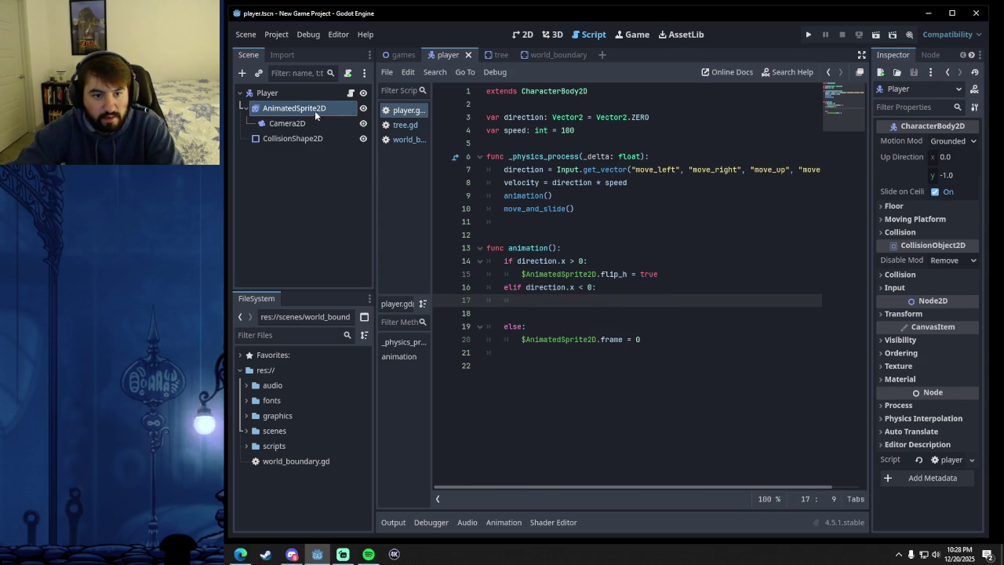
text($AnimatedSprite2D.flip)
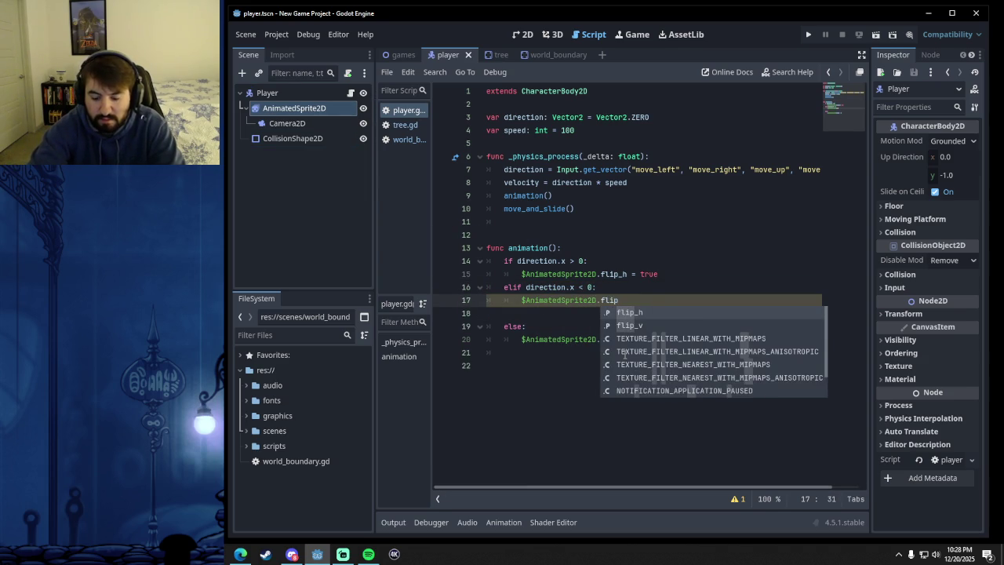
text(_h = )
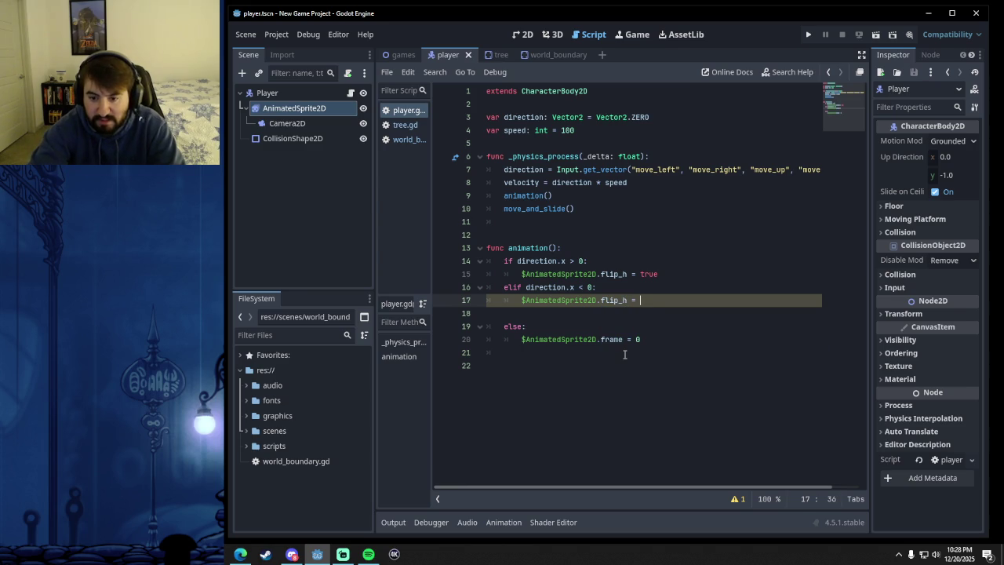
text(false)
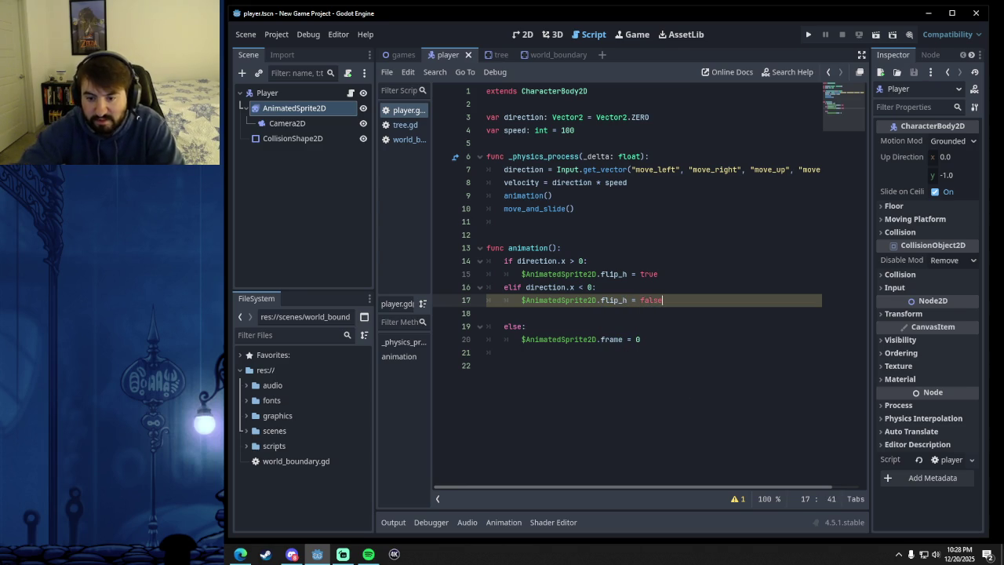
click(683, 324)
click(575, 315)
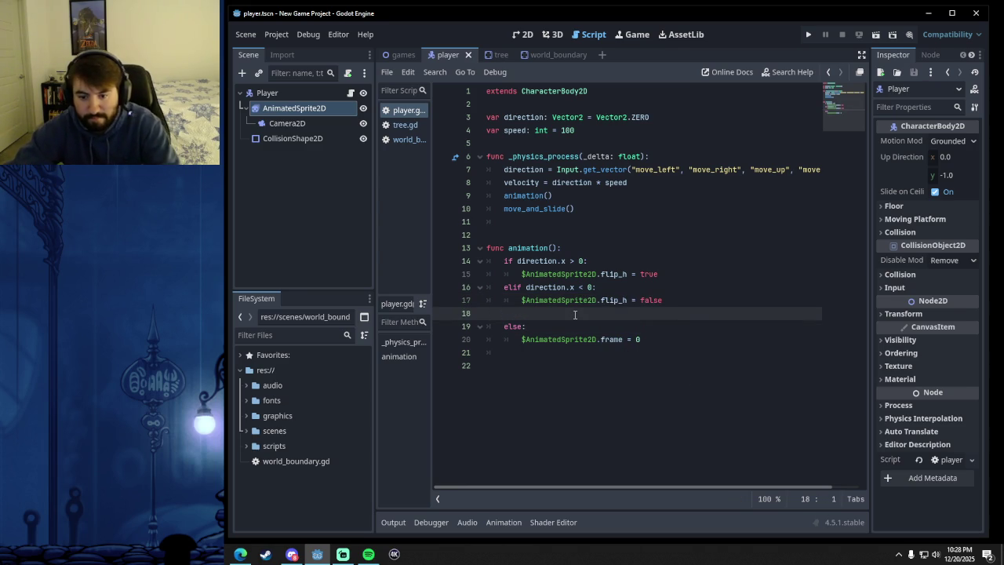
key(BackSpace)
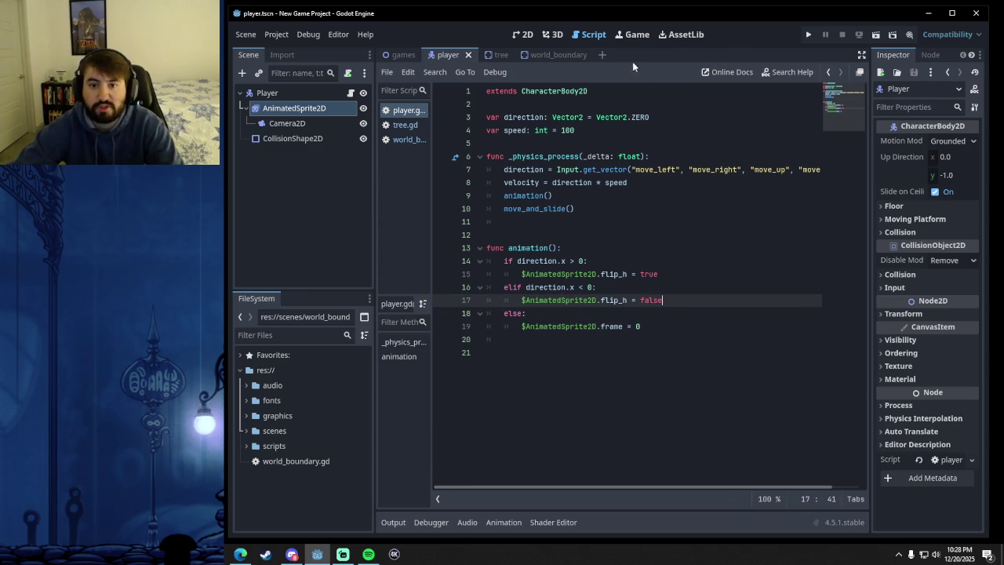
- Test-run the game walking left and right to check sprite flipping, then return to lines 15–16
click(806, 33)
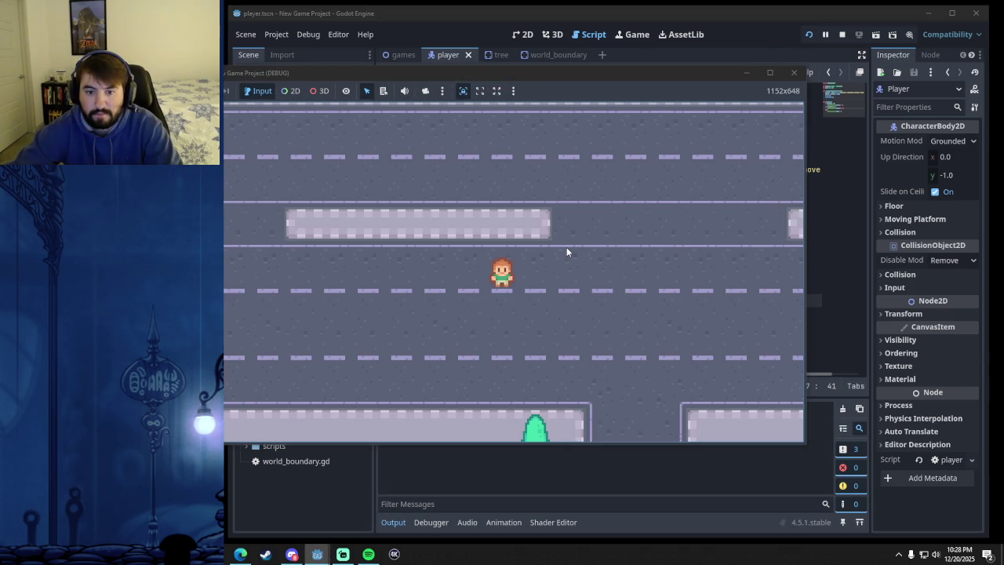
key(Left)
key(Right)
key(Right)
key(Left)
key(Right)
key(Left)
click(794, 72)
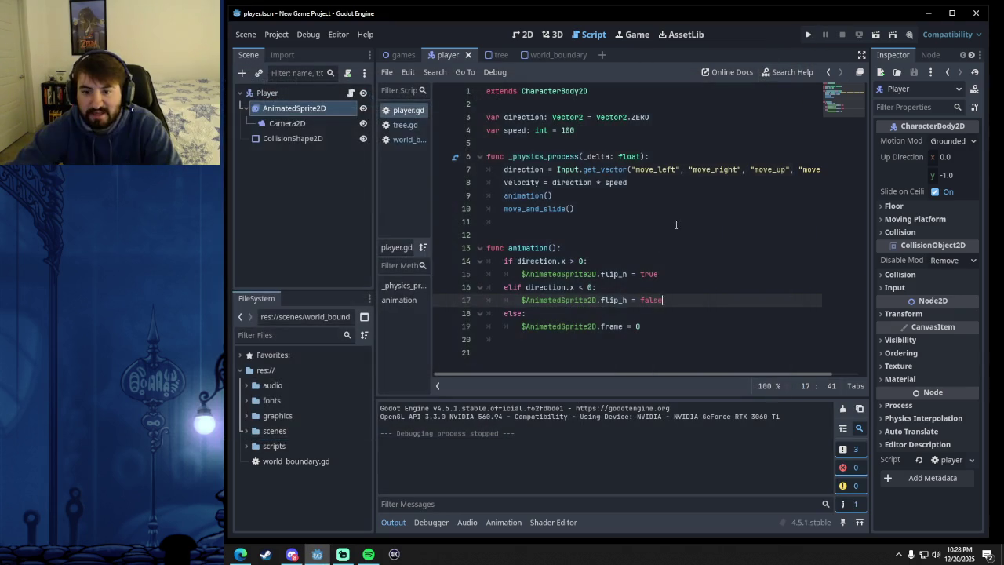
click(608, 288)
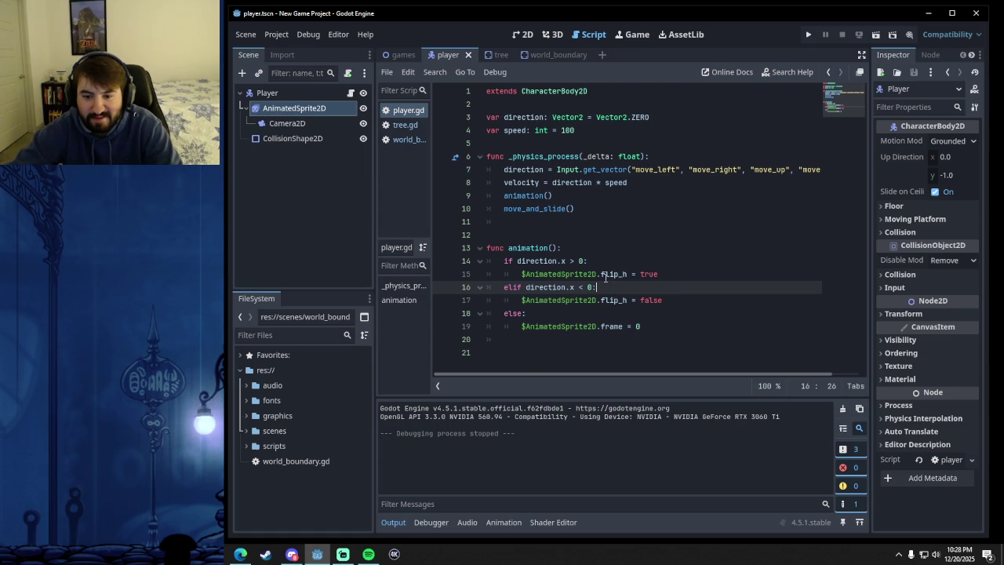
click(601, 274)
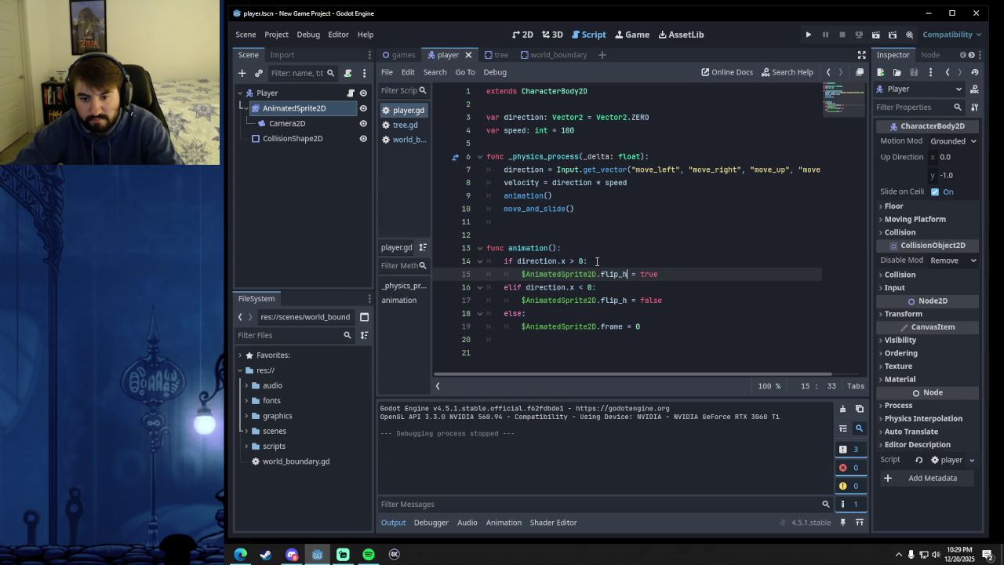
- Insert $AnimatedSprite2D.play("run side") under 'if direction.x > 0:', above the flip_h line
click(597, 261)
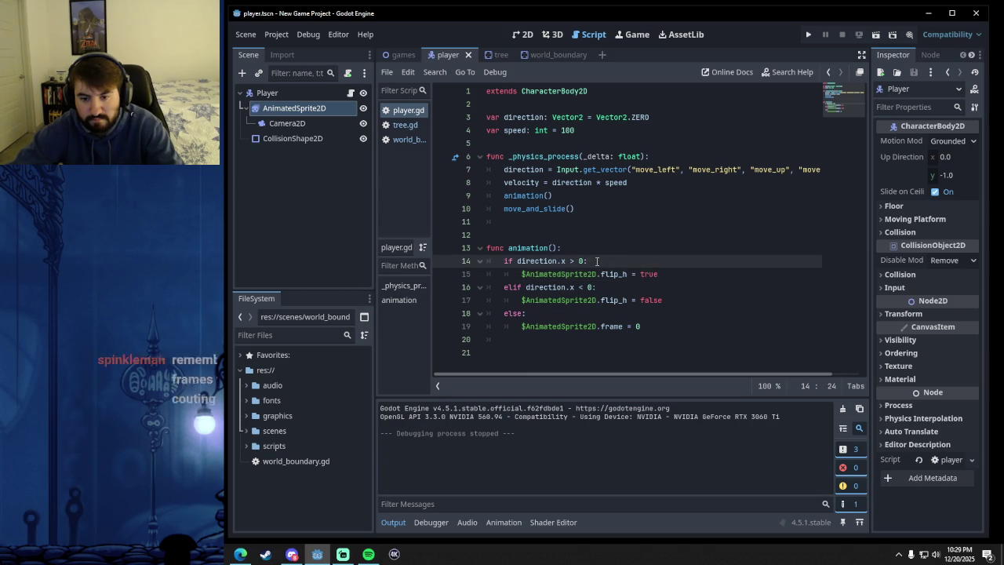
mouse_move(530, 205)
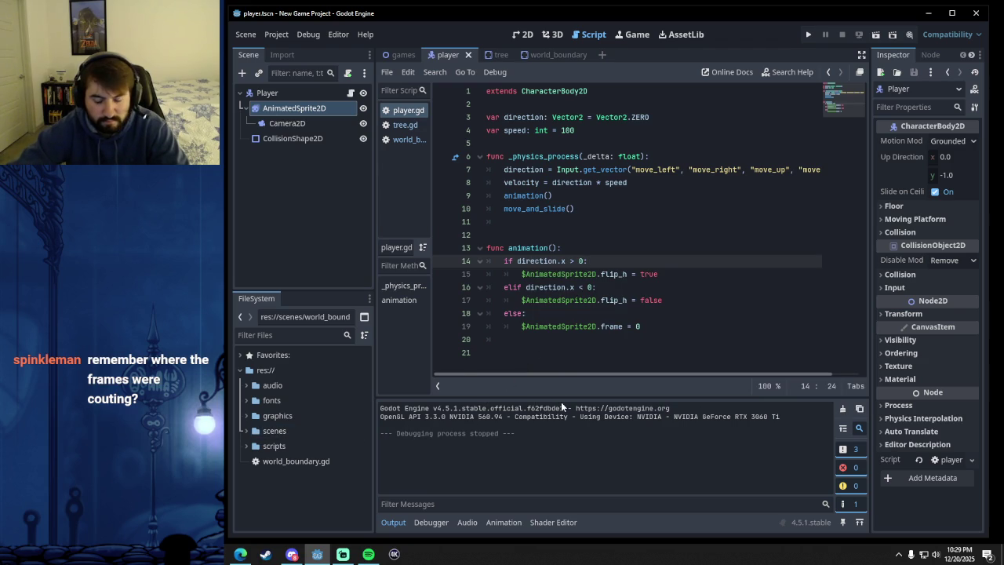
key(Return)
mouse_move(294, 113)
mouse_down()
mouse_move(618, 280)
mouse_move(567, 273)
mouse_up()
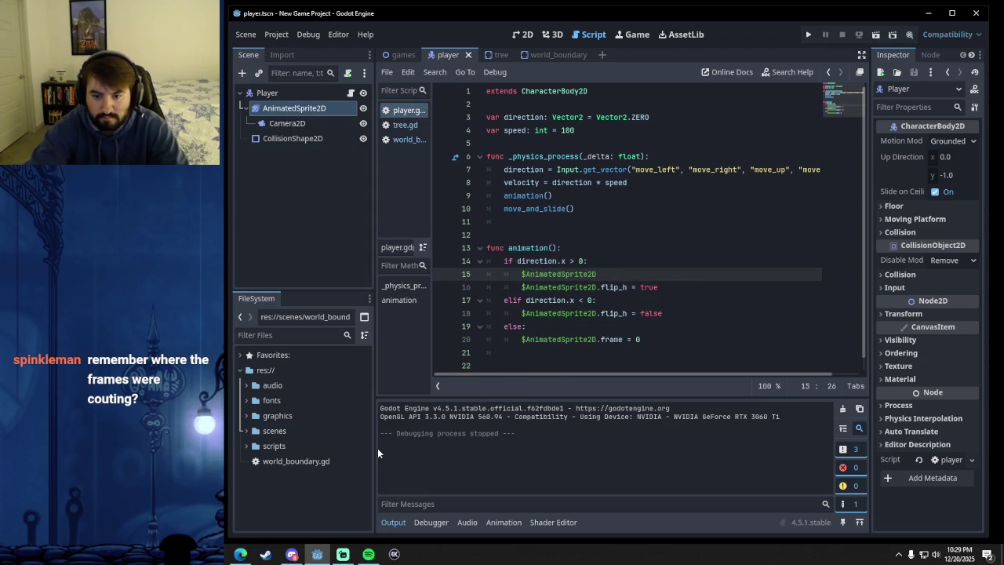
text(.play()
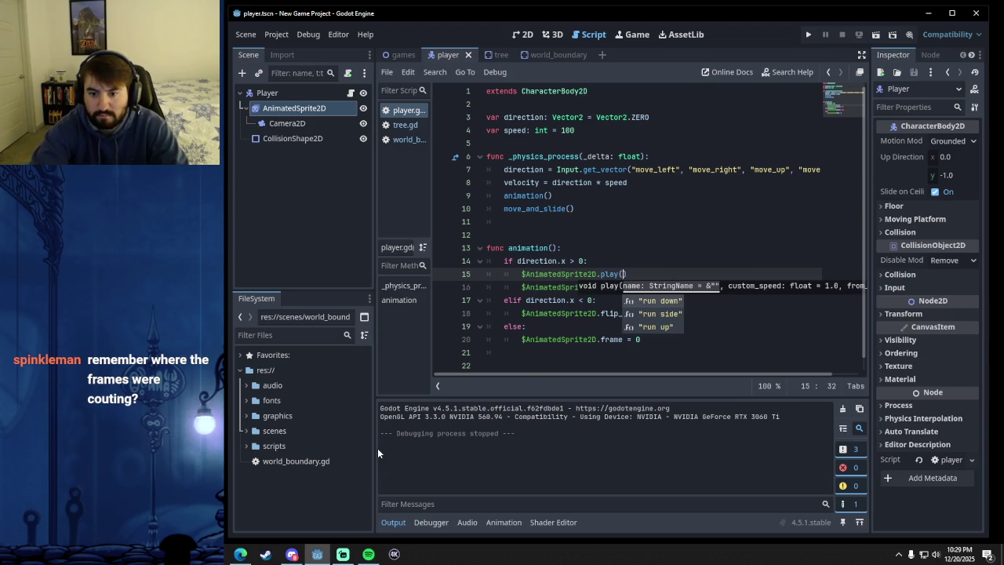
key(Down)
key(Return)
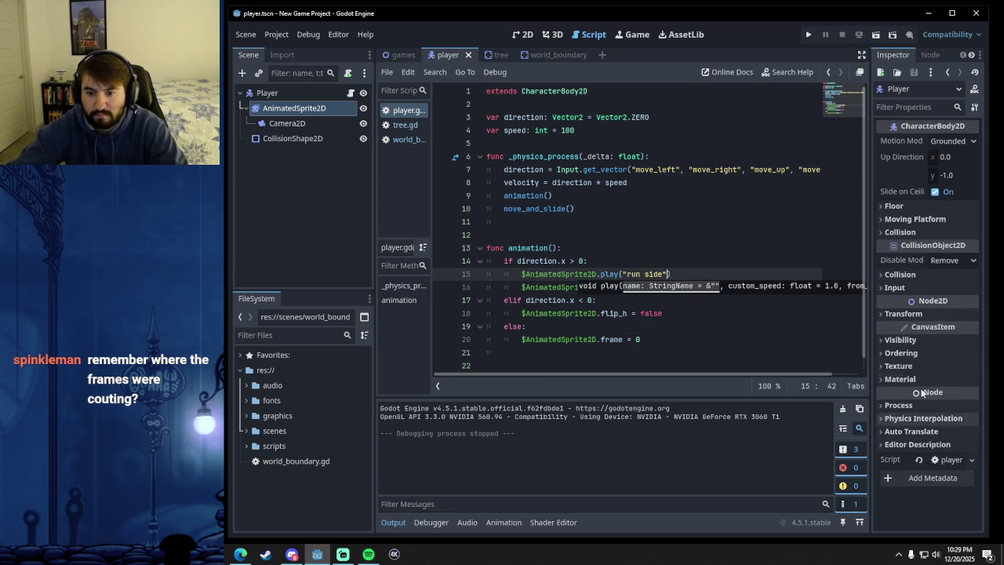
click(717, 341)
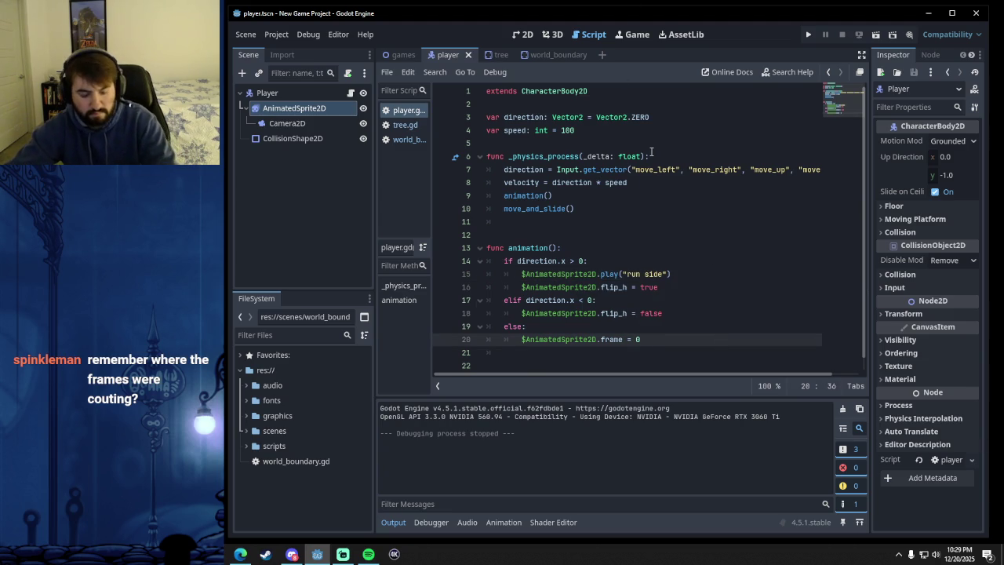
key(F5)
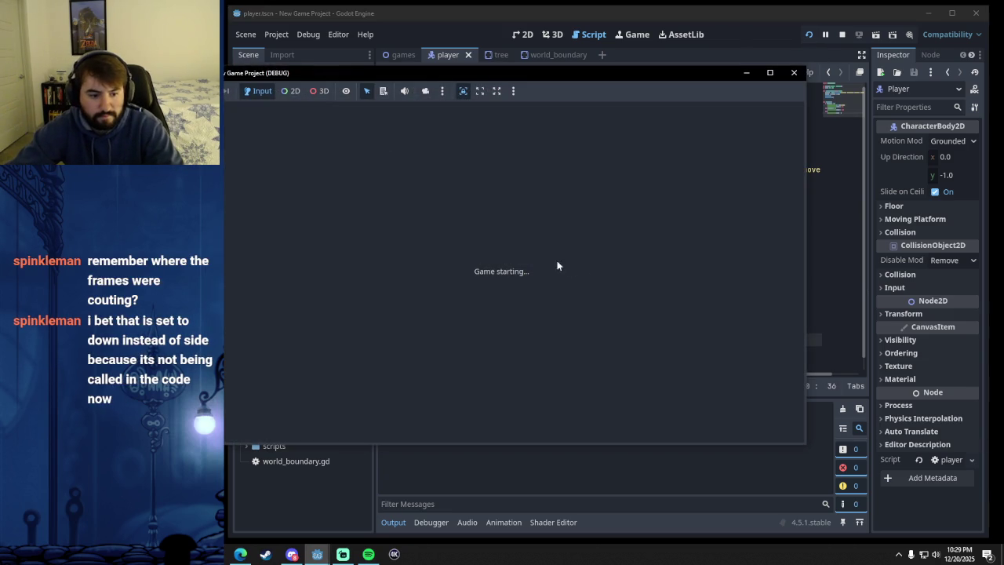
- Walk the player right and left in the running game to check the run animation, then close it
key(Right)
key(Left)
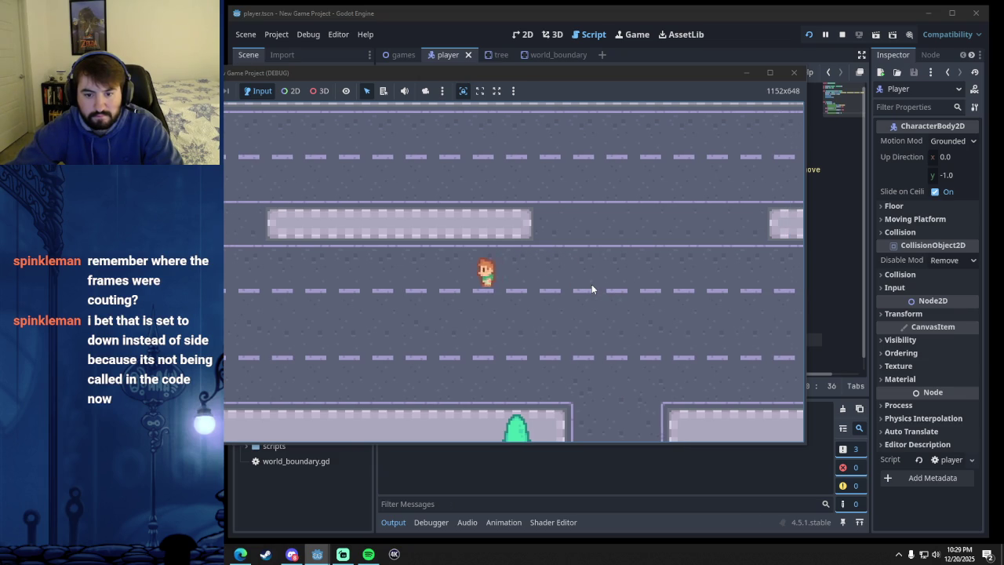
key(Right)
key(Left)
key(Right)
key(Left)
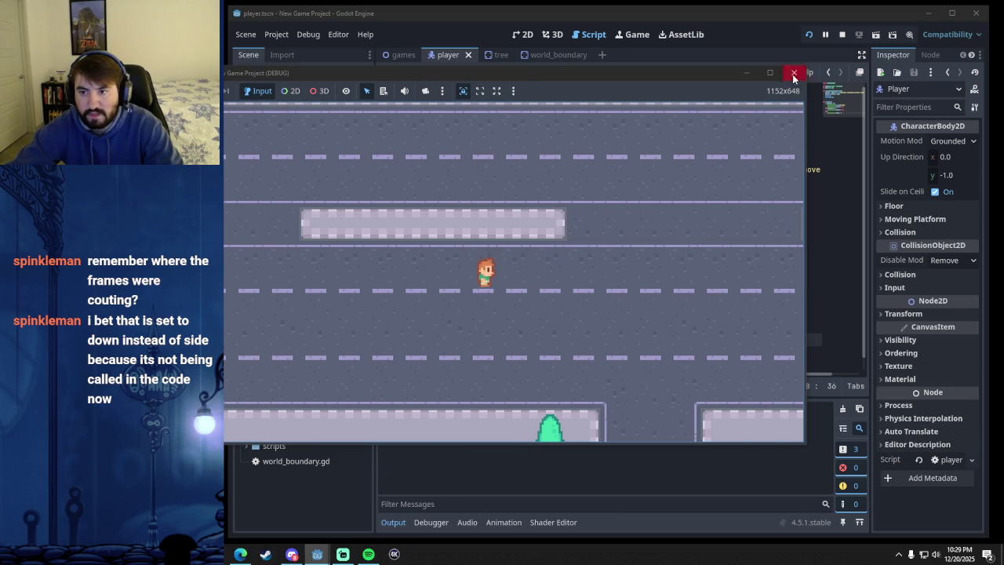
click(794, 72)
- Start an unfinished '$AnimatedSprite2D.fli' line on line 22 after the else branch
key(Return)
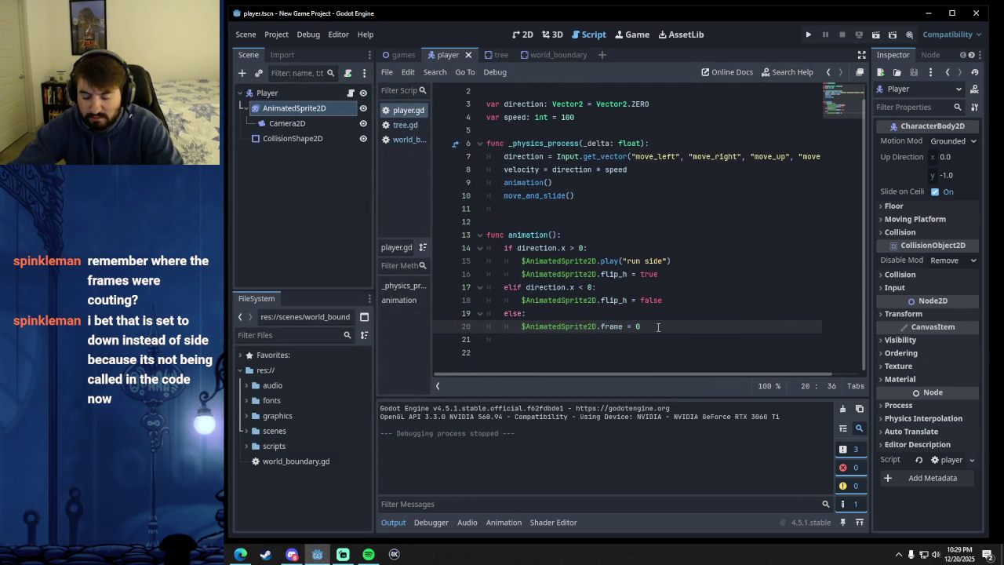
key(Return)
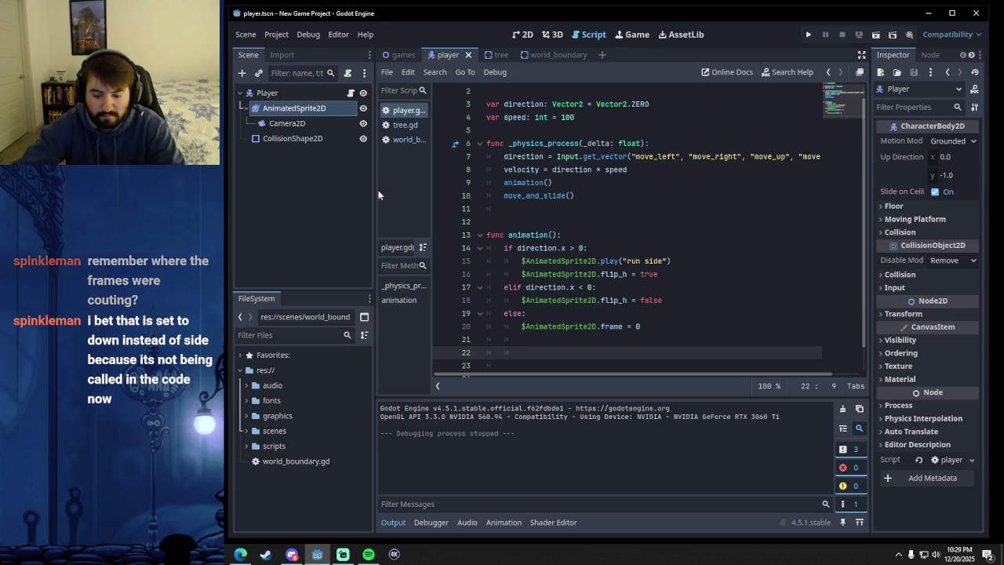
text(flip)
key(BackSpace)
key(BackSpace)
key(BackSpace)
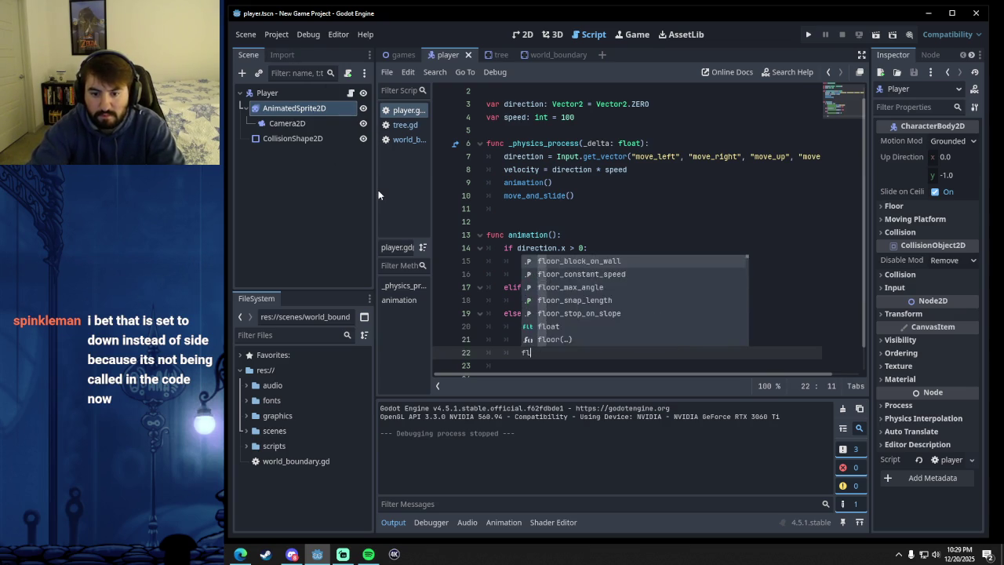
click(320, 107)
mouse_move(321, 107)
mouse_down()
mouse_move(543, 359)
mouse_move(538, 348)
mouse_up()
text(.f)
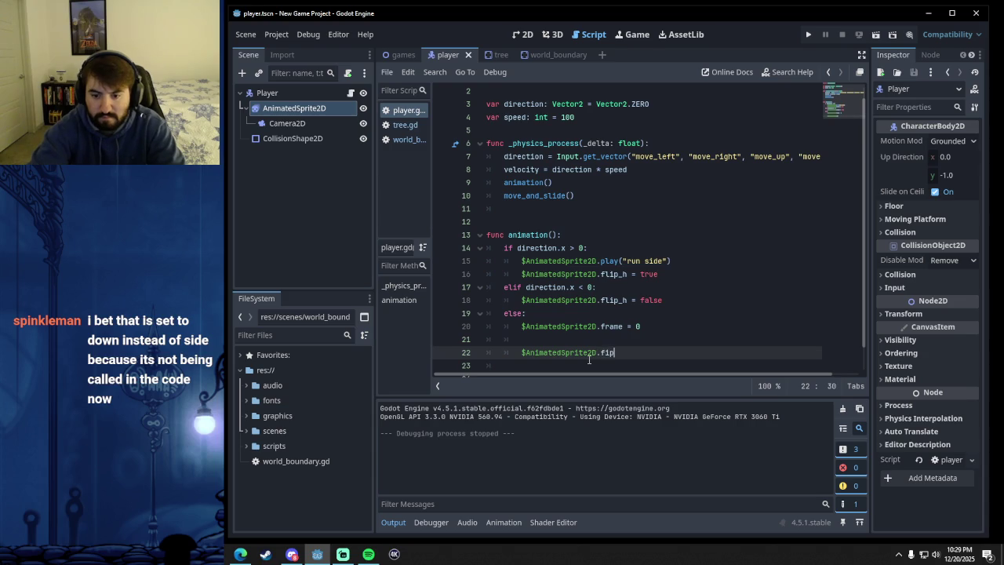
text(li)
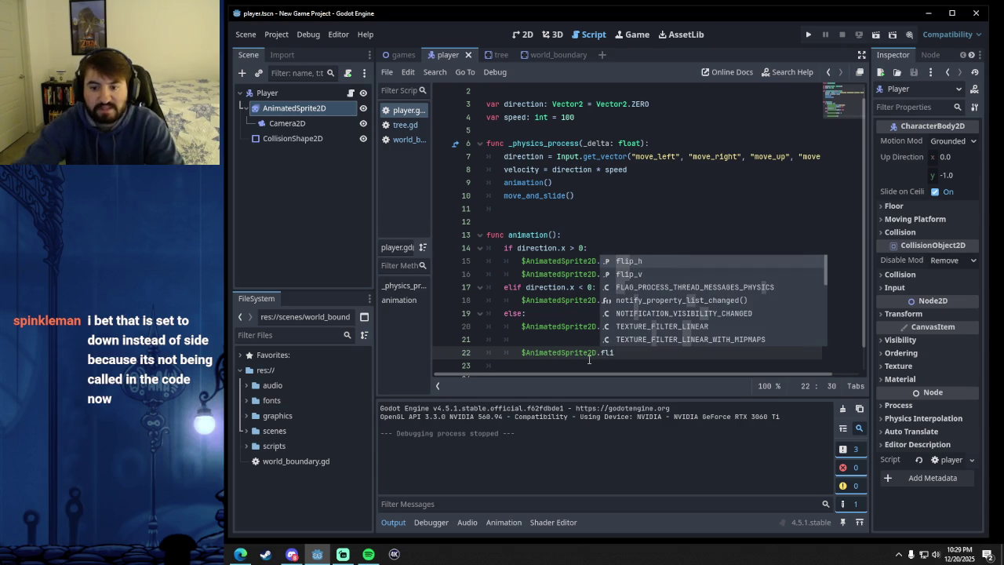
click(240, 554)
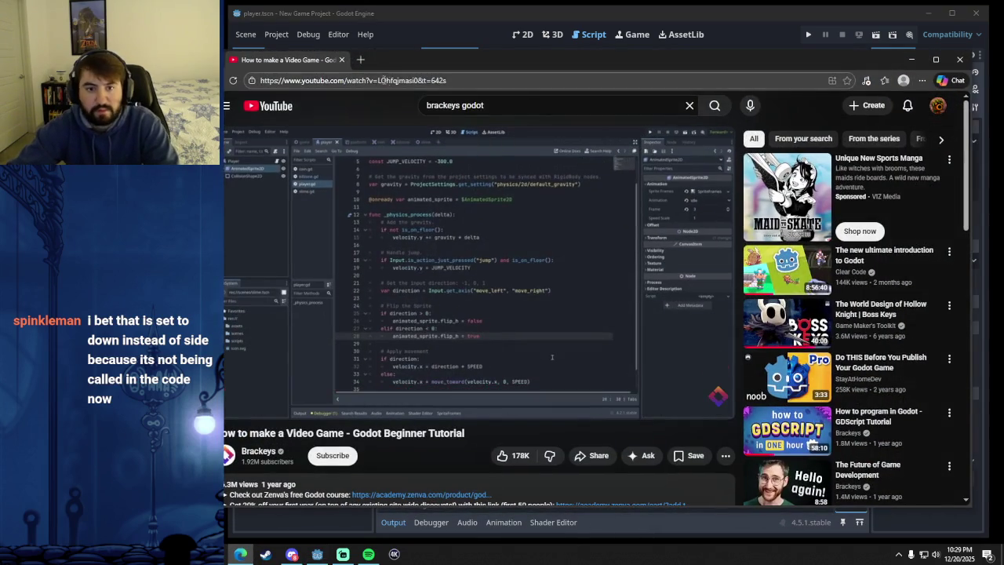
click(365, 59)
key(Return)
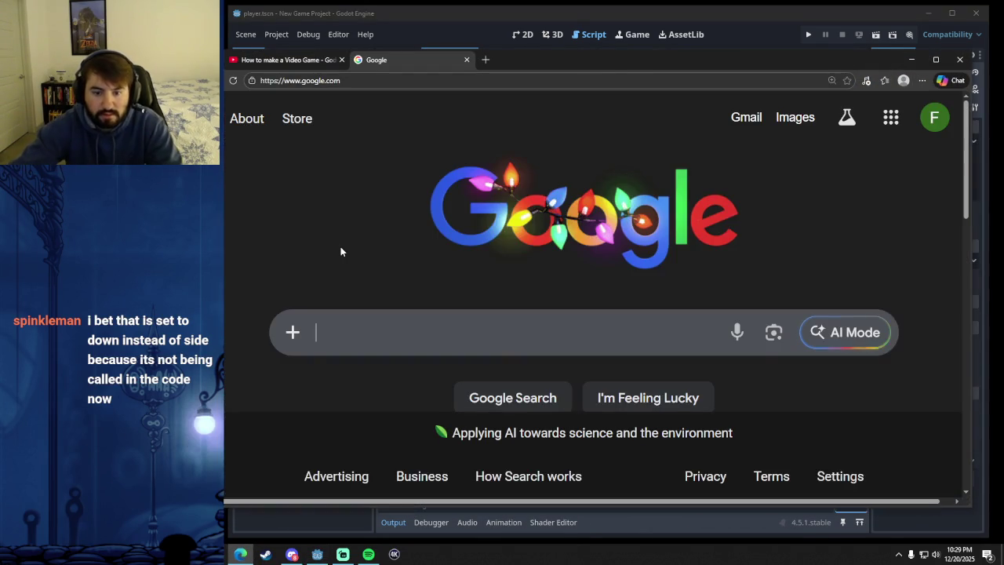
text(what if sli)
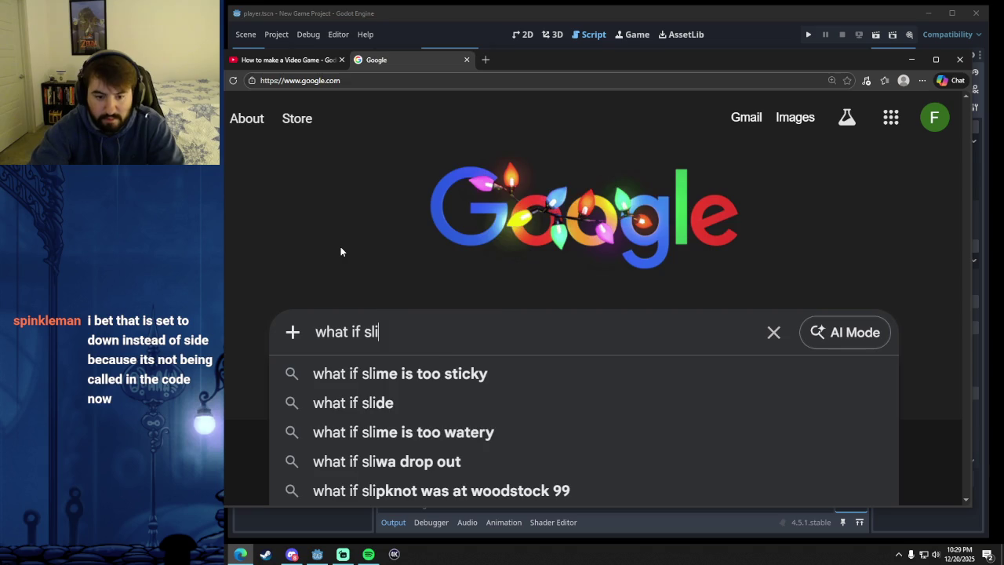
key(BackSpace)
key(BackSpace)
key(BackSpace)
text(flip)
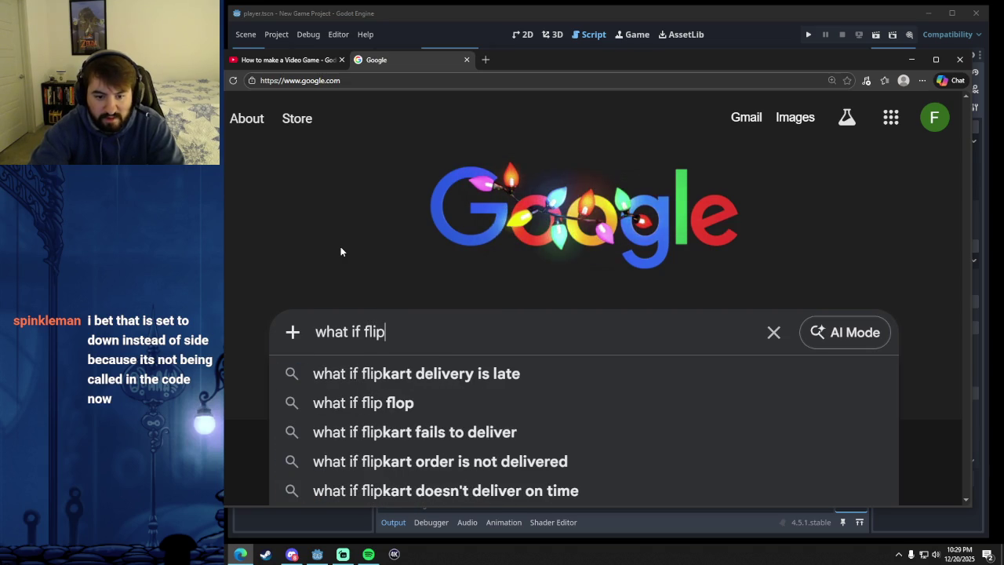
text( v in godot)
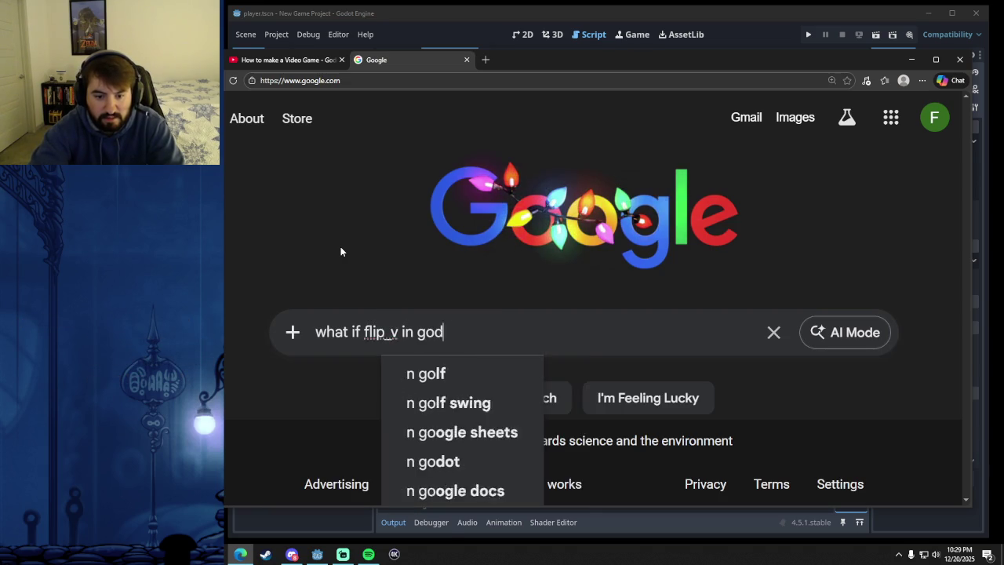
key(Return)
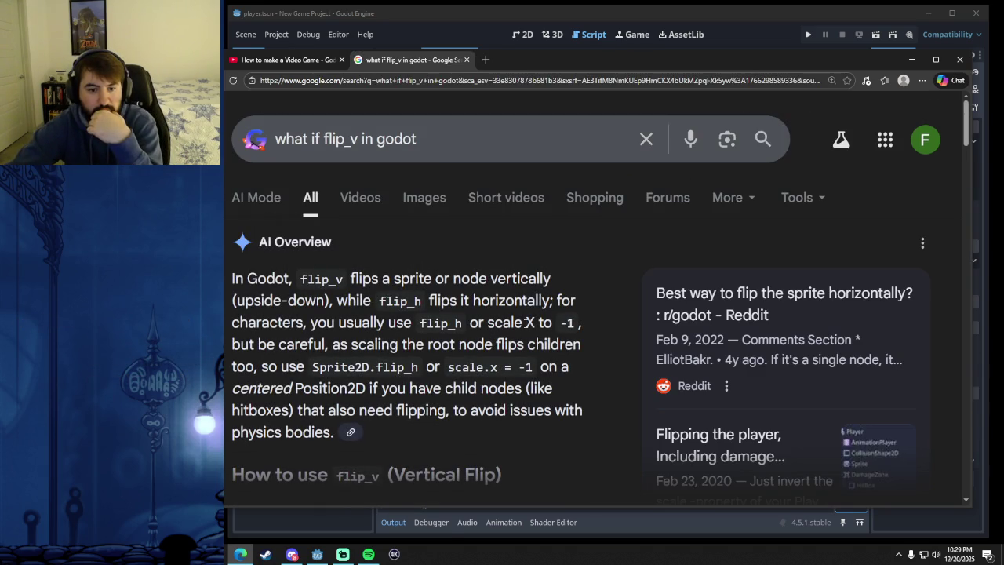
click(466, 59)
mouse_move(738, 63)
mouse_down()
mouse_move(769, 81)
mouse_move(758, 75)
mouse_up()
click(723, 40)
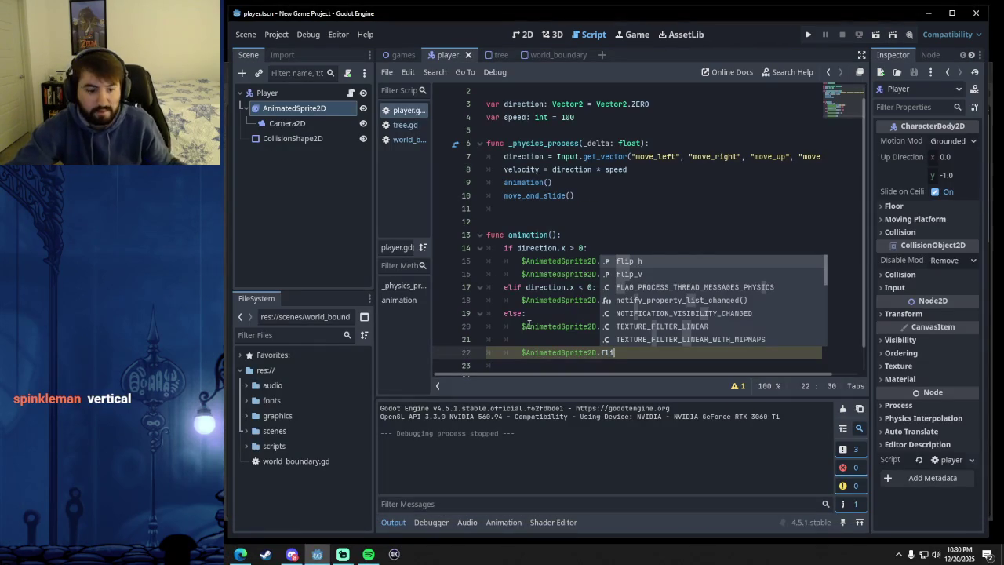
- Delete the unfinished AnimatedSprite2D flip line on line 22
key(Escape)
drag(617, 352, 521, 352)
key(BackSpace)
key(Up)
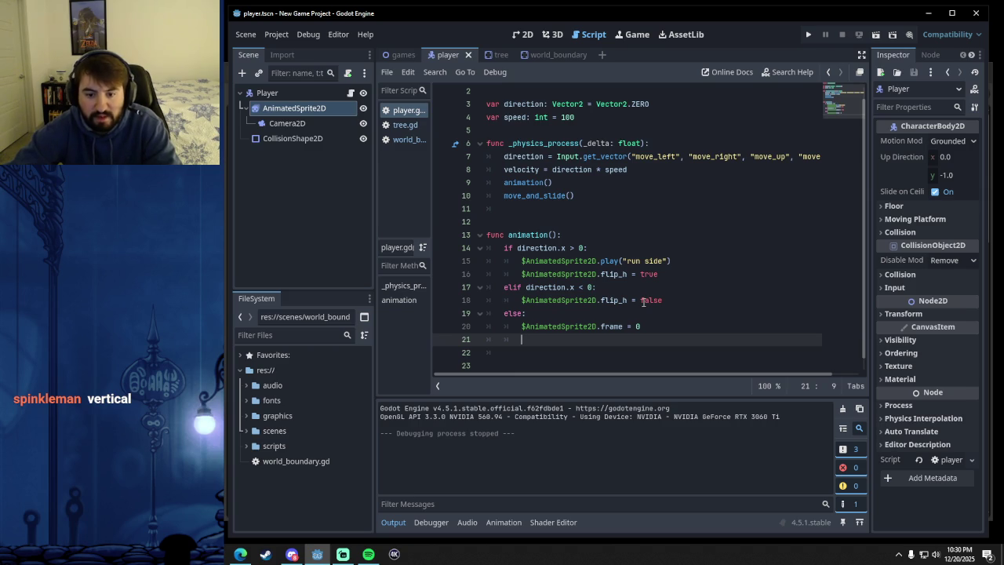
- Try an 'if direction.y > 0:' condition, remove it, and add a line after flip_h = false
key(BackSpace)
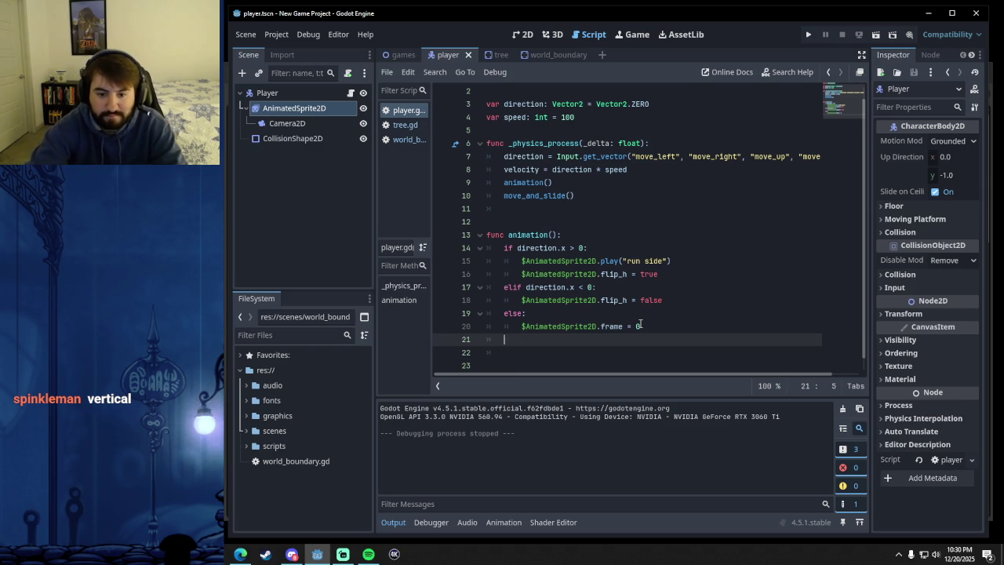
text(ifdirection.y)
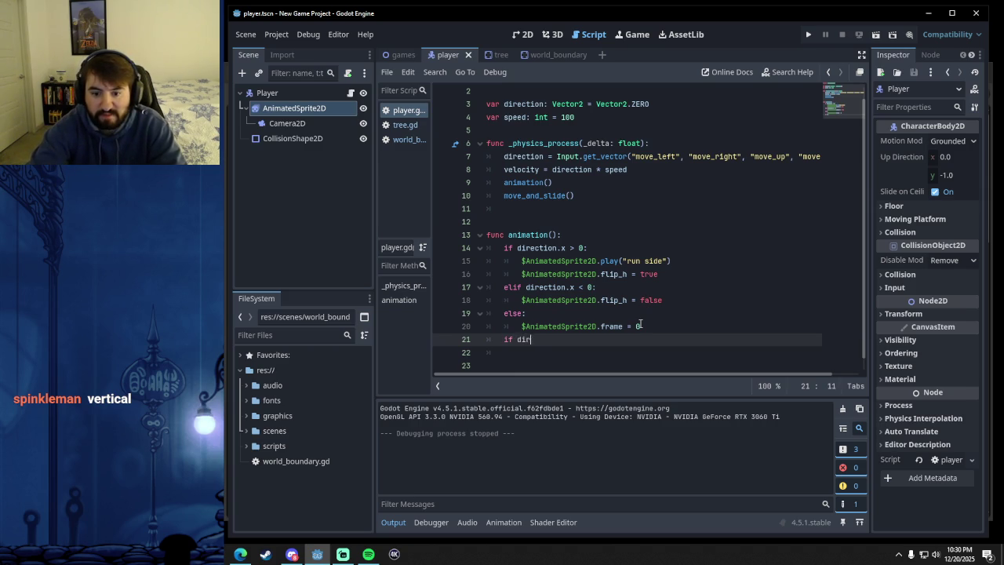
text( > 0:)
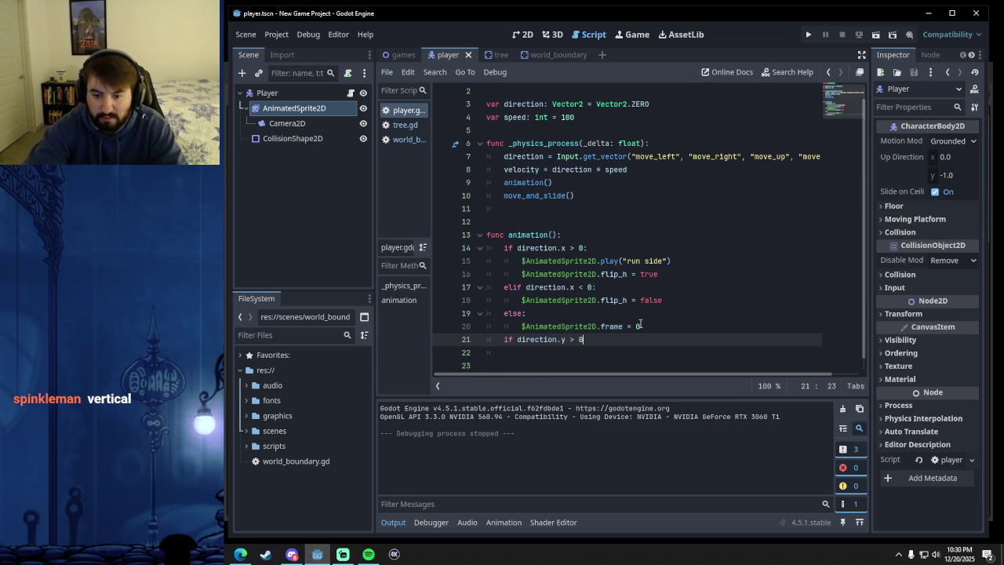
key(Return)
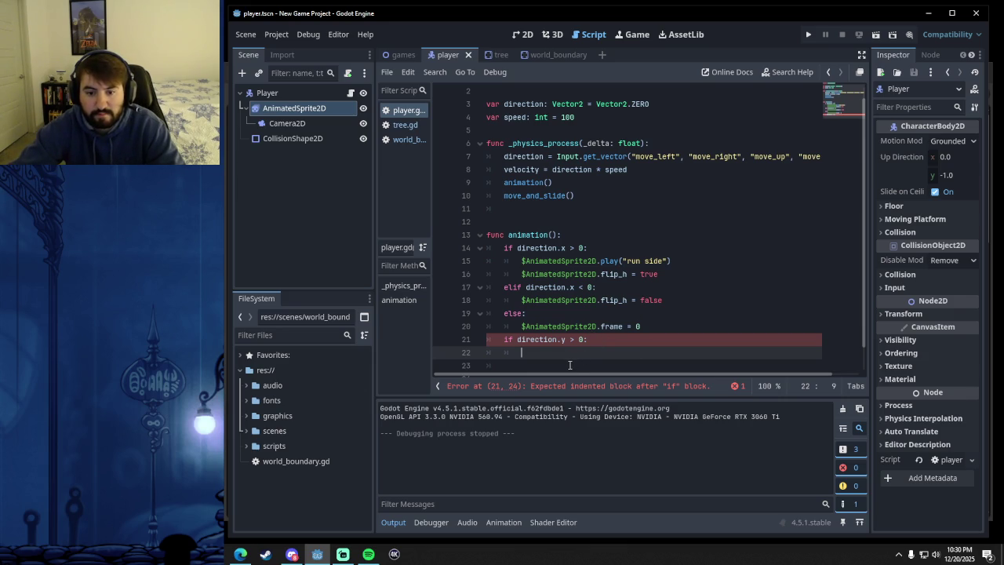
drag(561, 353, 486, 338)
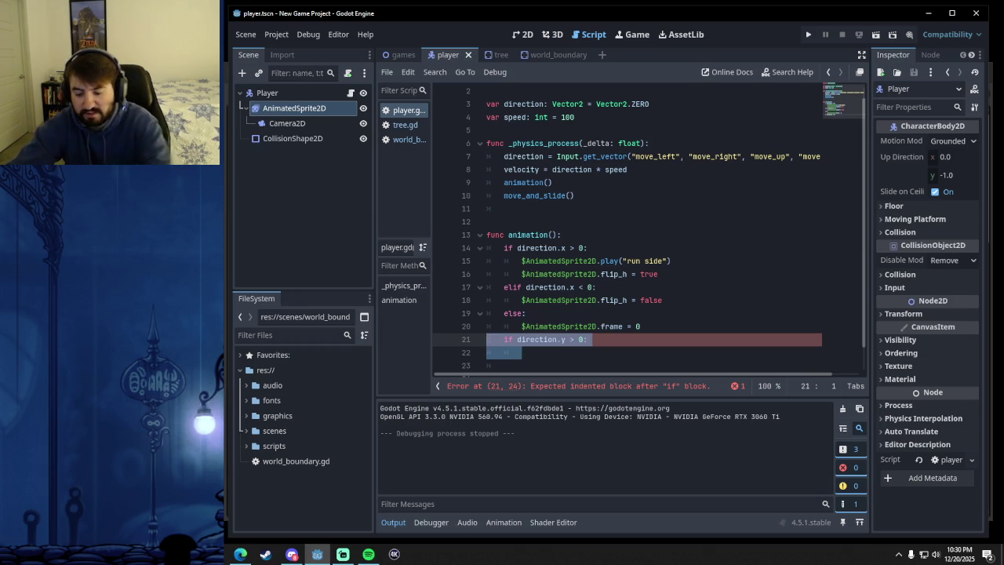
key(BackSpace)
click(654, 299)
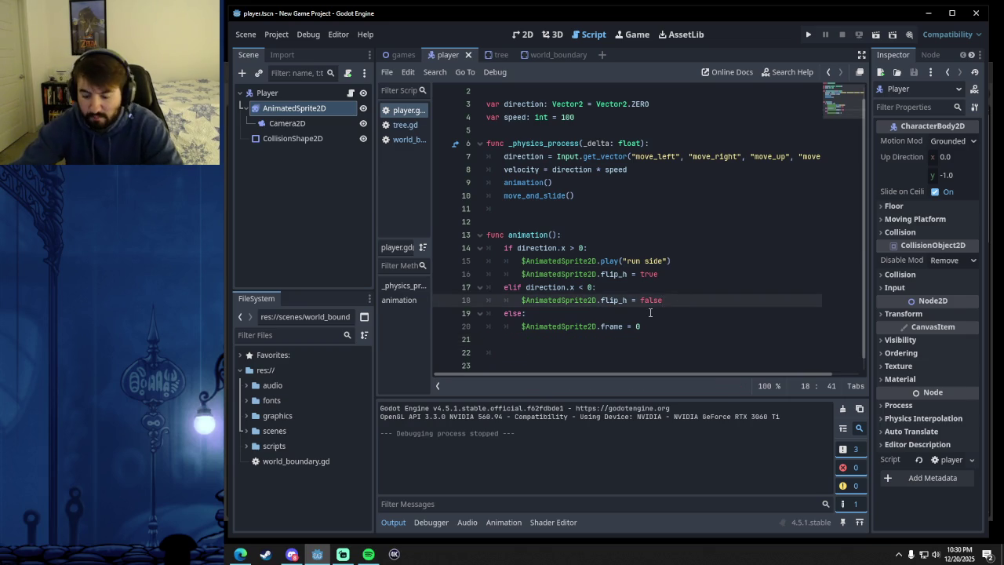
key(Return)
- Add an 'if direction.y > 0:' branch that plays "run up" and sets flip_v to true
text(if direction.)
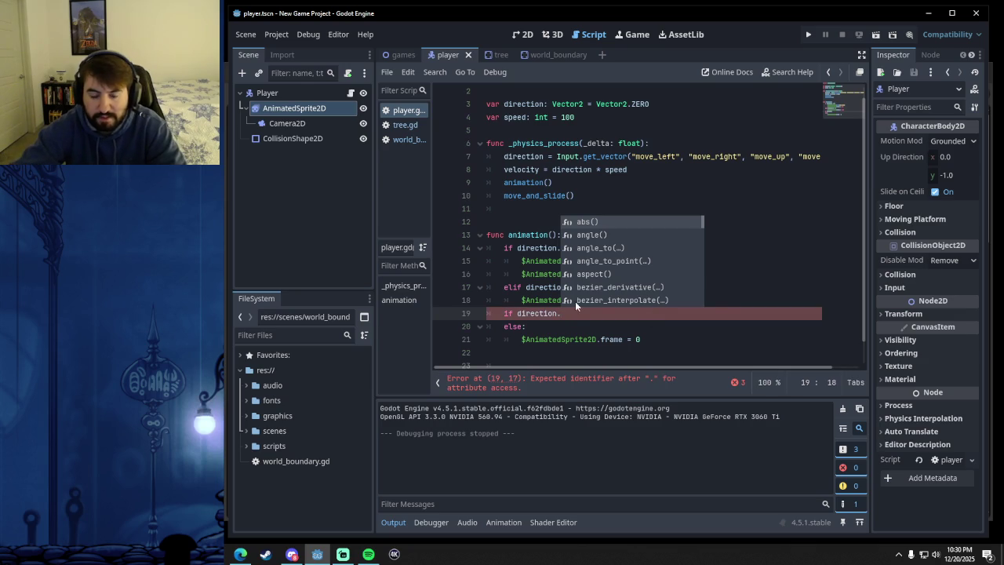
click(545, 312)
text(y >)
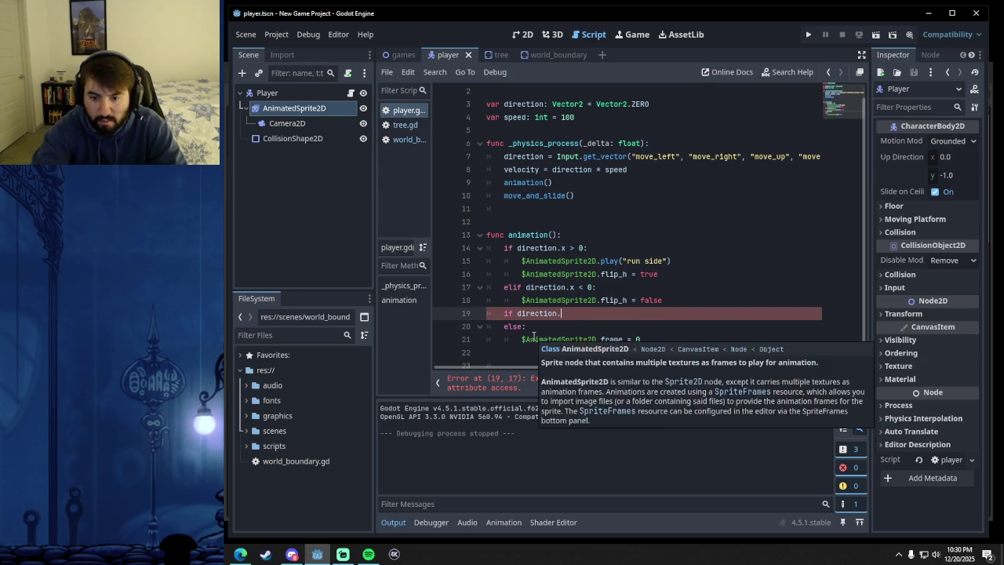
text( 0)
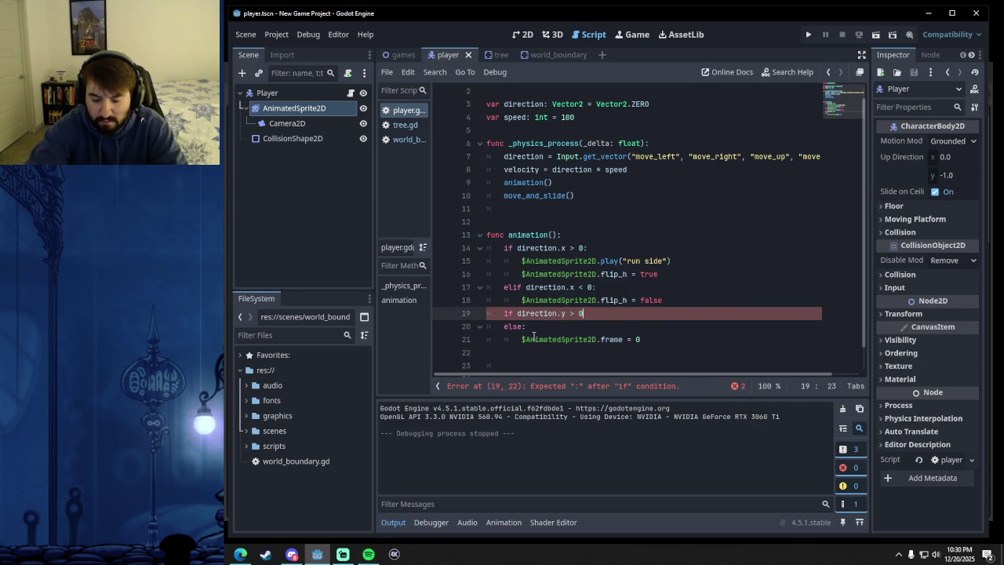
text(:)
key(Return)
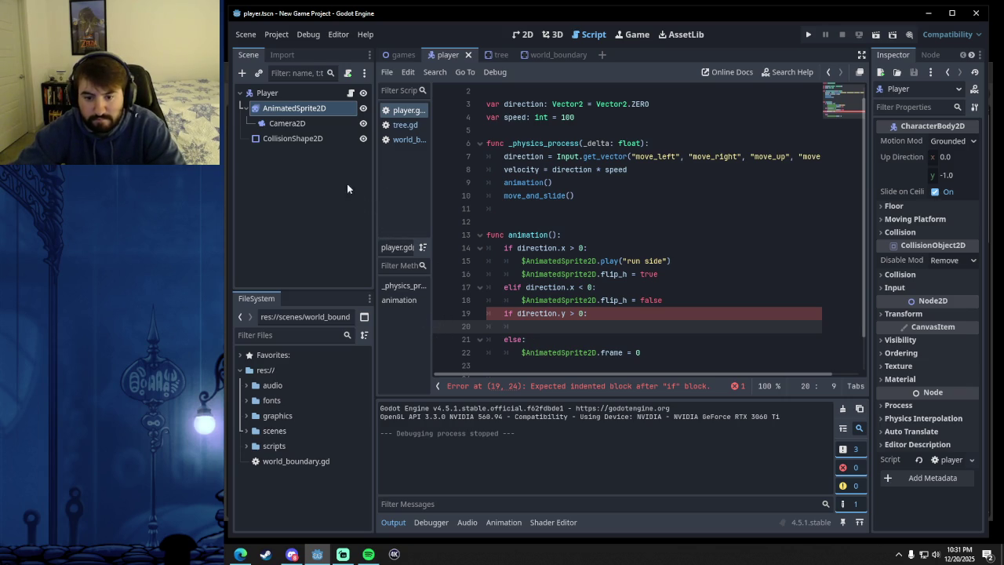
mouse_move(291, 107)
mouse_down()
mouse_move(517, 341)
mouse_move(543, 327)
mouse_up()
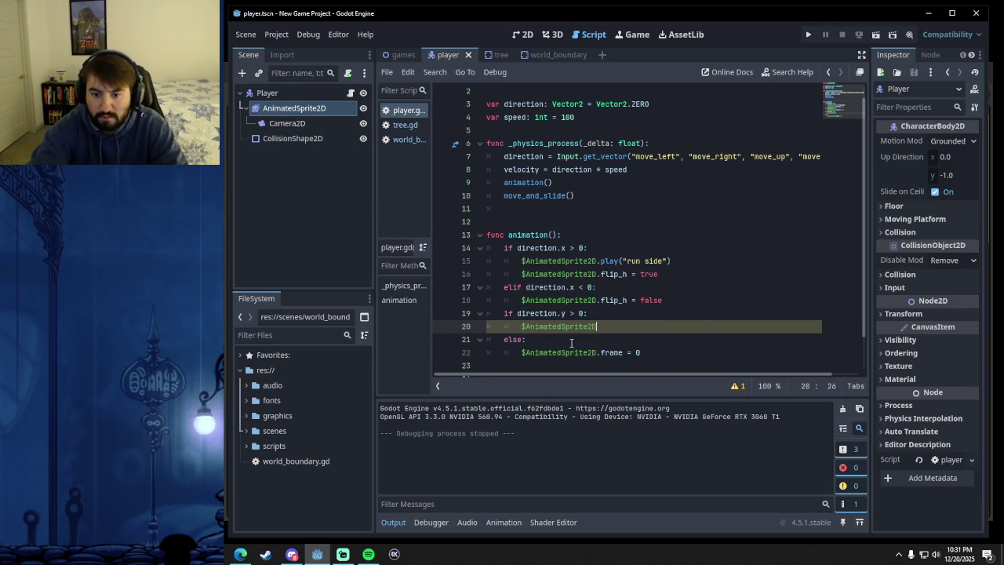
text(.play()
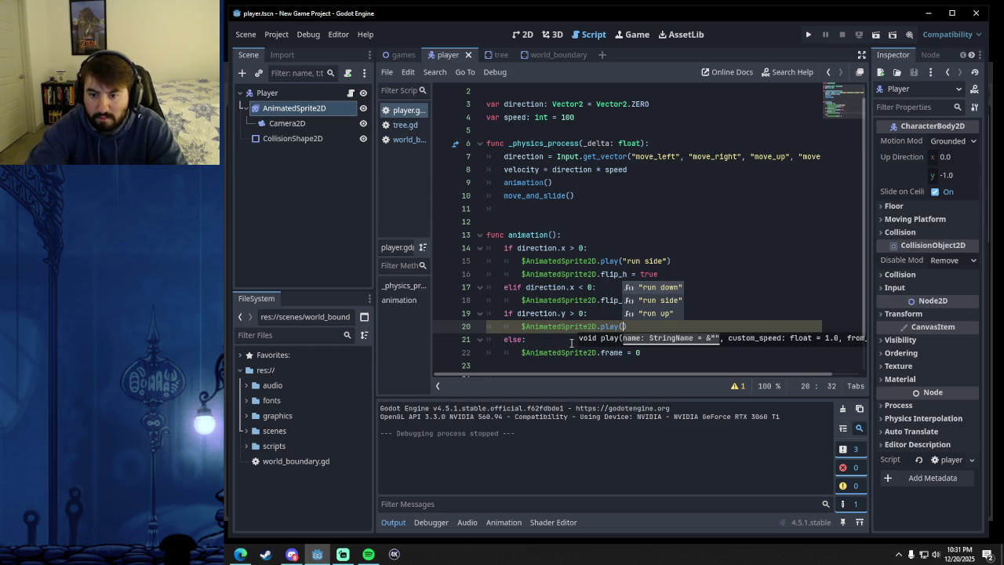
click(668, 314)
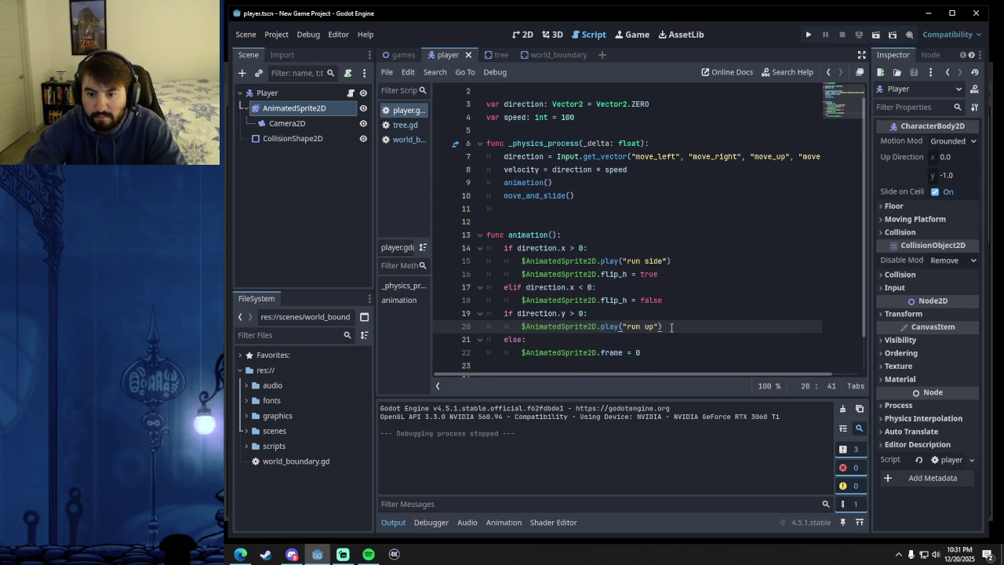
key(Return)
mouse_move(298, 114)
mouse_down()
mouse_move(530, 307)
mouse_move(547, 339)
mouse_up()
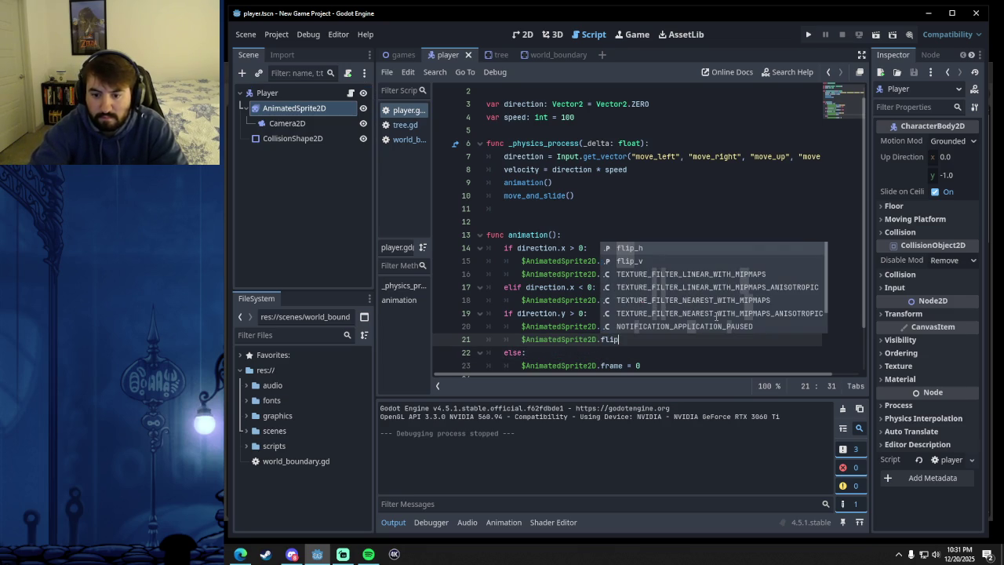
key(Down)
key(Return)
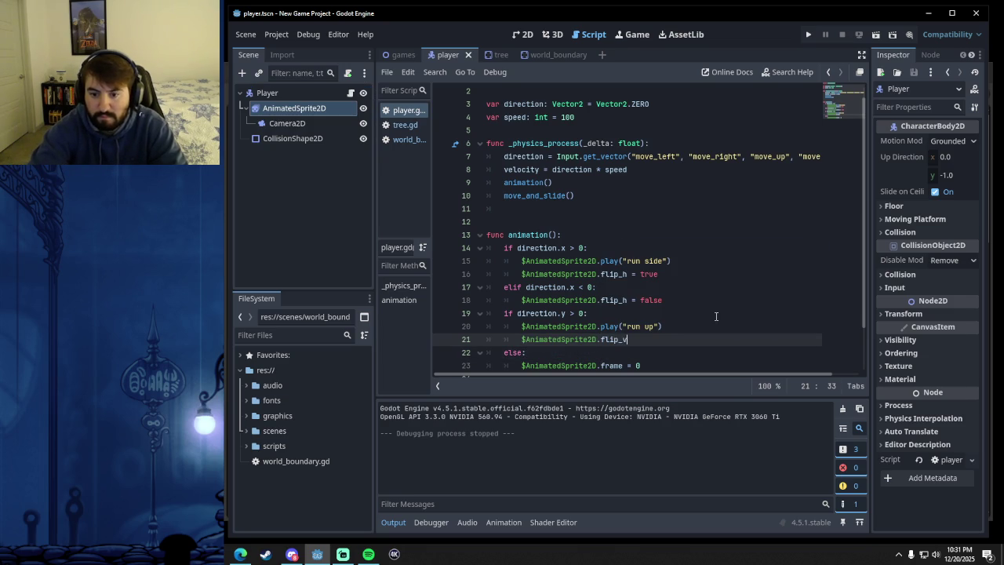
text( = true)
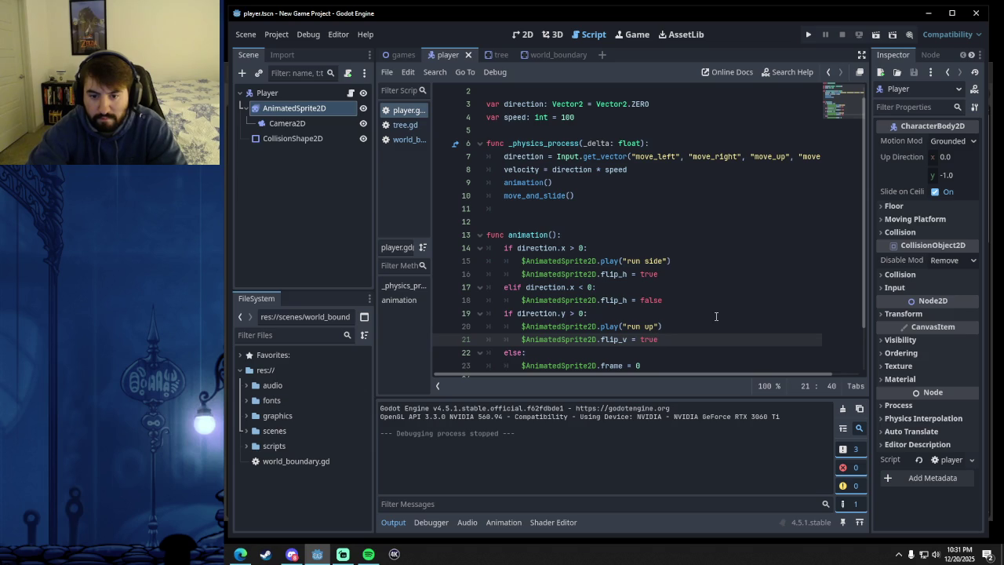
- Add an 'elif direction.y < 0:' branch setting flip_v to false, then launch the game
key(Return)
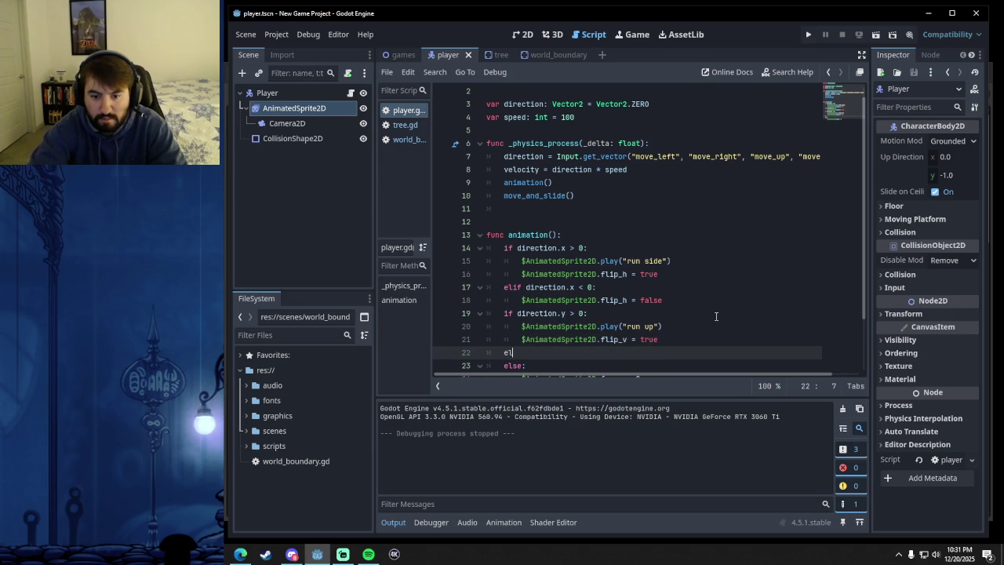
text(if direction.y < 0)
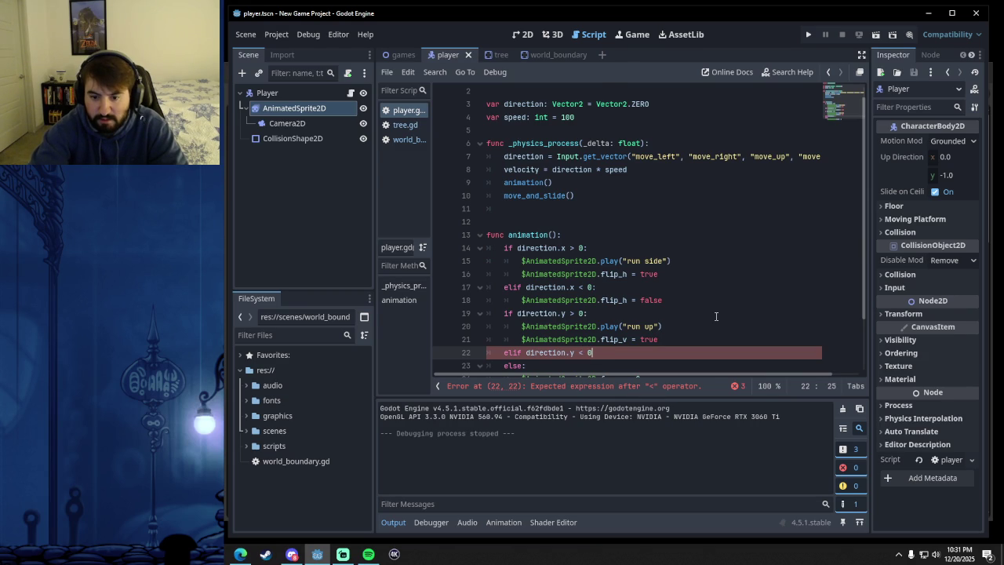
text(:)
key(Return)
scroll(670, 248, down, 2)
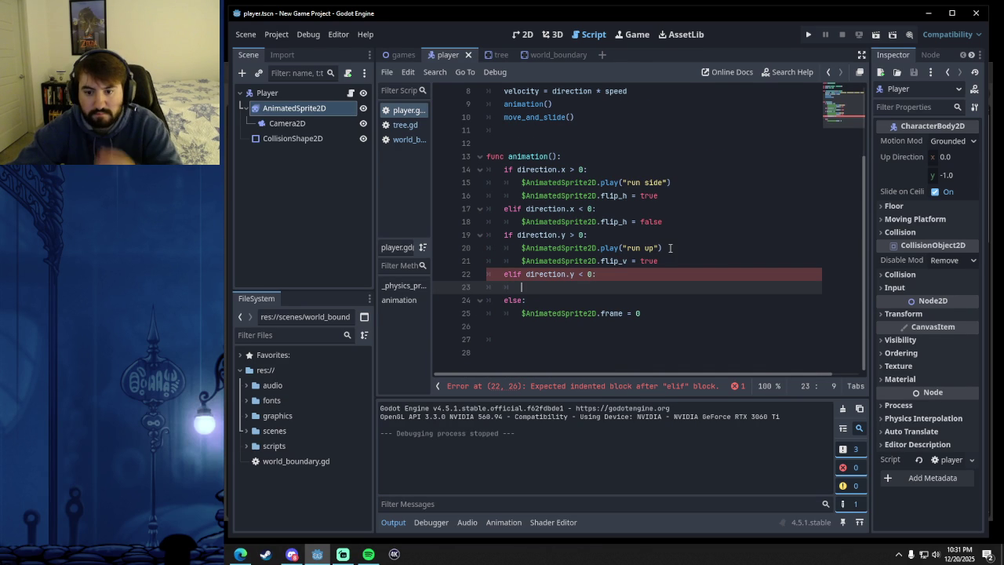
mouse_move(306, 113)
mouse_down()
mouse_move(561, 287)
mouse_move(552, 280)
mouse_up()
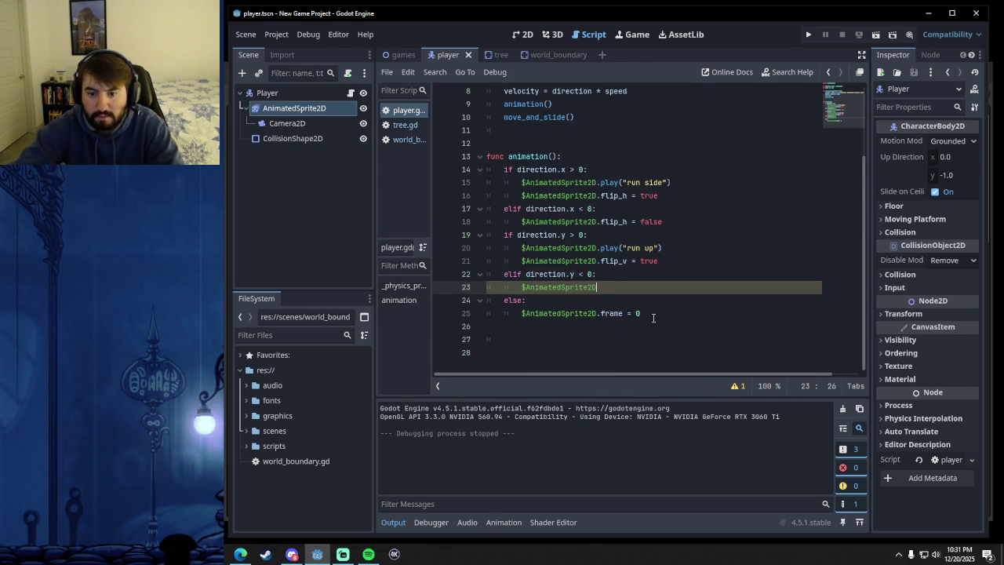
text(flip_h)
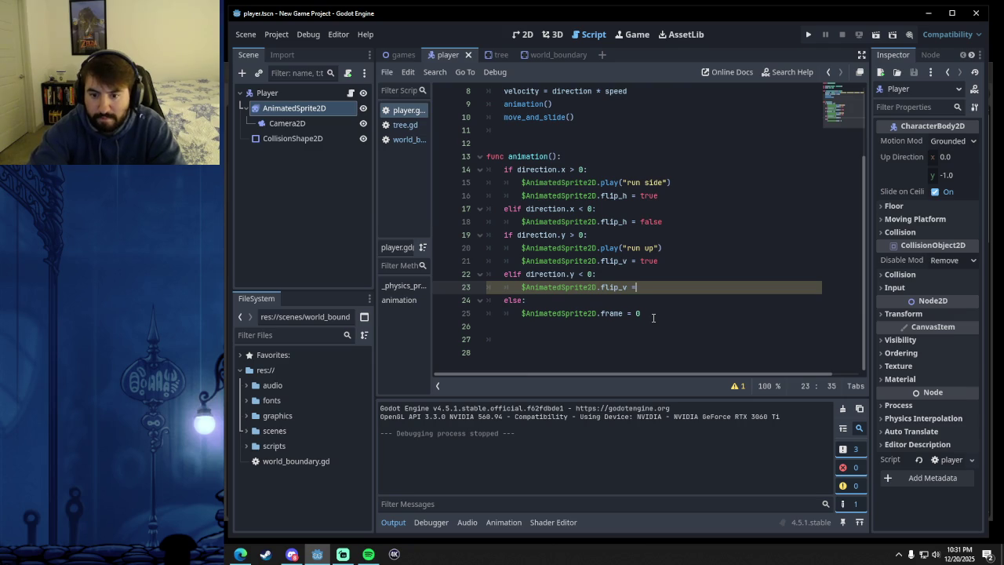
text( = false)
click(637, 329)
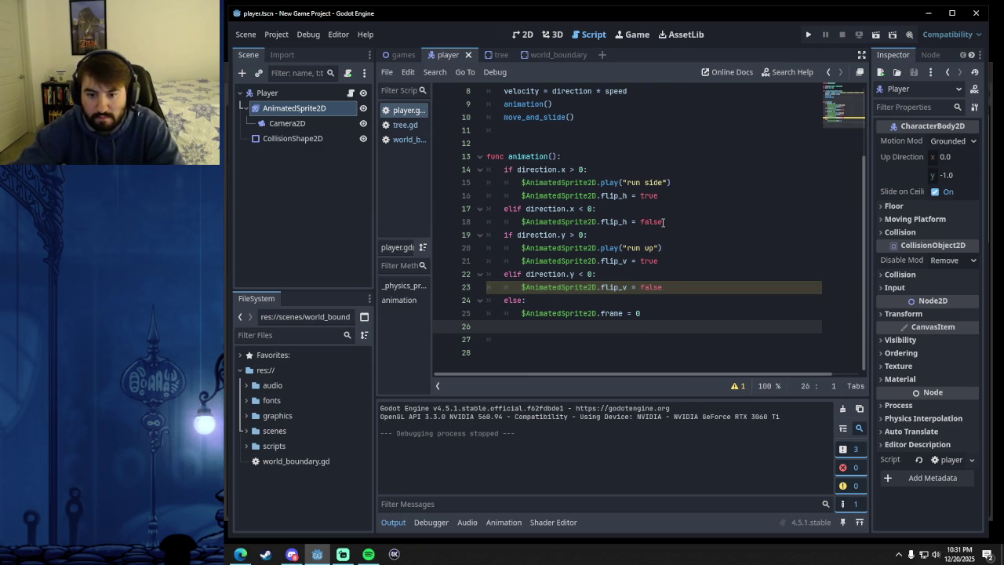
click(695, 273)
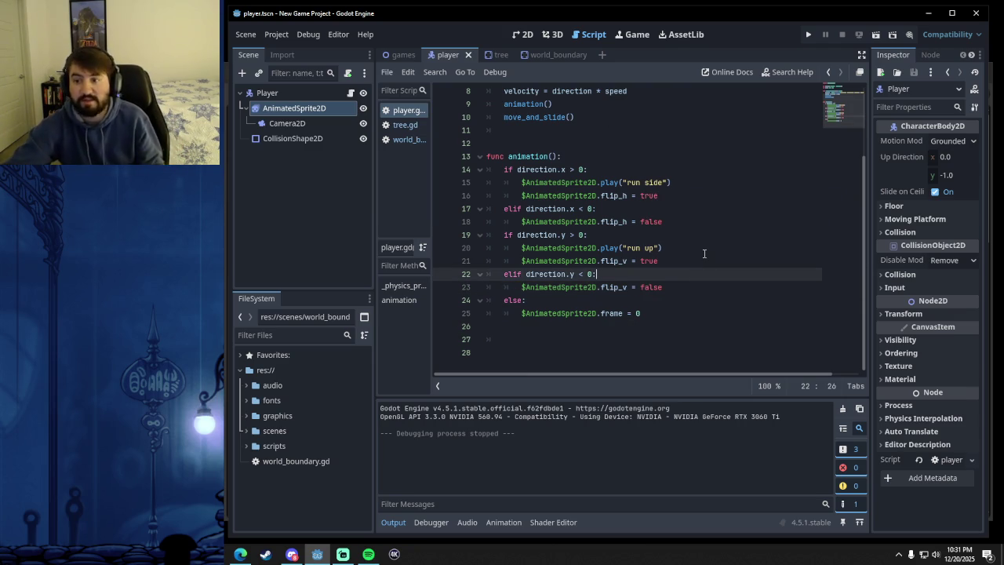
click(808, 34)
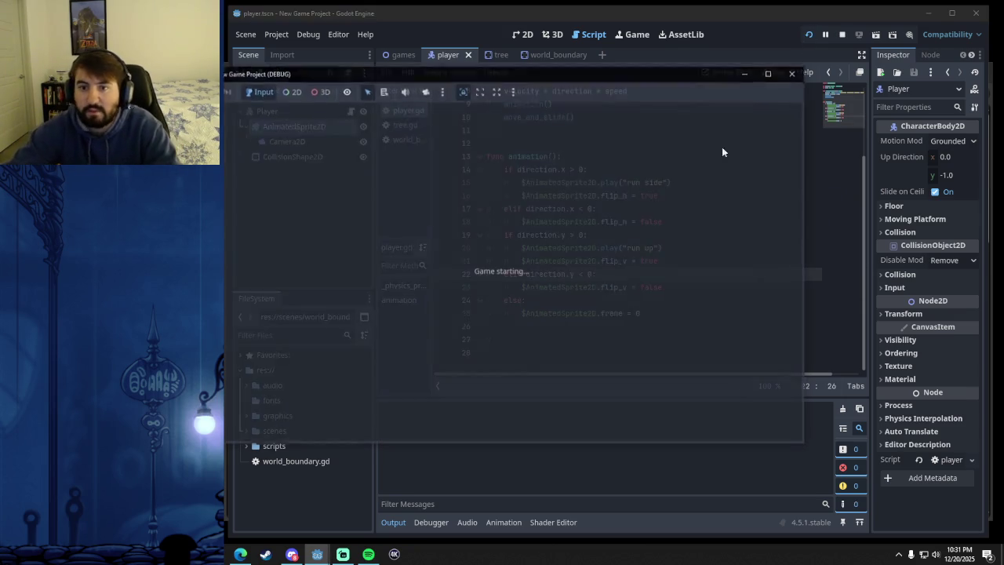
key(Up)
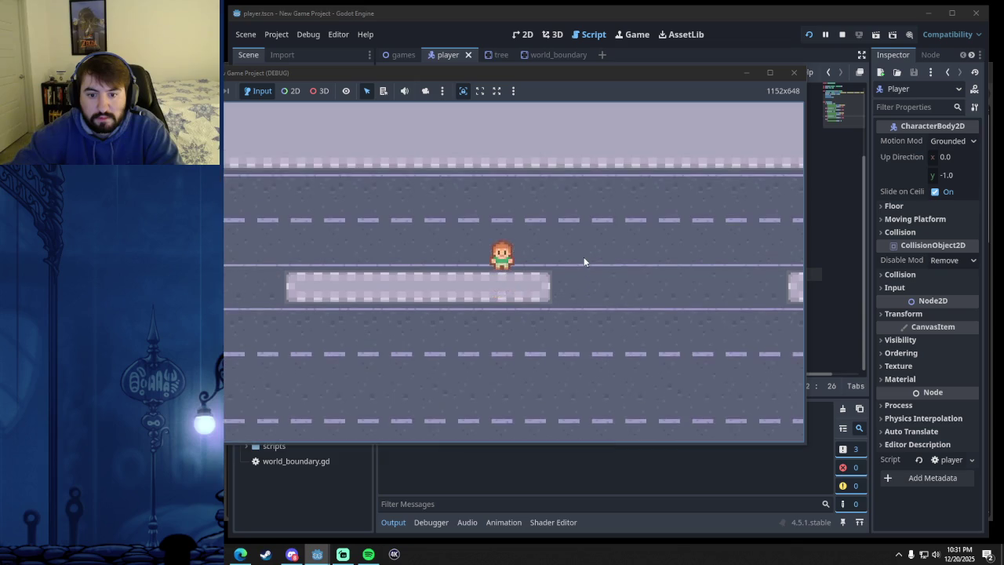
key(Down)
key(Up)
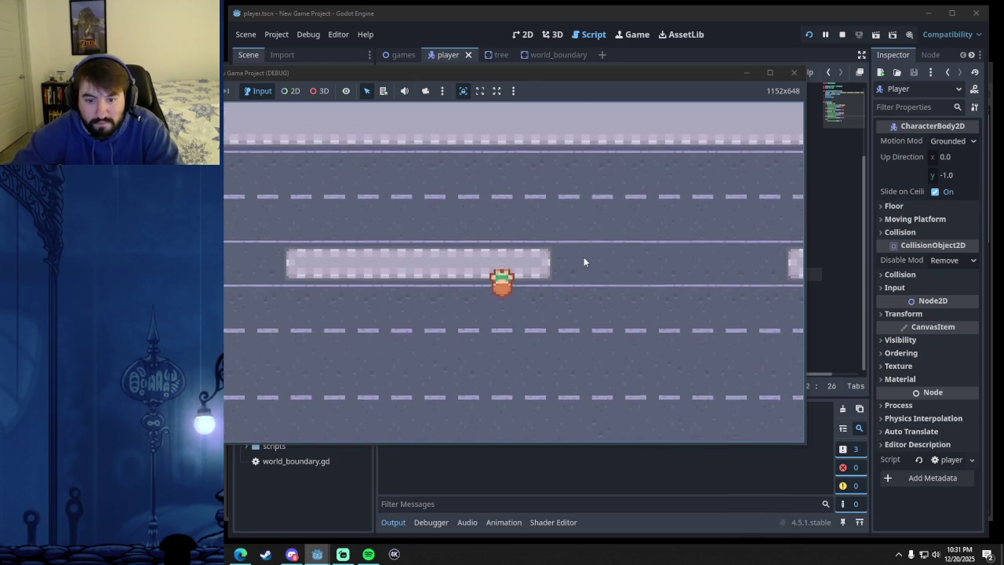
key(Down)
key(Down)
key(Up)
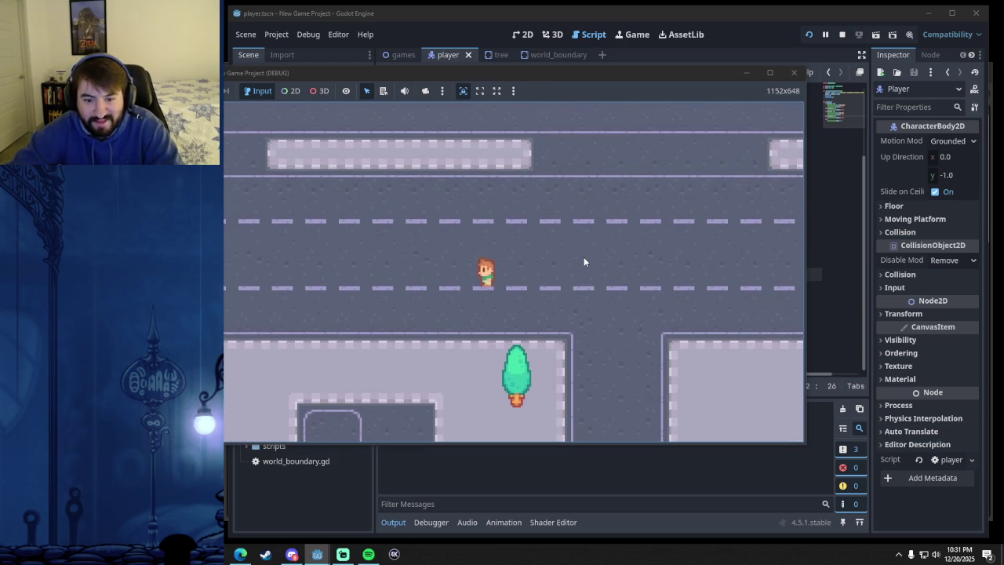
key(Down)
key(Up)
key(Down)
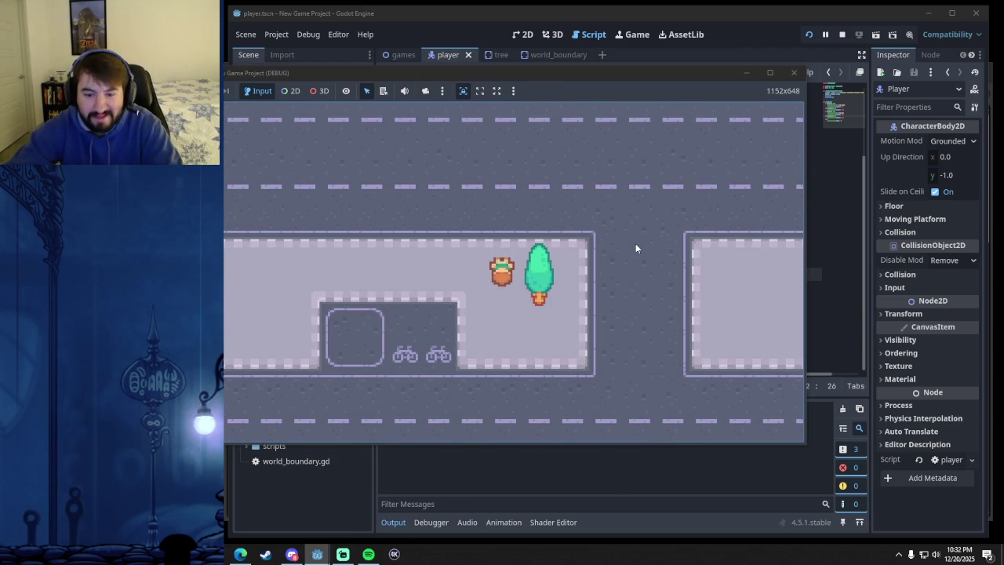
key(Up)
key(Up)
key(Down)
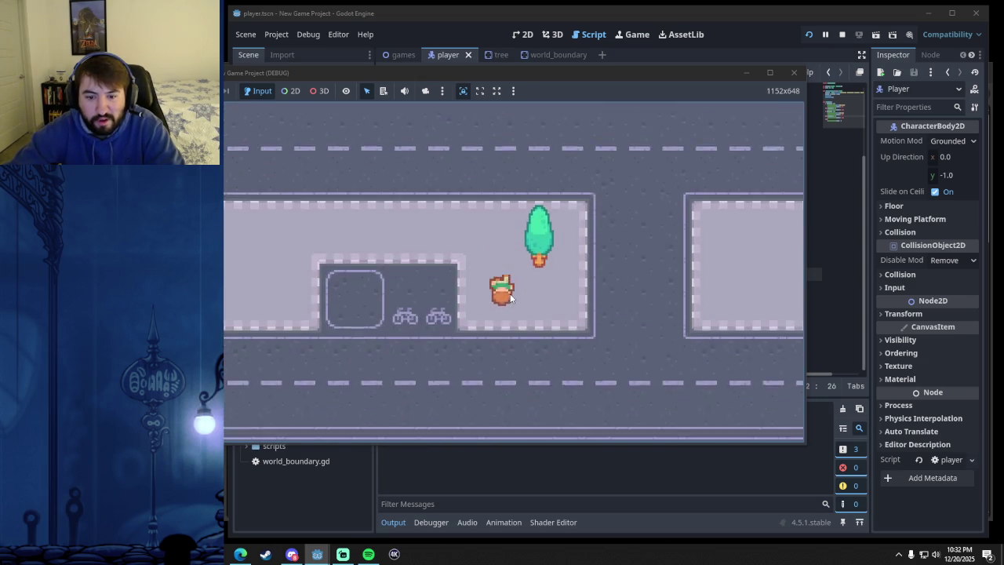
key(Right)
key(Up)
key(Left)
key(Right)
key(Right)
key(Down)
key(Left)
key(Right)
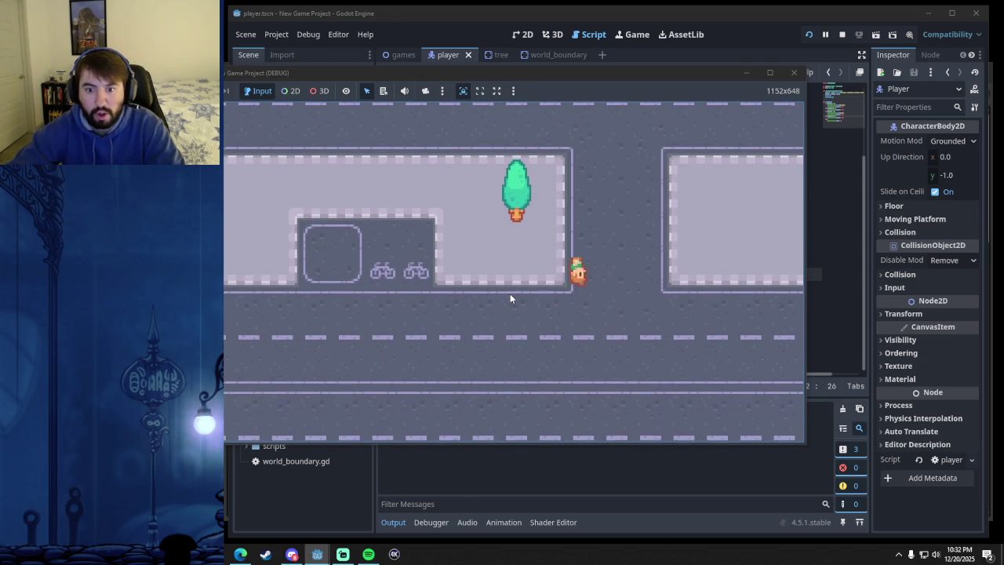
key(Up)
key(Right)
key(Left)
key(Right)
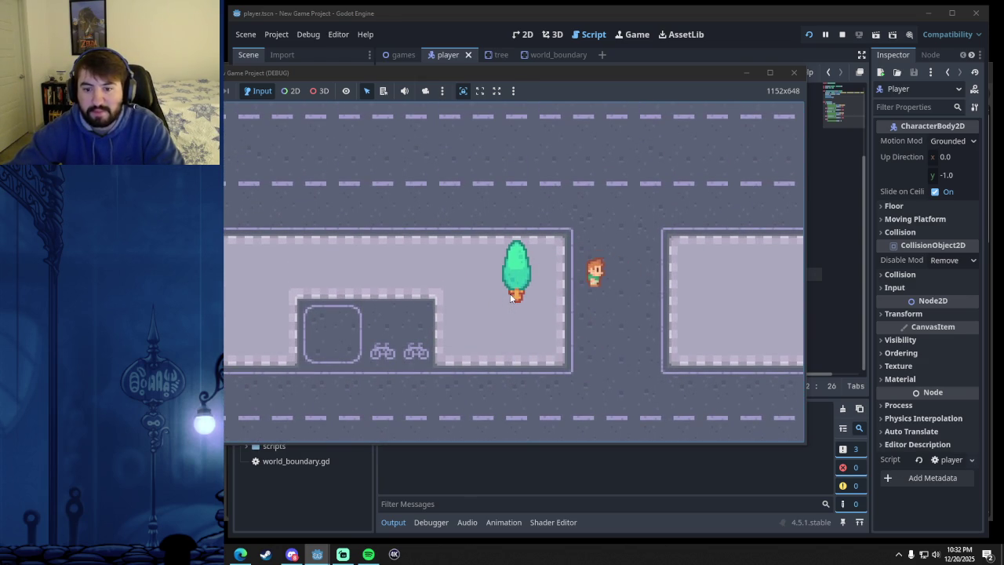
key(Up)
key(Right)
key(Up)
key(Left)
key(Right)
key(Left)
key(Up)
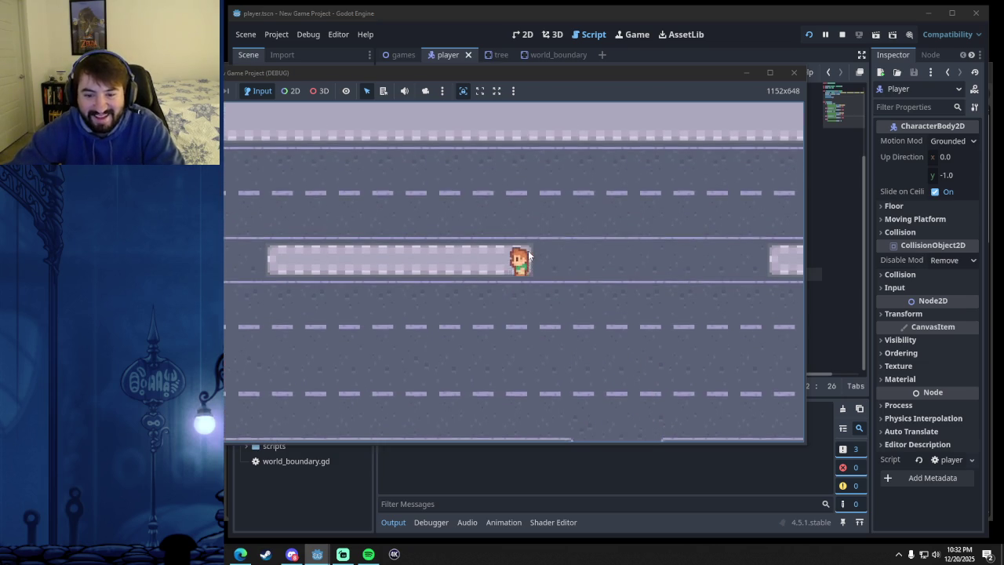
key(Right)
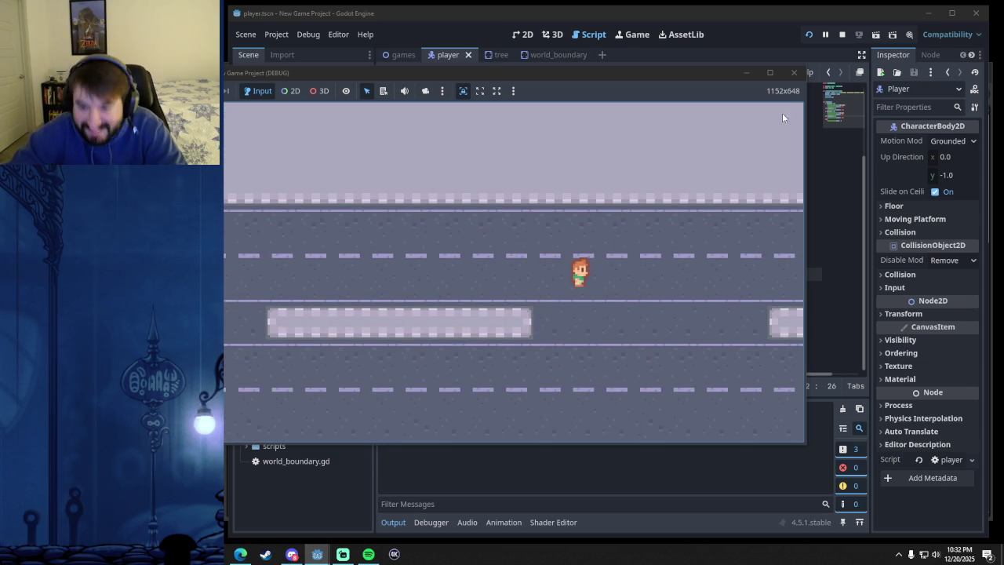
click(802, 76)
click(601, 341)
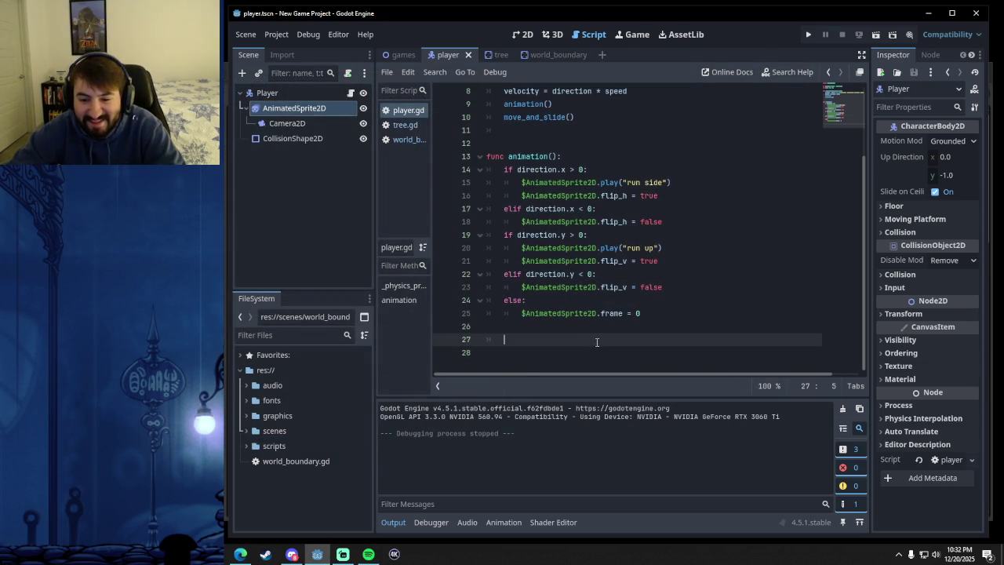
click(647, 319)
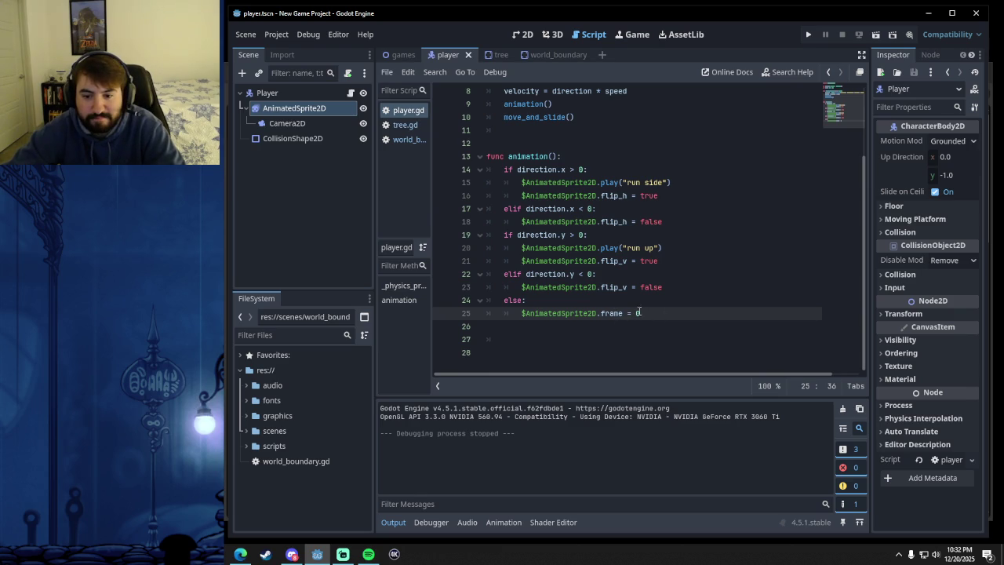
click(808, 35)
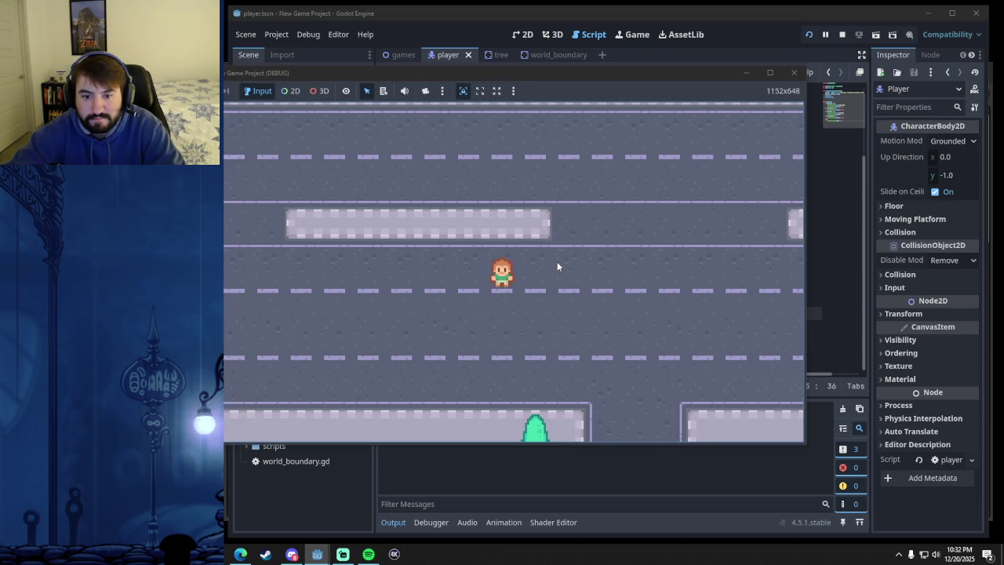
key(Right)
key(Left)
key(Right)
key(Left)
key(Right)
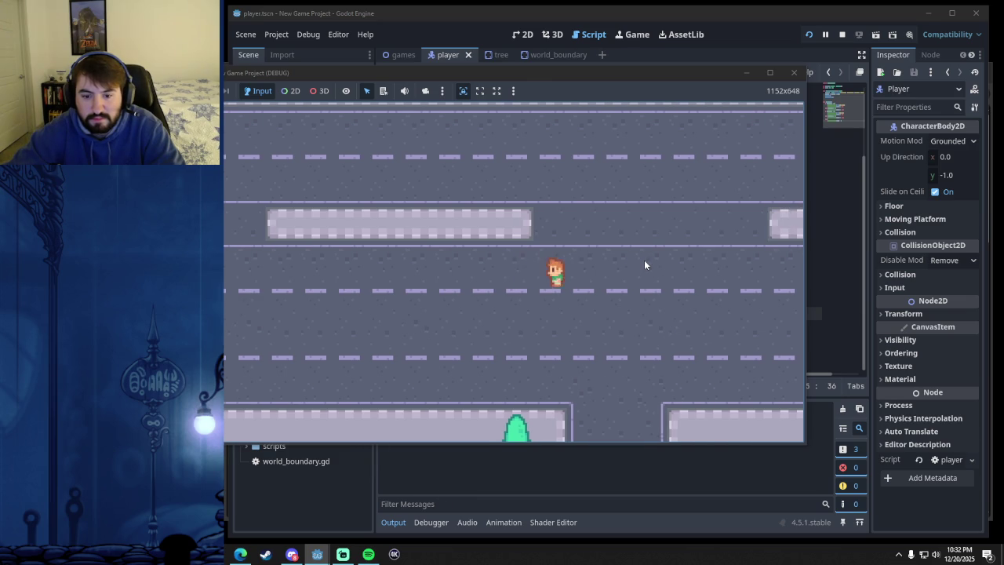
key(Left)
key(Right)
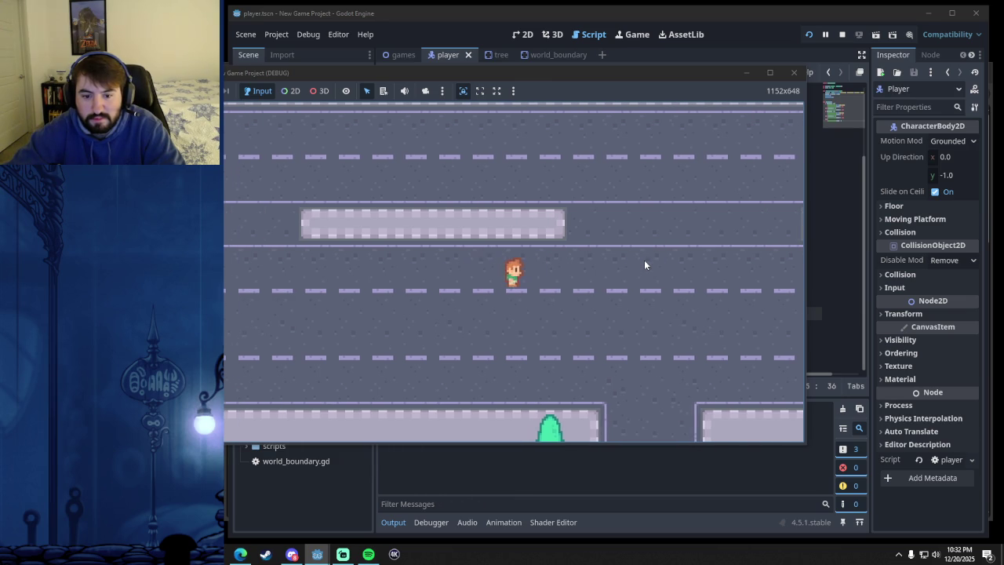
key(Up)
key(Down)
key(Left)
key(Right)
click(793, 72)
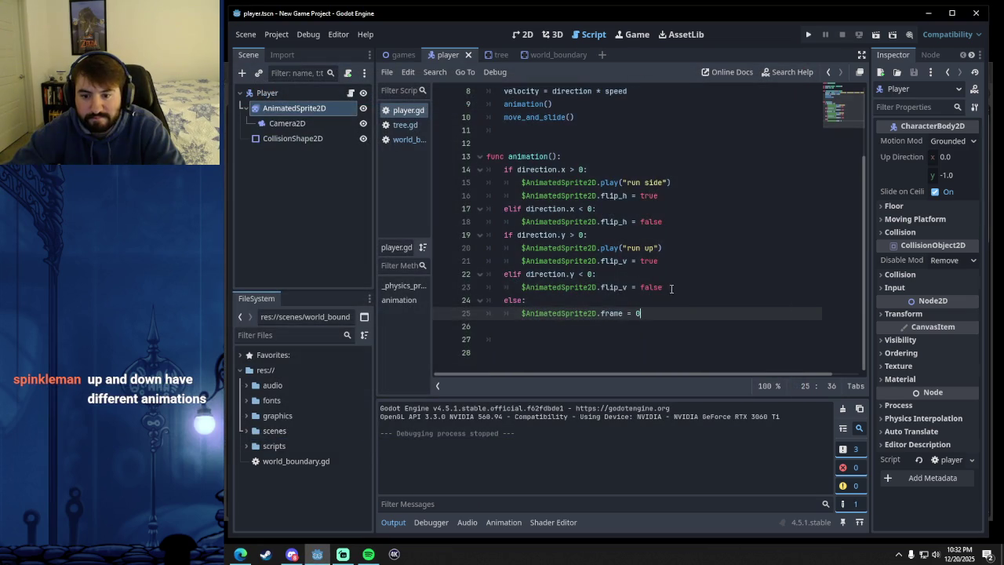
click(671, 287)
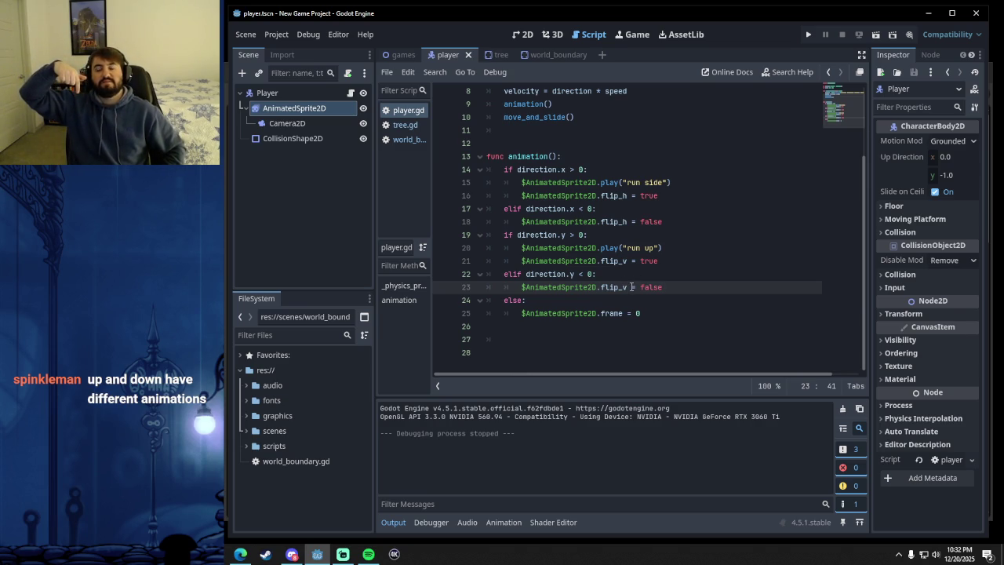
- In the player scene's 2D view, place a horizontal guide about 40 px down below the sprite
click(522, 34)
scroll(582, 180, down, 6)
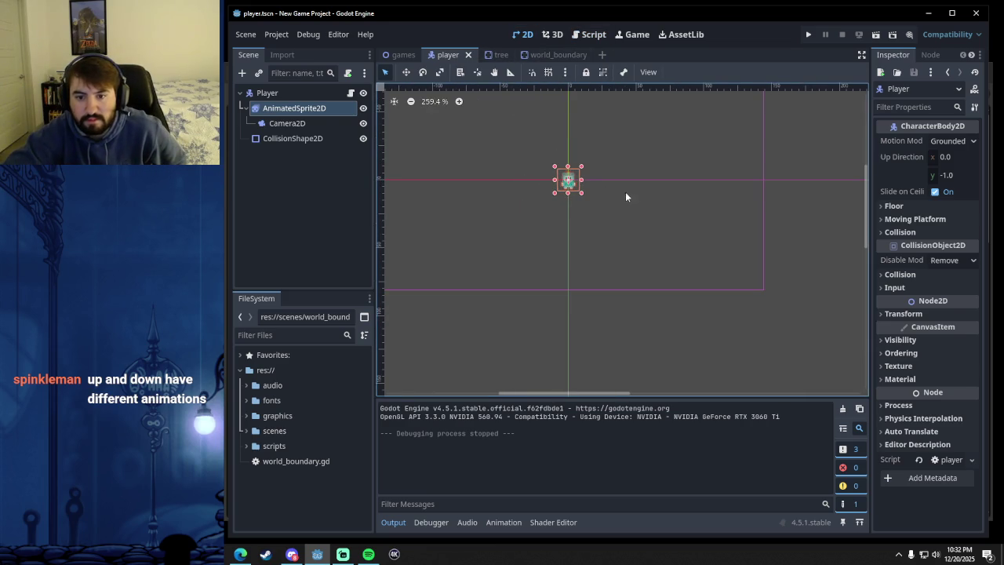
drag(631, 194, 636, 215)
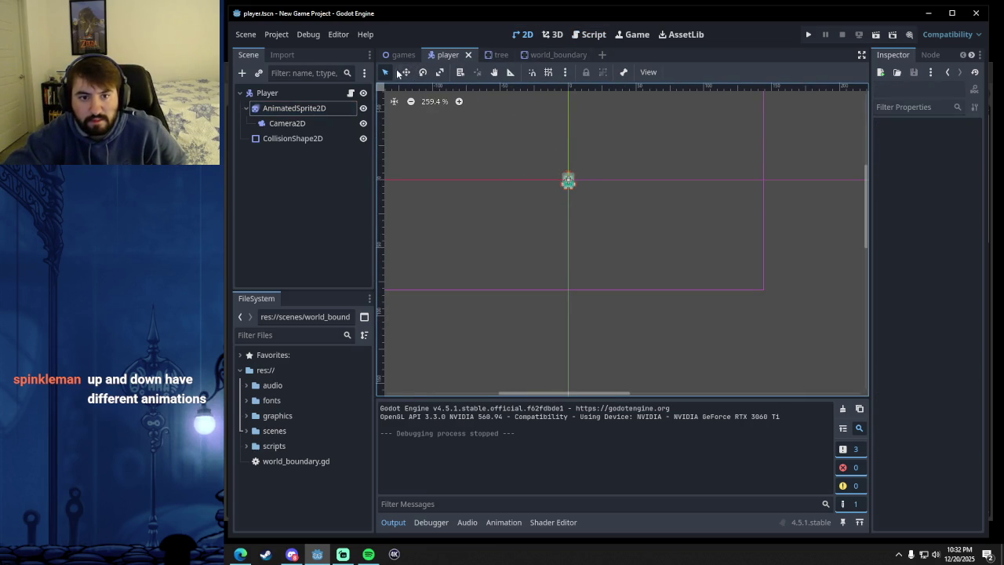
click(510, 72)
mouse_move(689, 181)
mouse_down()
mouse_move(688, 378)
mouse_move(691, 108)
mouse_up()
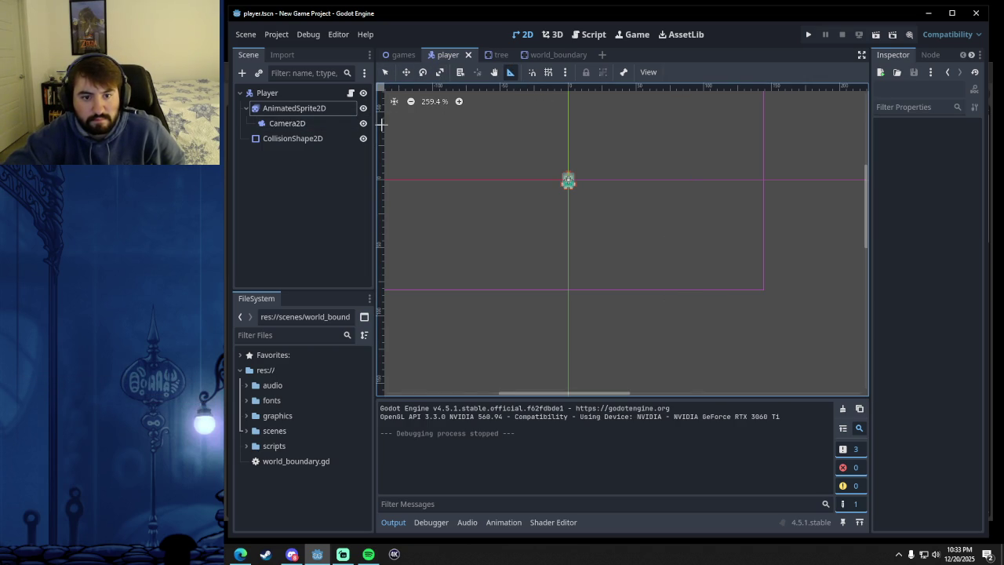
mouse_move(518, 98)
mouse_down()
mouse_move(510, 274)
mouse_move(528, 177)
mouse_move(531, 234)
mouse_up()
click(593, 34)
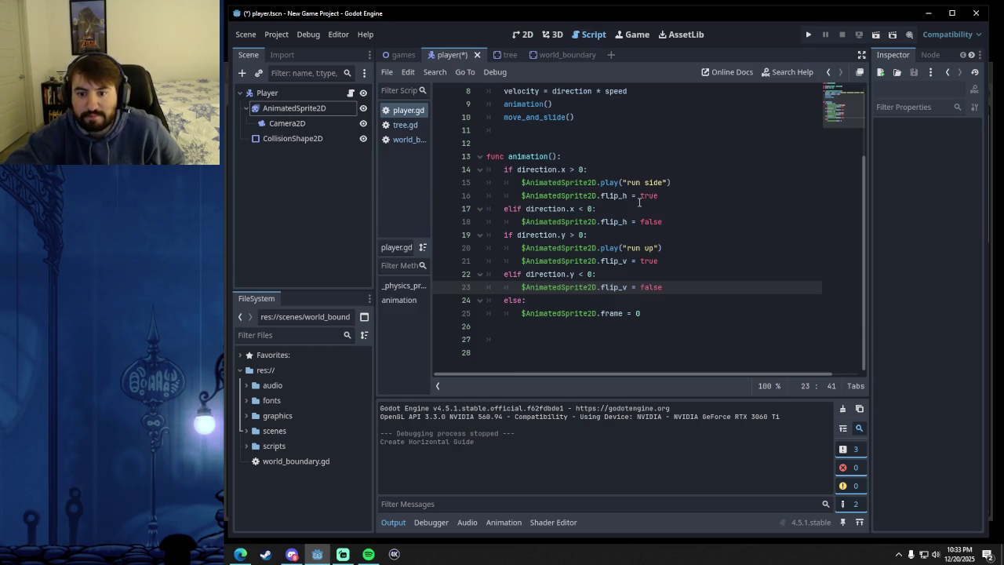
- Change the "run up" animation name on line 20 to "run down"
double_click(653, 247)
key(BackSpace)
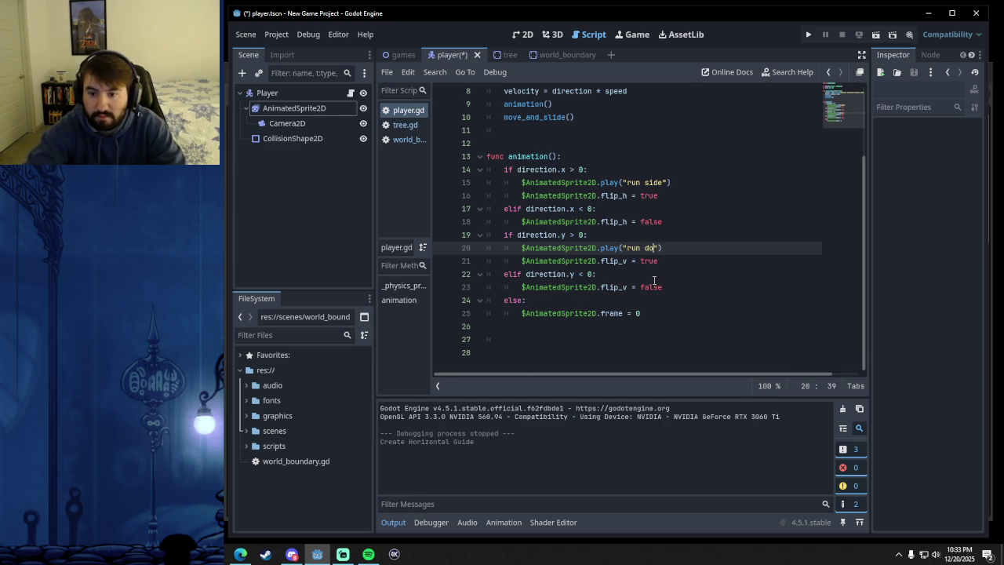
text(own)
- Delete the elif direction.y < 0 branch, save player.gd, and run the game
click(579, 273)
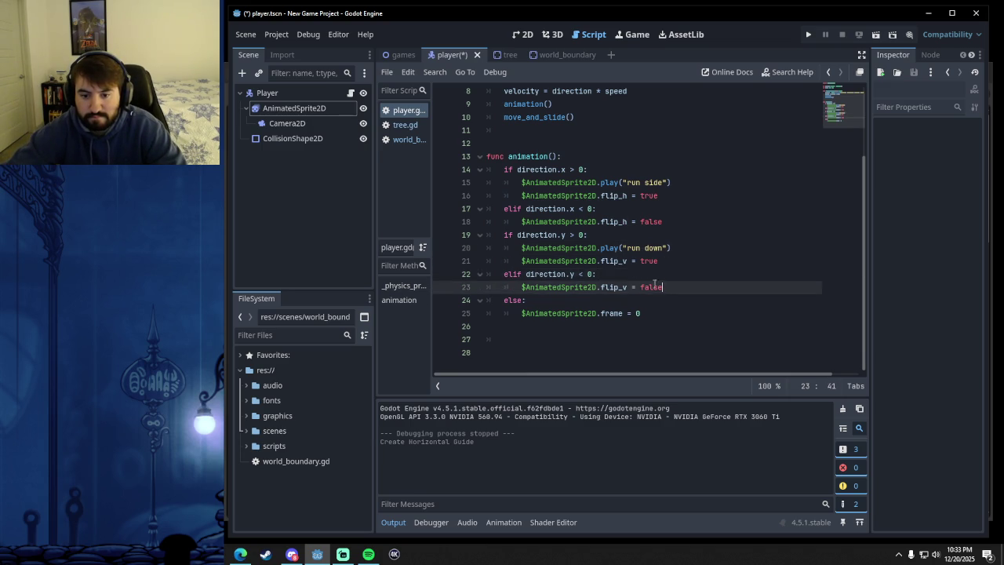
drag(667, 287, 503, 274)
key(BackSpace)
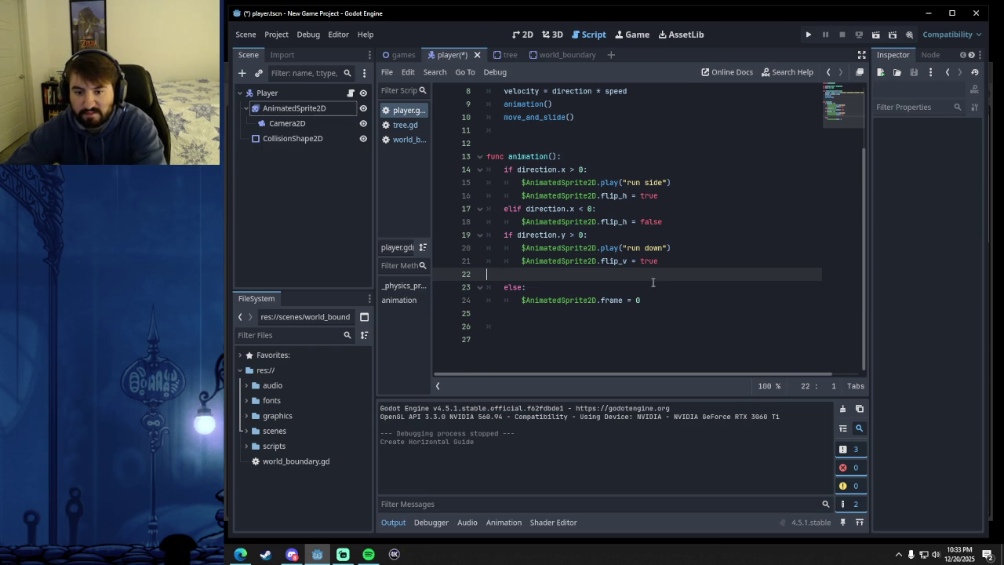
key(BackSpace)
click(650, 286)
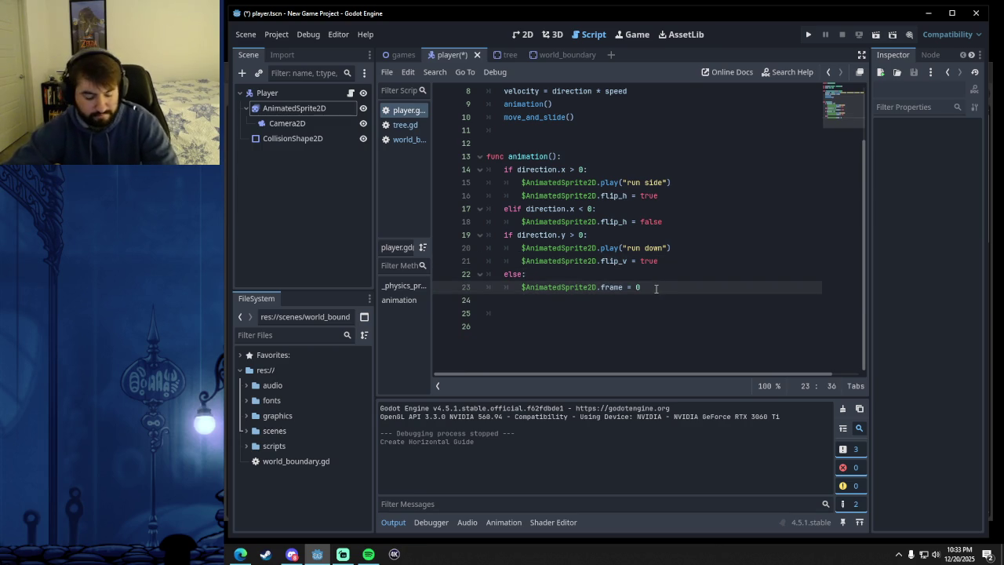
key(ctrl+s)
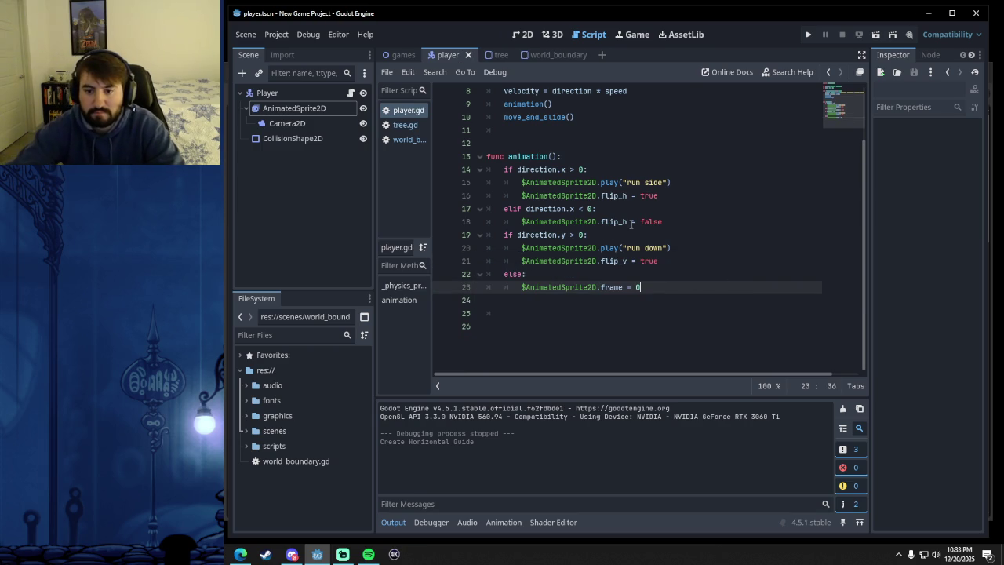
click(806, 35)
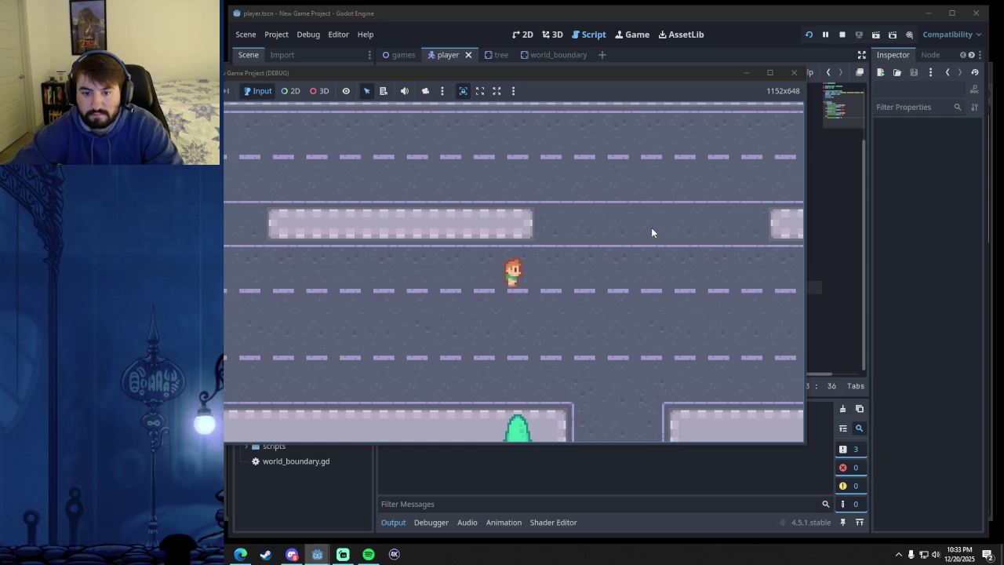
- Test-walk the character left, right, down and up, then close the game window
key(Left)
key(Right)
key(Down)
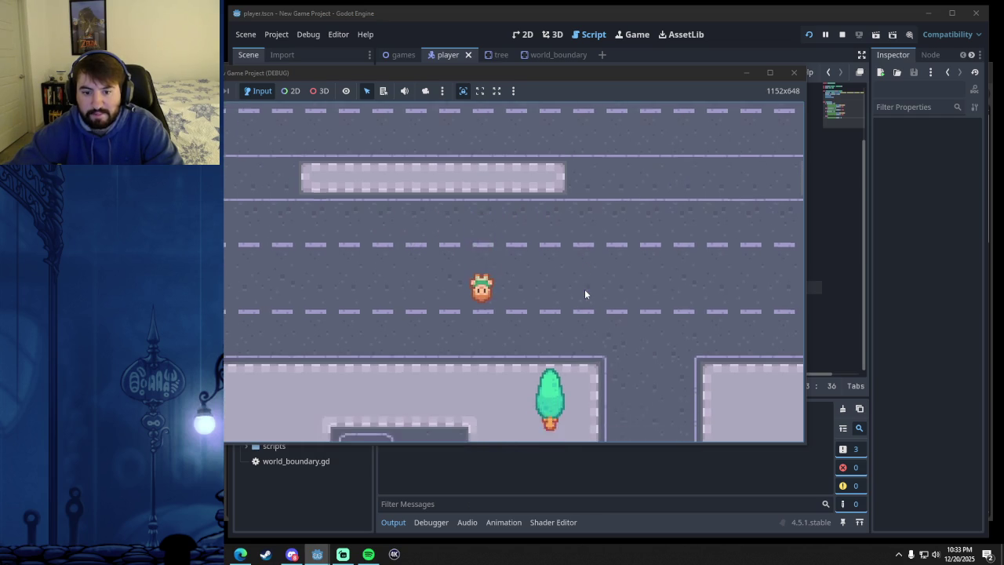
key(Down)
key(Up)
key(Right)
key(Up)
click(794, 72)
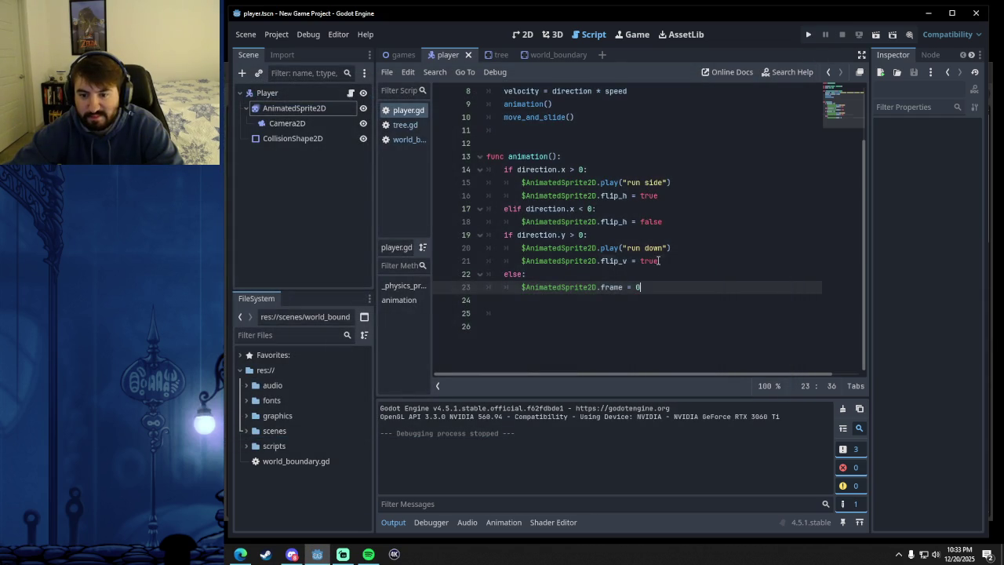
- Change flip_v = true to false on line 21 in the run down branch
double_click(659, 261)
text(flase)
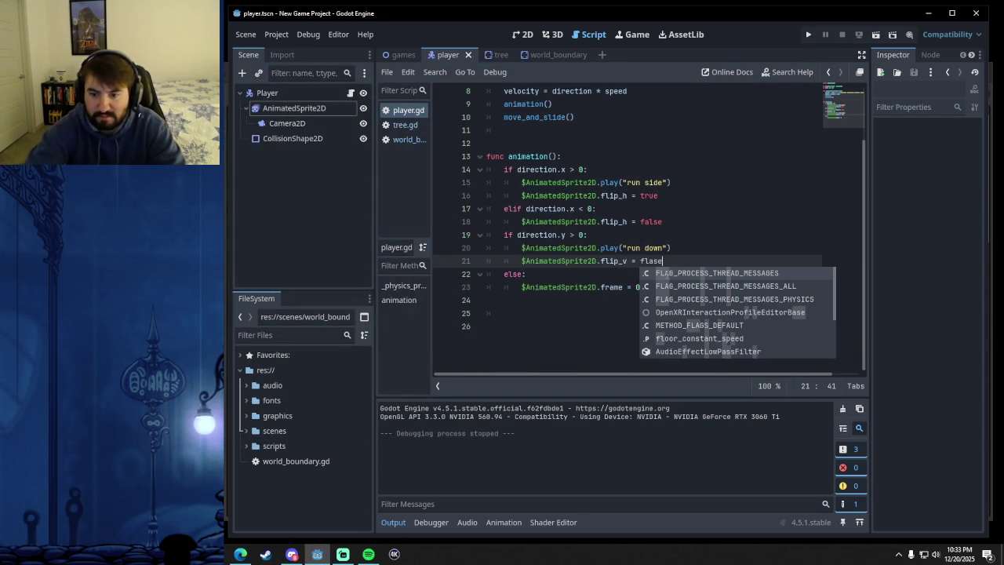
key(BackSpace)
key(BackSpace)
key(BackSpace)
text(alse)
key(Escape)
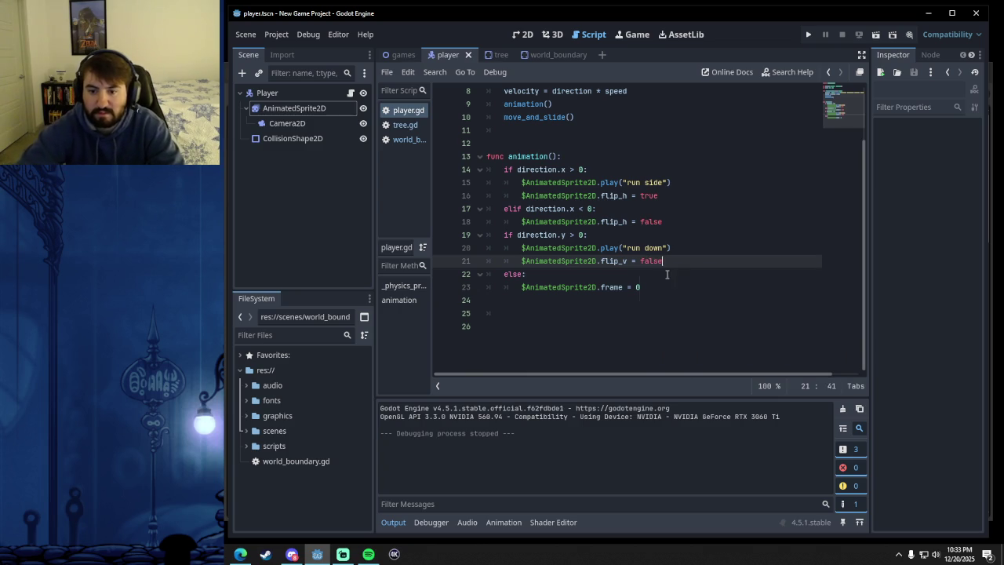
click(655, 287)
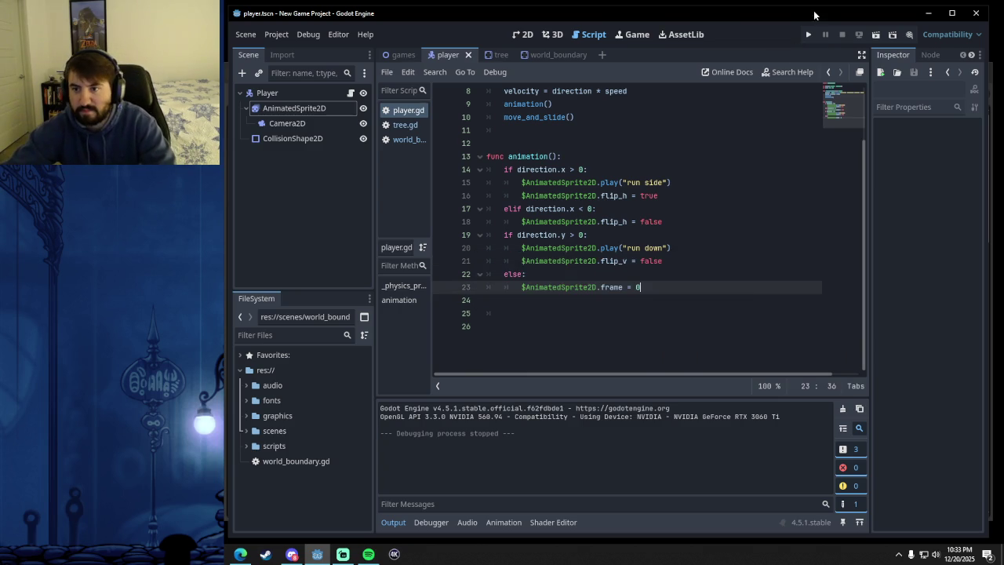
- Run the game again, walk the character in all four directions, and close it
click(808, 34)
key(Left)
key(Right)
key(Left)
key(Down)
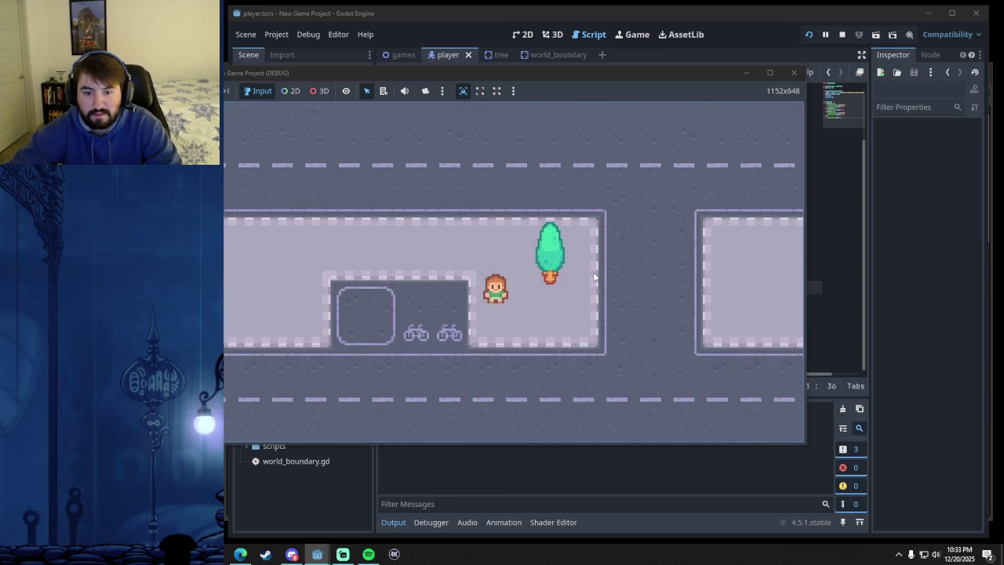
key(Up)
key(Down)
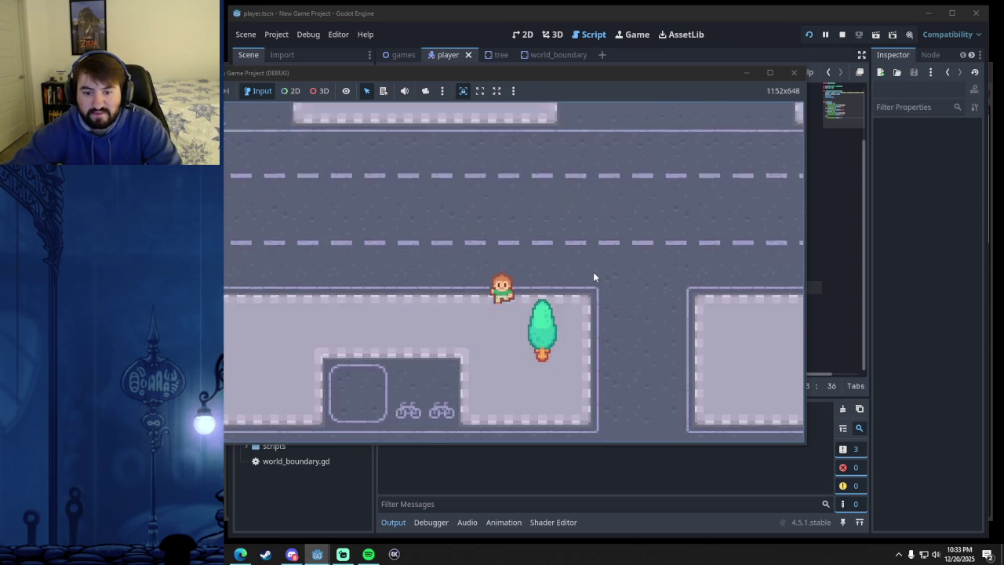
key(Left)
key(Right)
key(Left)
key(Right)
key(Up)
click(793, 73)
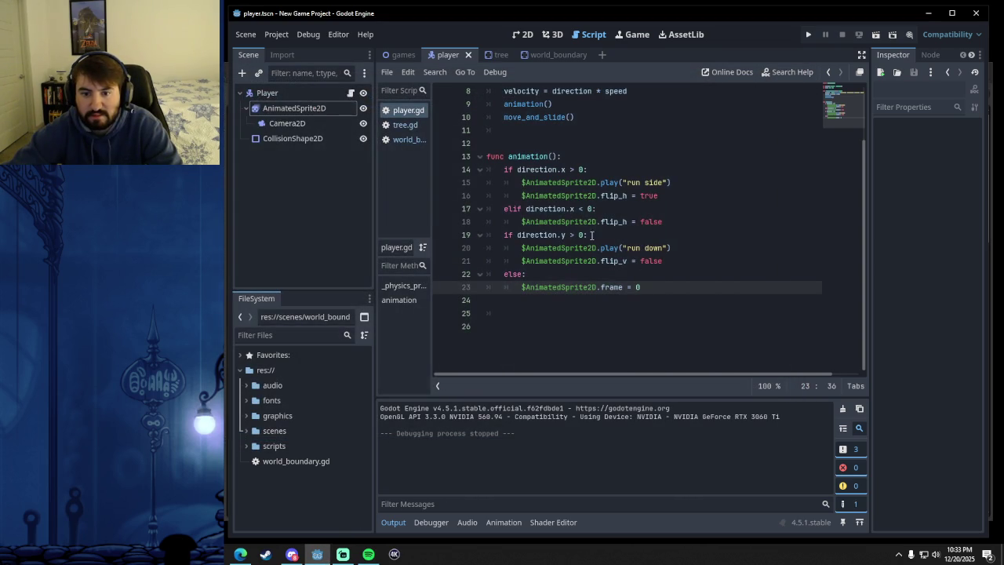
- Save player.gd and do another test run walking right, left, down and up
click(672, 195)
click(672, 182)
click(673, 196)
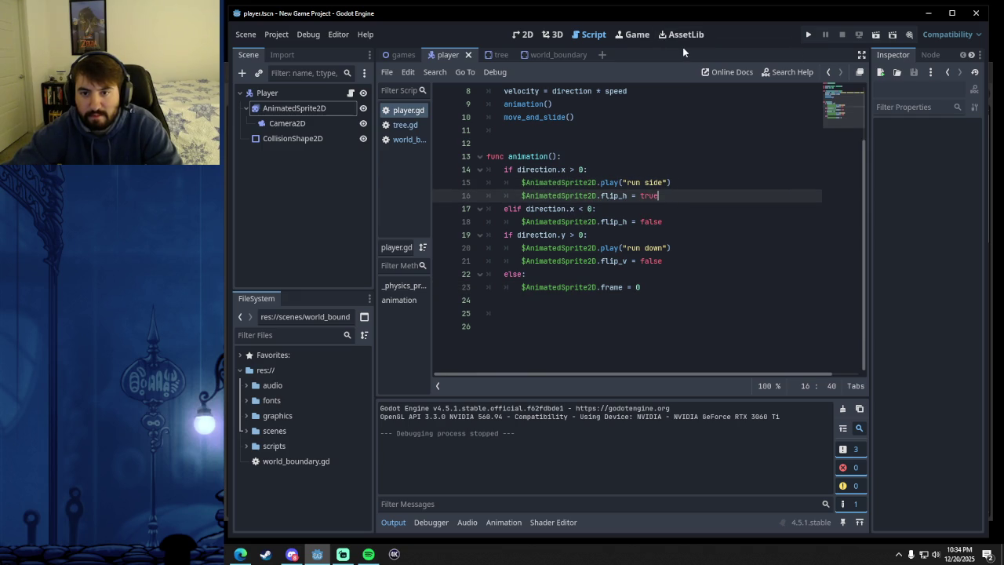
key(ctrl+s)
click(810, 34)
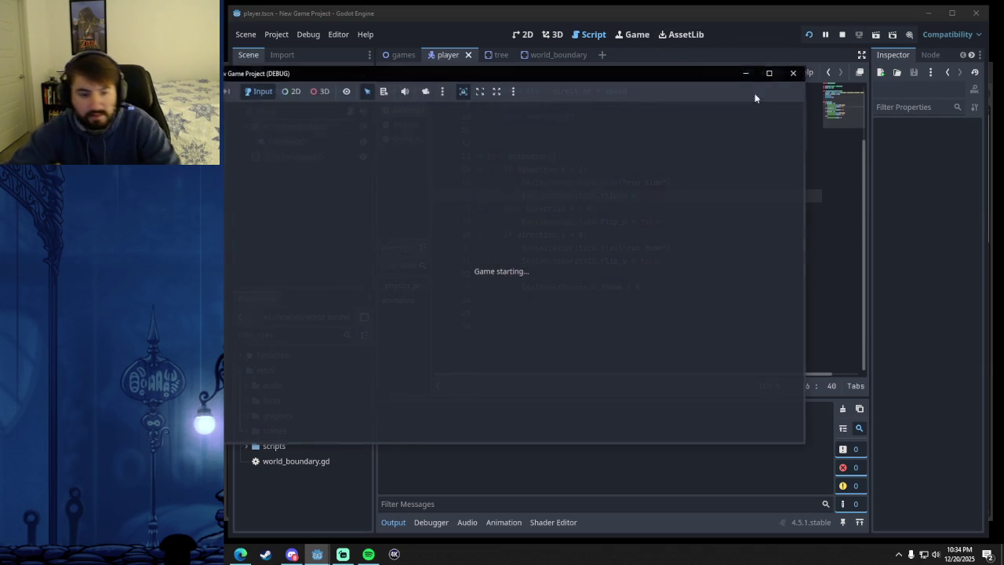
key(Right)
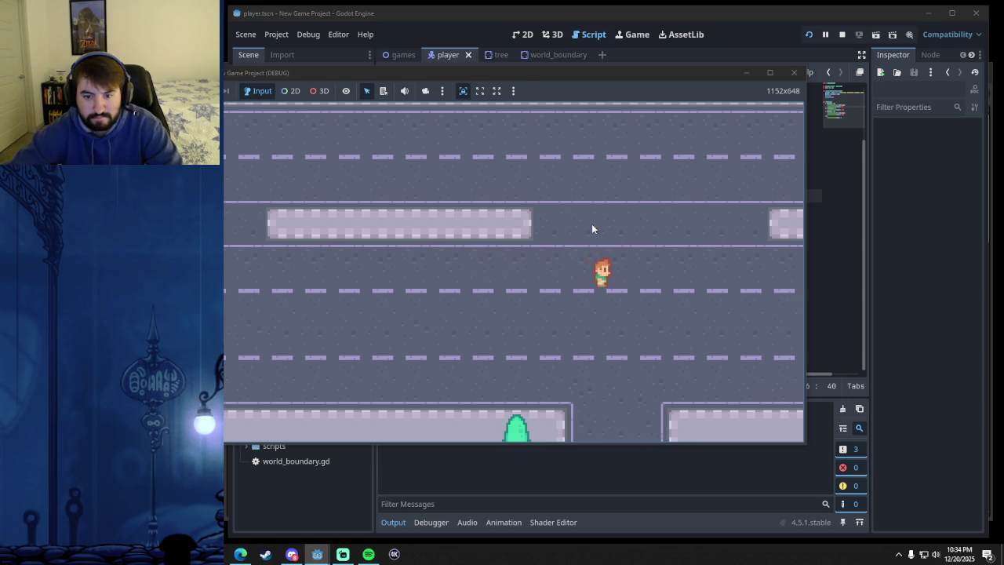
key(Left)
key(Down)
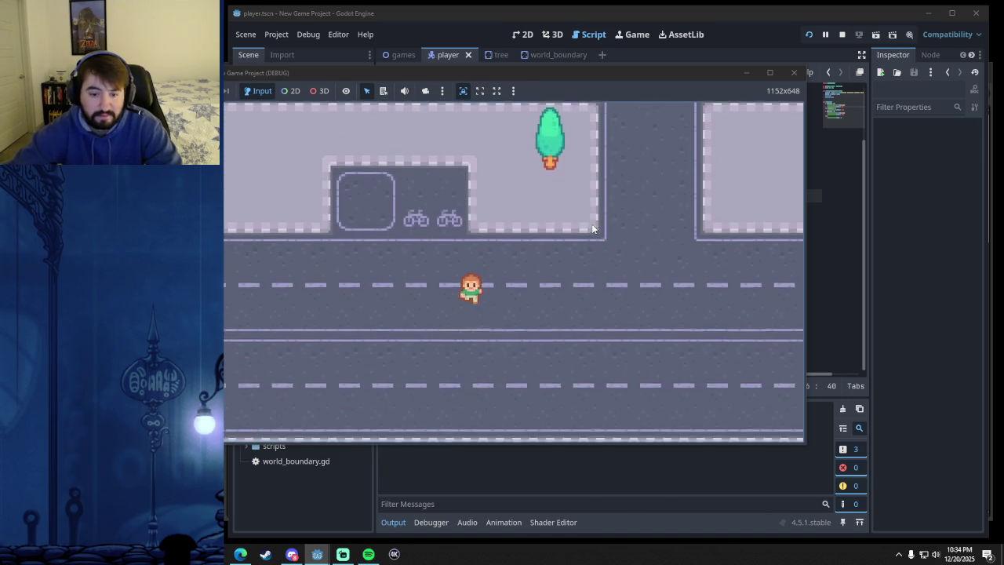
key(Up)
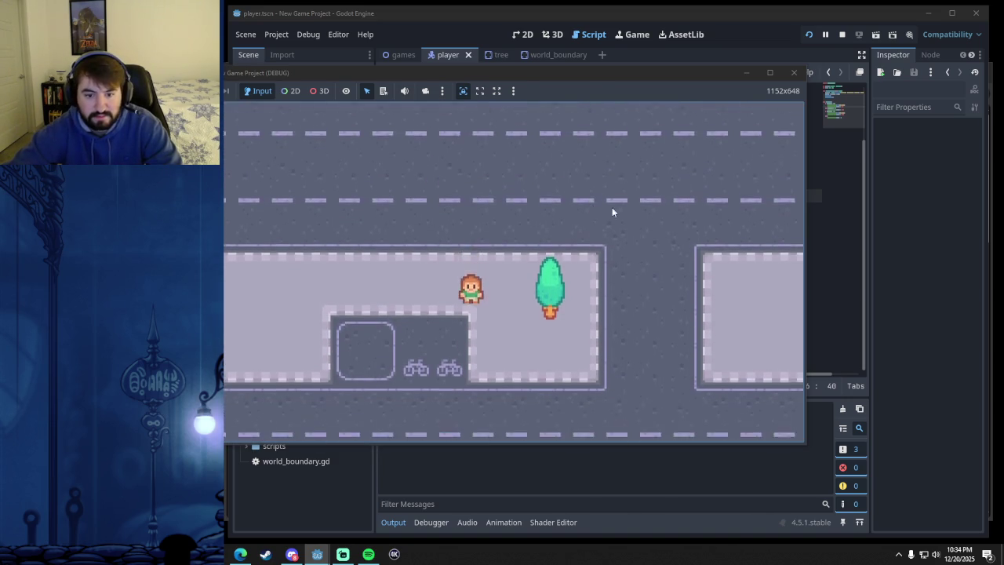
key(F8)
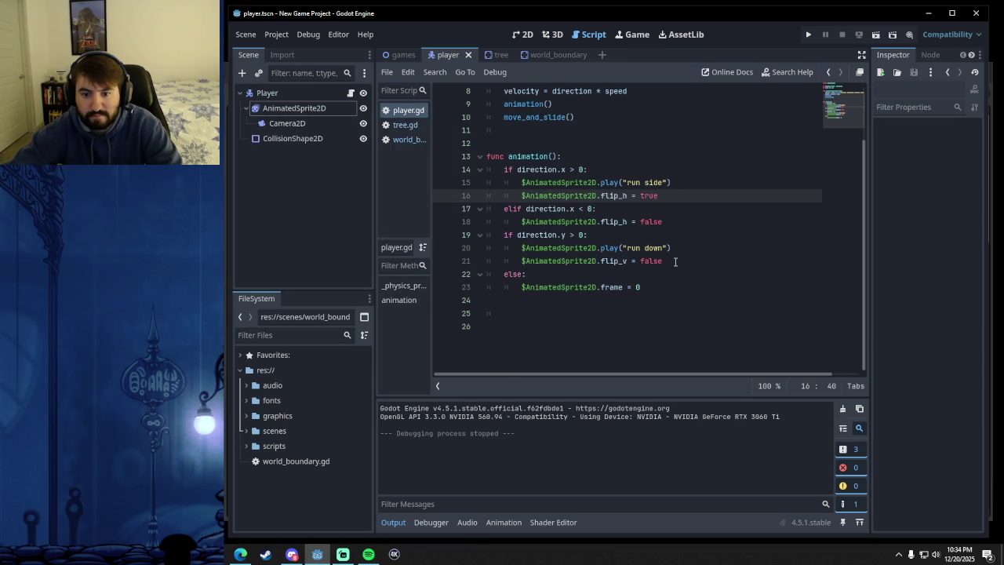
- Add an 'if direction.y < 0:' branch setting AnimatedSprite2D flip_v to true, then save player.gd
click(674, 261)
key(Return)
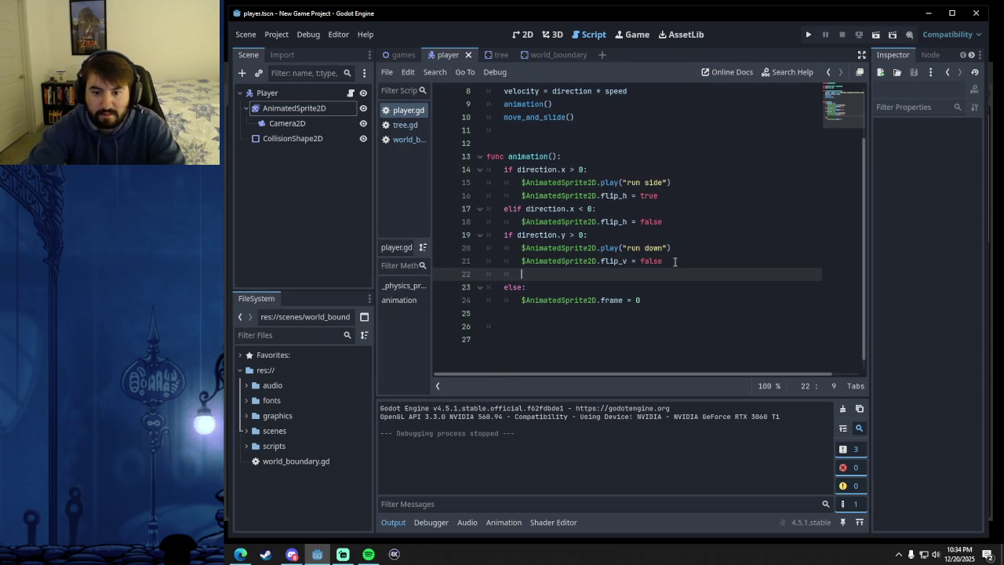
text(ifdirection.y < 0:)
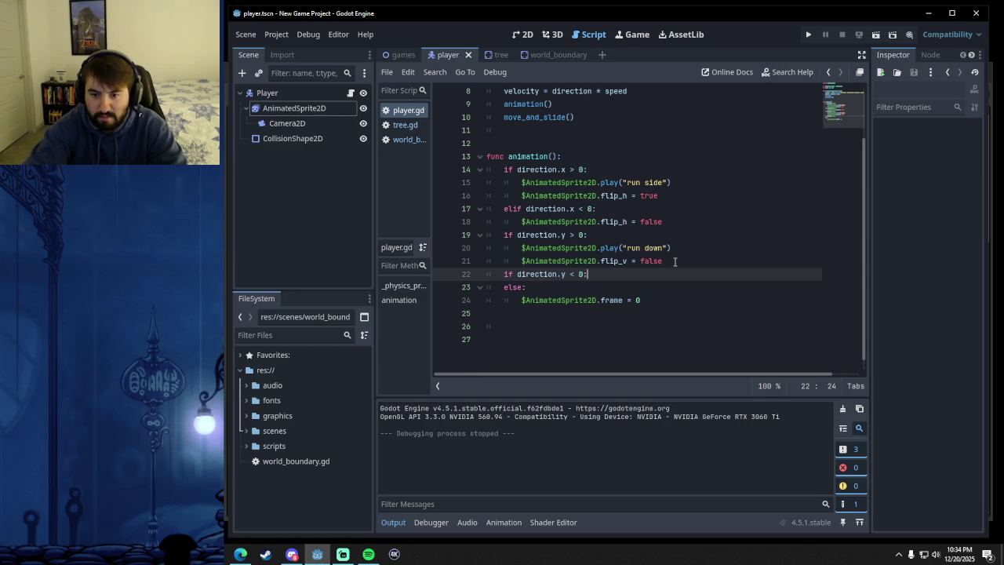
key(Return)
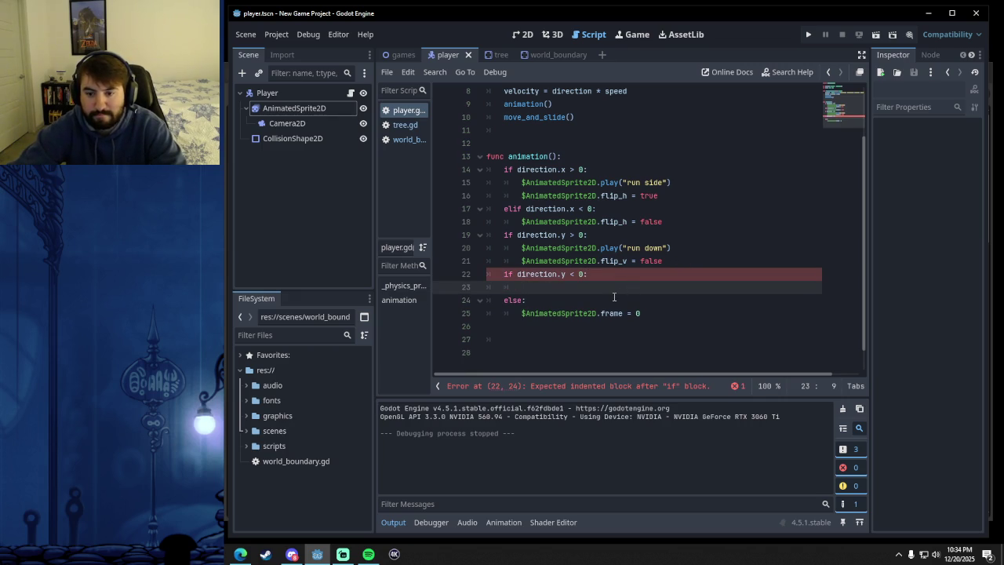
mouse_move(300, 110)
mouse_down()
mouse_move(502, 258)
mouse_move(521, 287)
mouse_up()
text(.vlip)
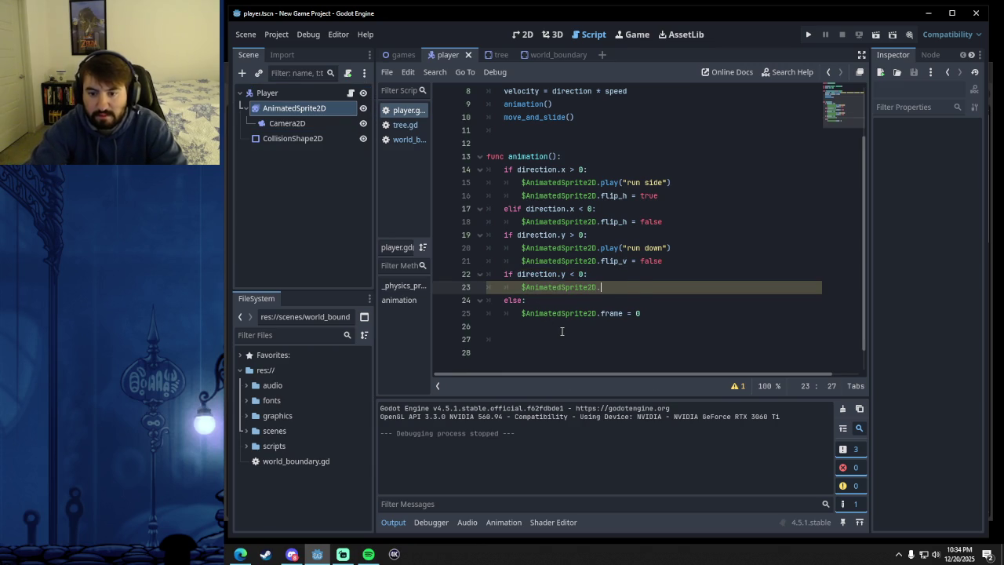
key(BackSpace)
key(BackSpace)
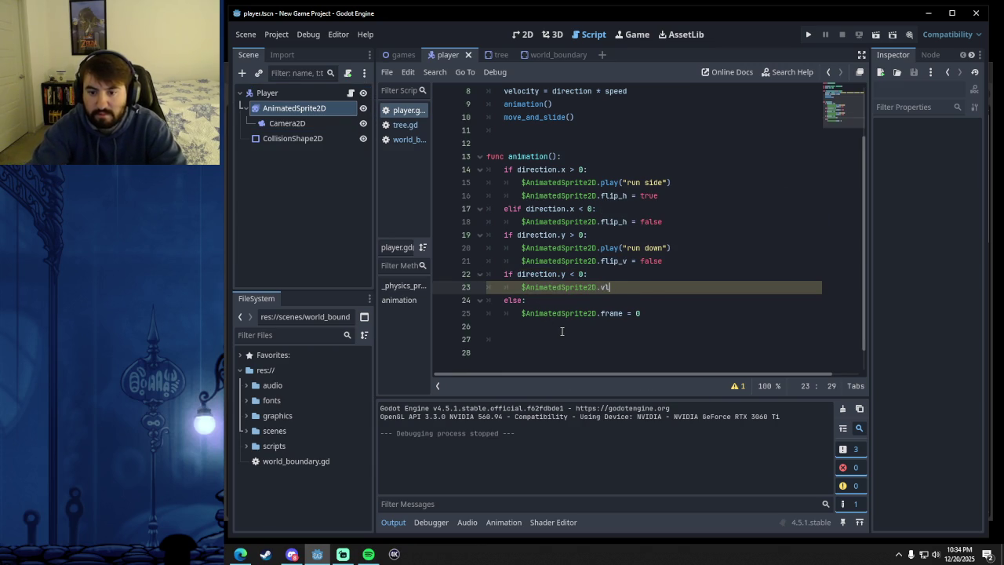
text(ip)
key(Down)
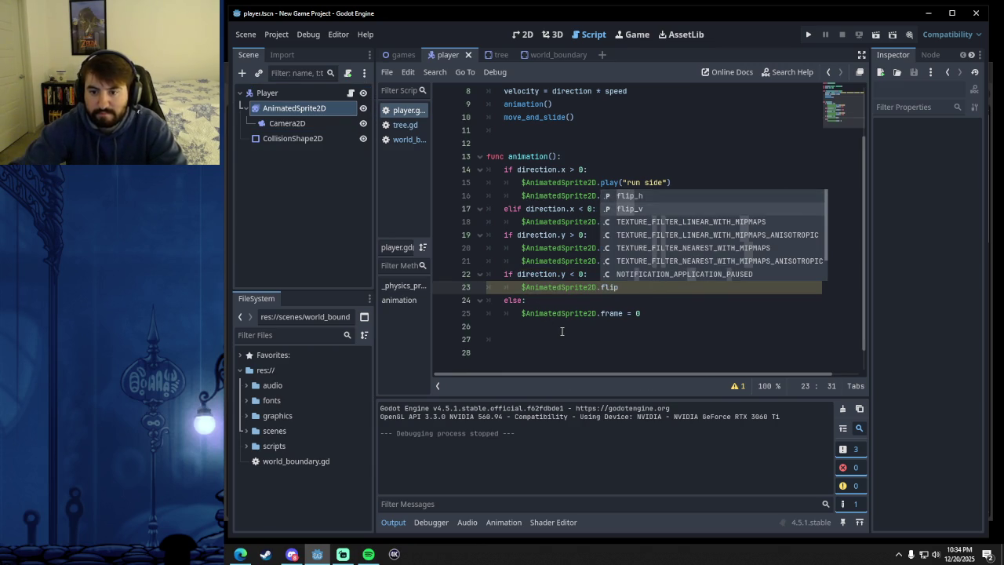
key(Return)
text(true)
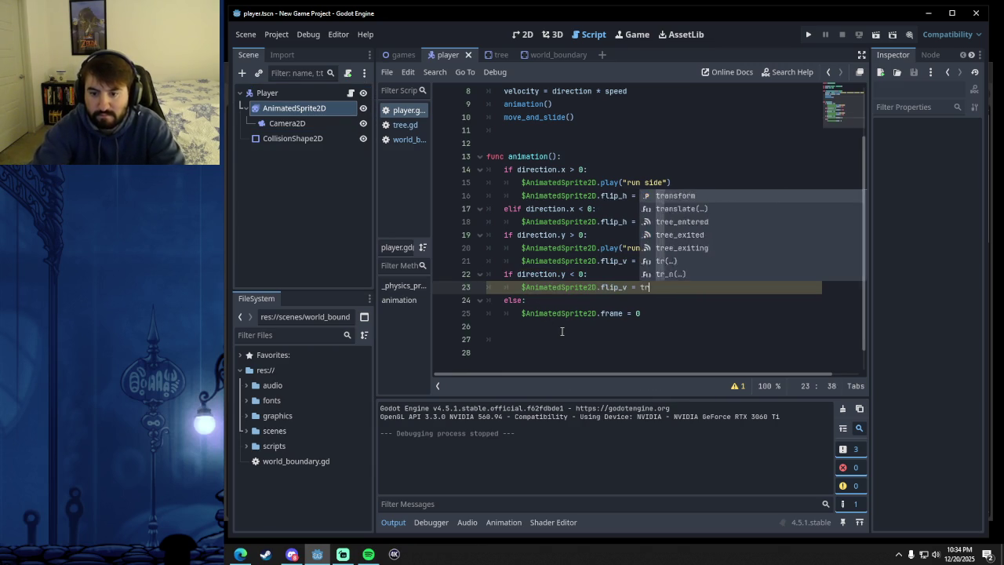
key(Down)
key(Down)
key(Down)
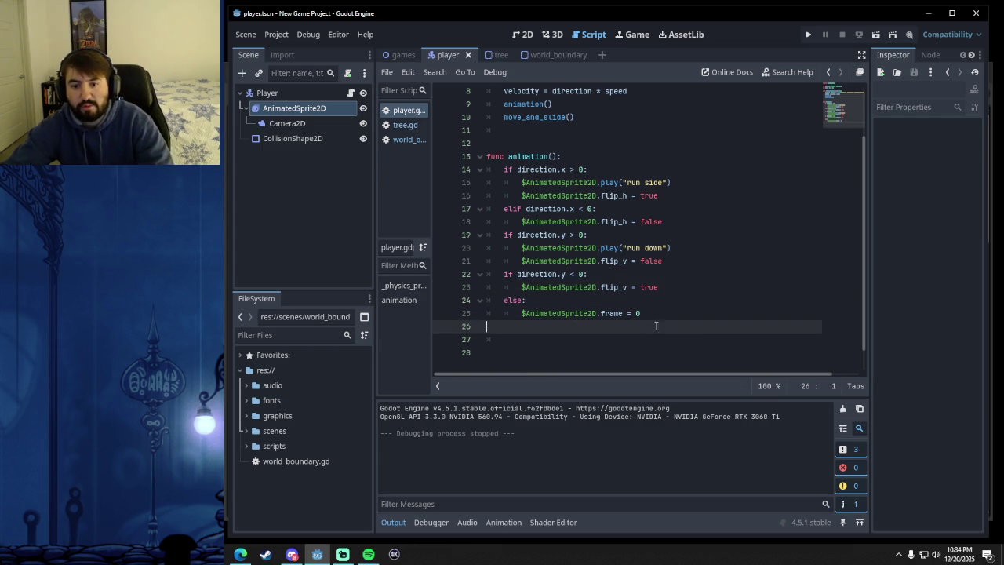
key(ctrl+s)
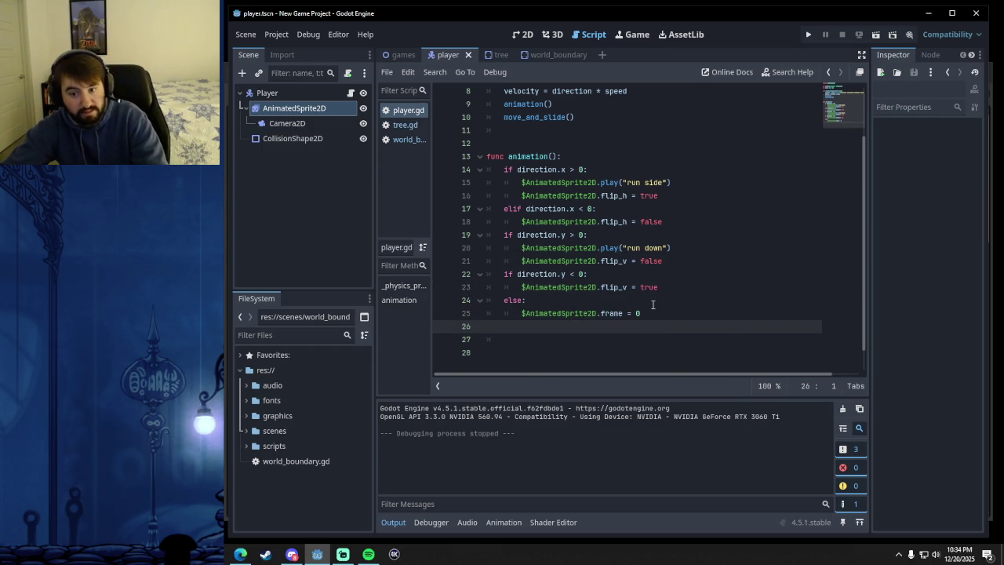
- Run the game and walk the player left, up and down to check the animations
click(809, 33)
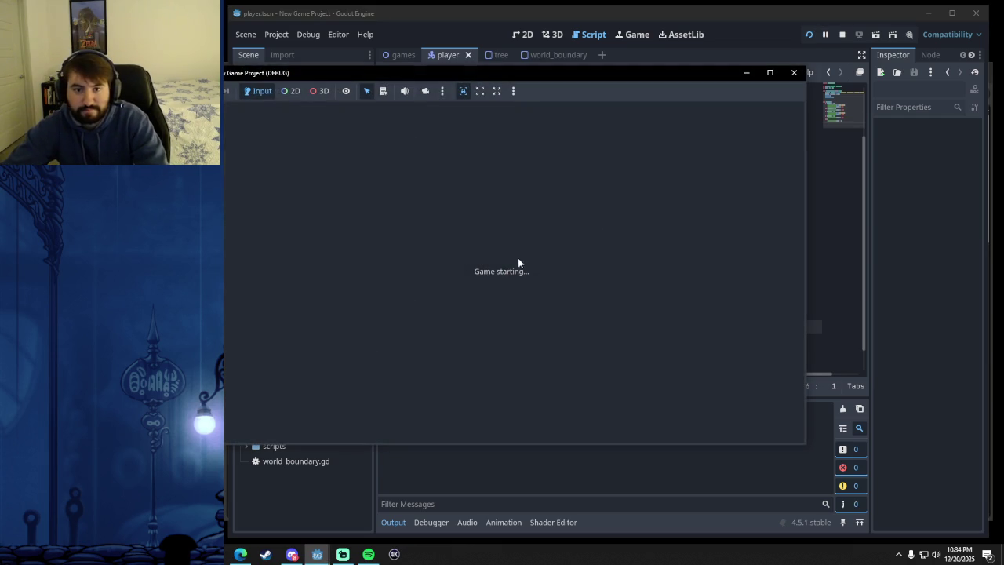
key(Left)
key(Up)
key(Up)
key(Down)
key(Up)
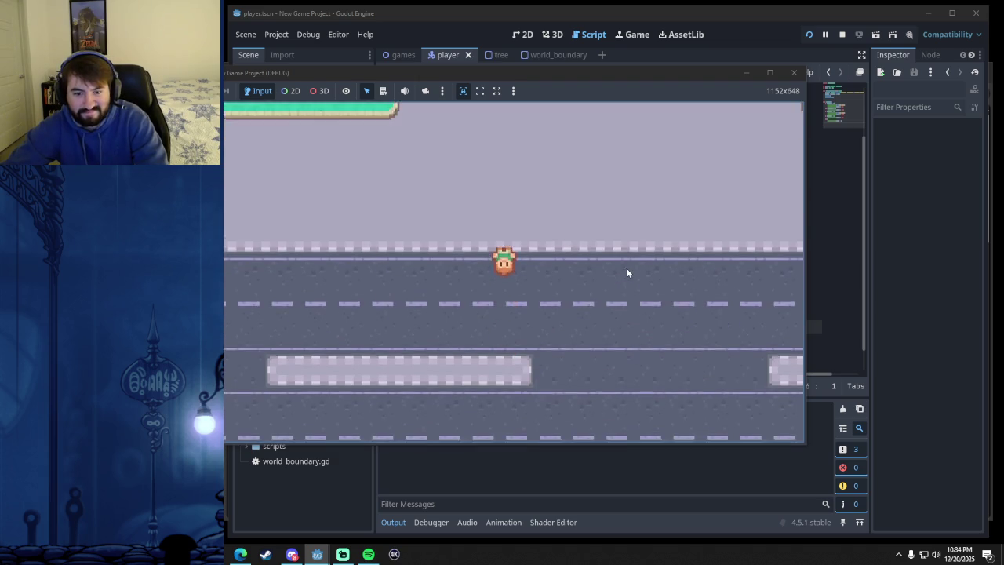
click(794, 72)
- Delete the else branch that reset the sprite frame to 0, and save the script
drag(647, 313, 505, 301)
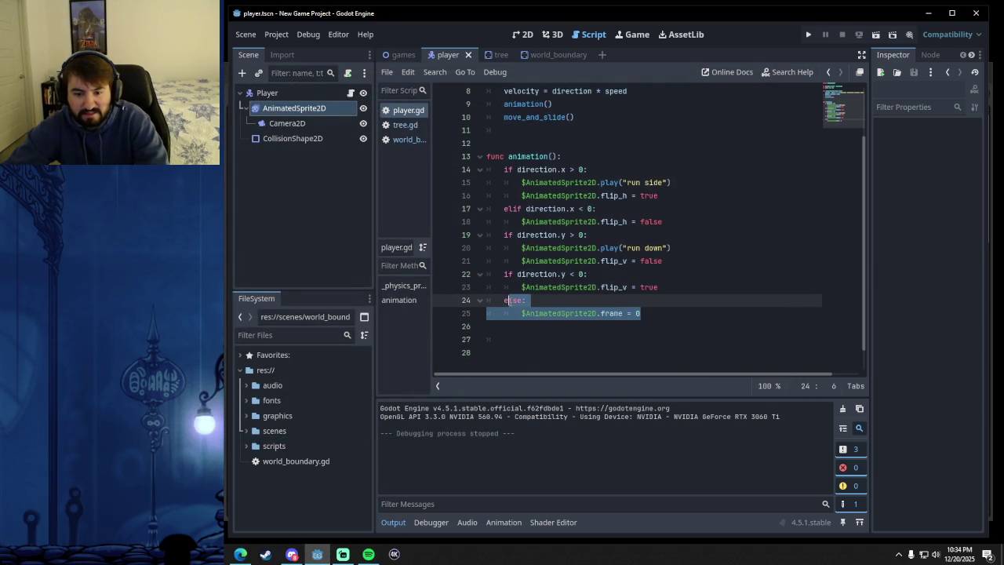
key(BackSpace)
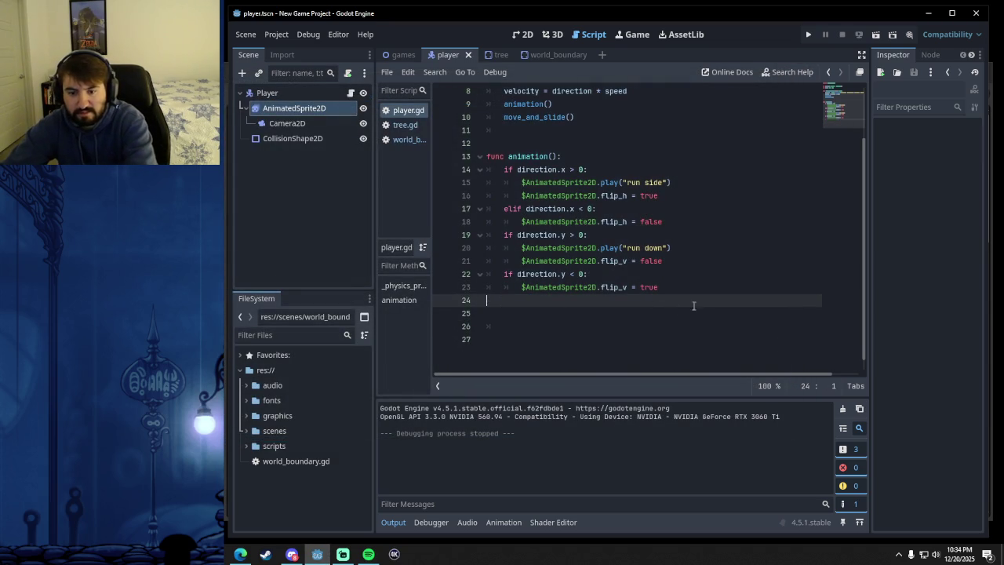
key(BackSpace)
click(640, 308)
key(ctrl+s)
- Rerun the game, walk the player in every direction to retest, then stop it with F8
click(808, 34)
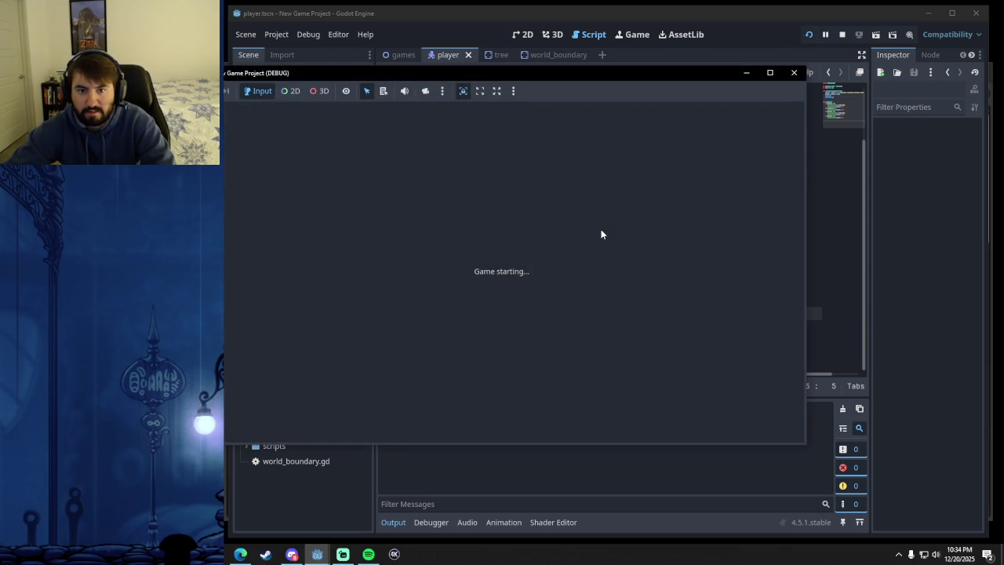
key(Right)
key(Left)
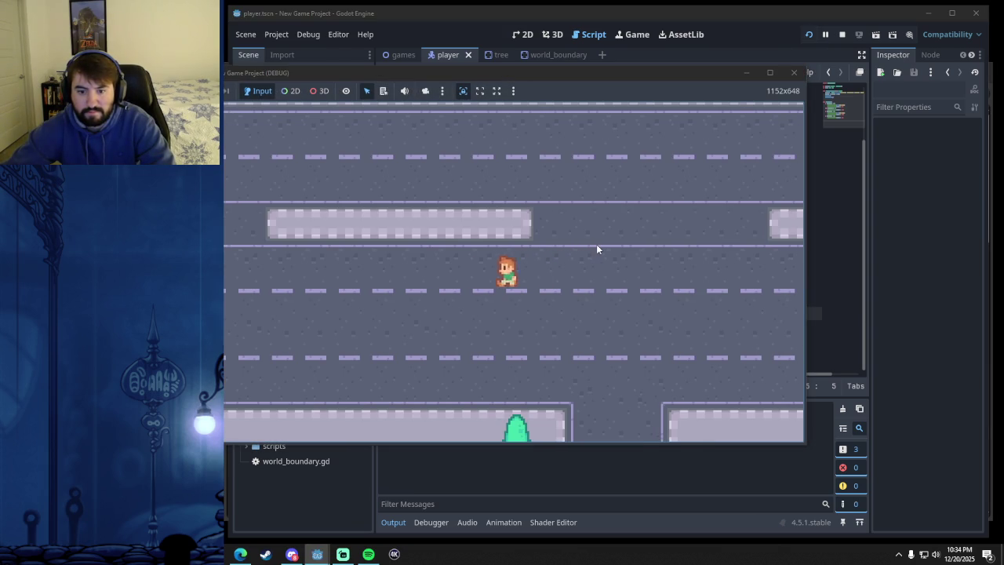
key(Right)
key(Up)
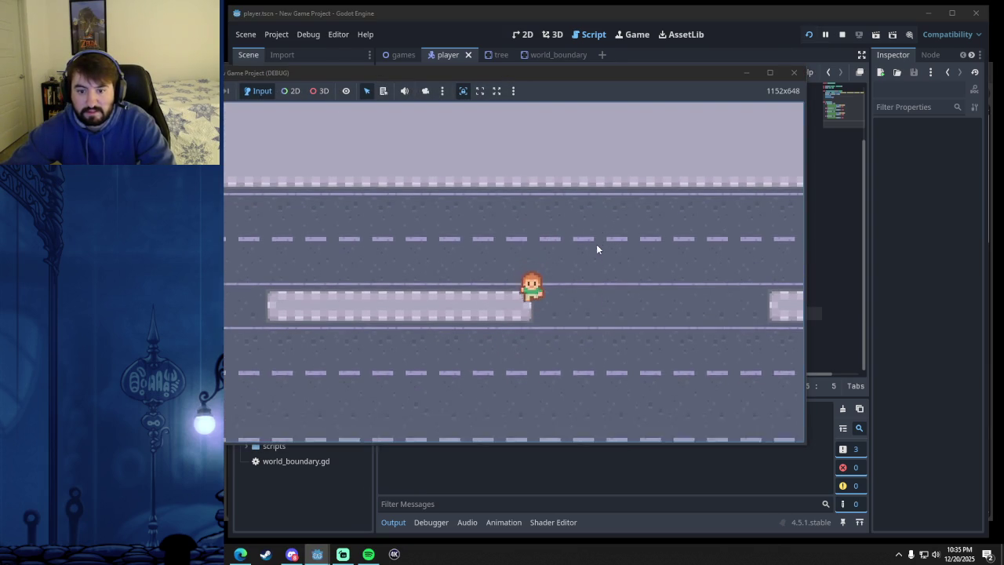
key(Down)
key(Up)
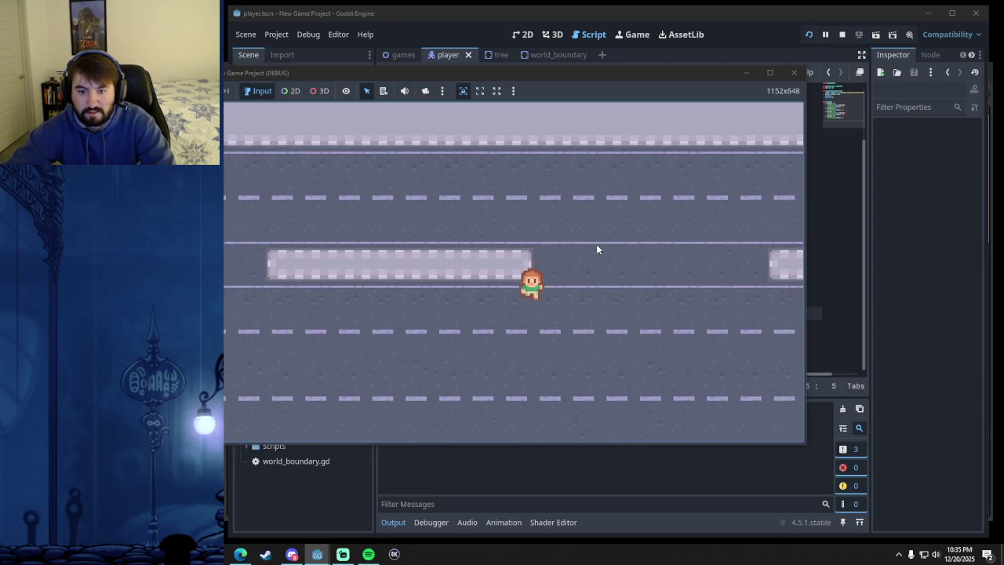
key(Down)
key(Right)
key(Left)
key(Right)
key(Up)
key(Up)
key(Down)
key(Left)
key(Up)
key(Down)
key(Right)
key(Left)
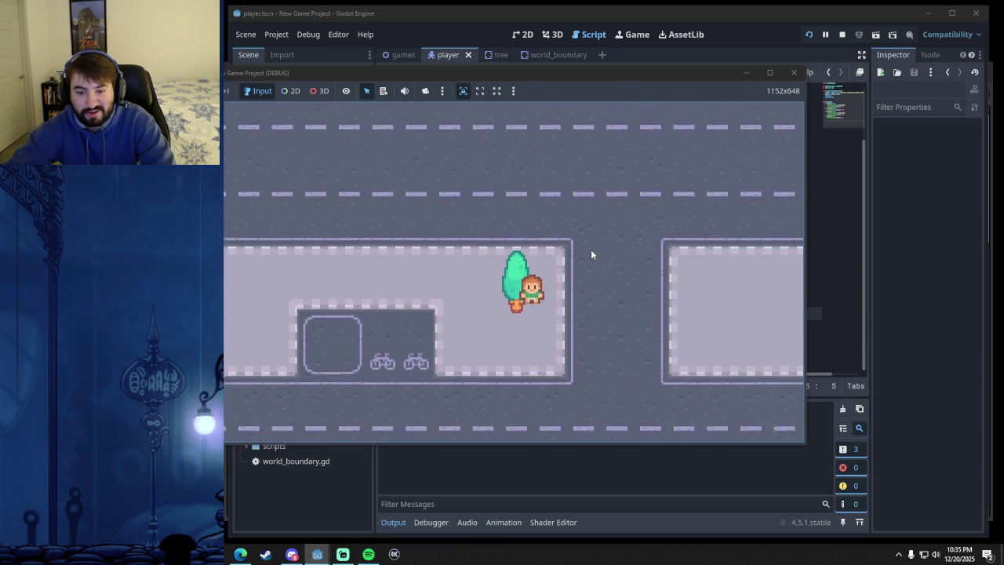
key(Down)
key(Right)
key(Left)
key(Right)
key(Up)
key(Right)
key(Down)
key(Up)
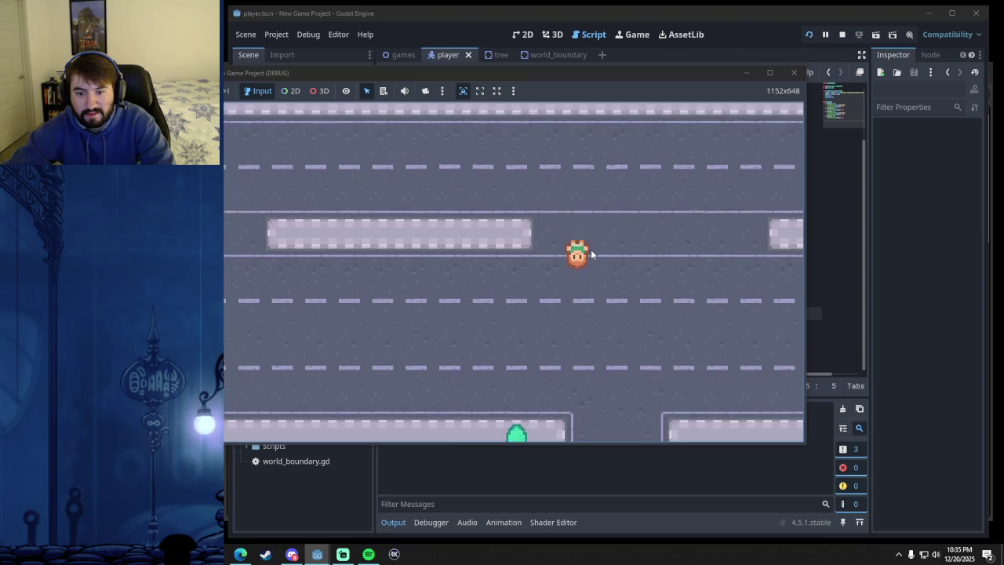
key(Left)
key(Right)
key(Left)
key(F8)
mouse_move(369, 553)
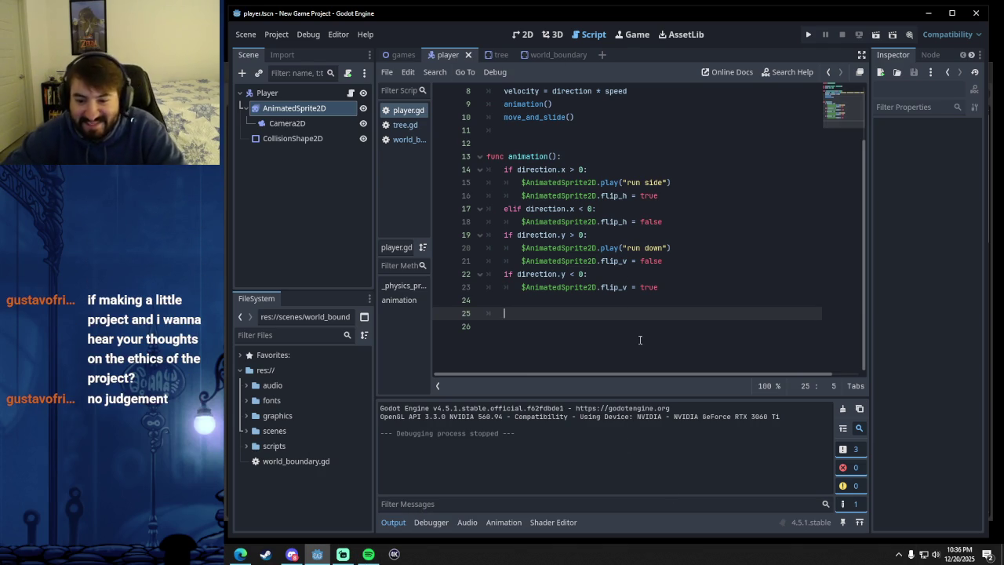
click(238, 556)
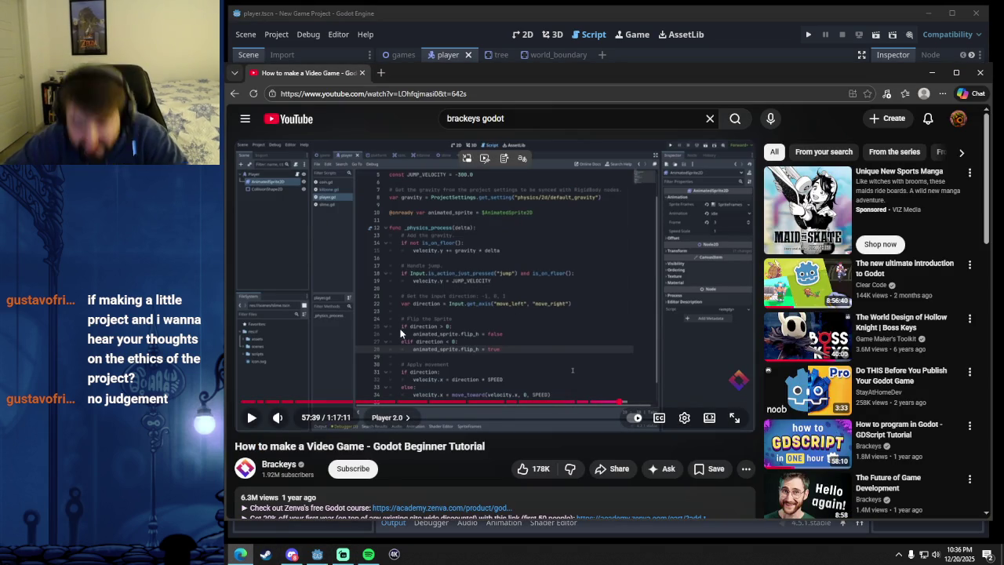
click(444, 301)
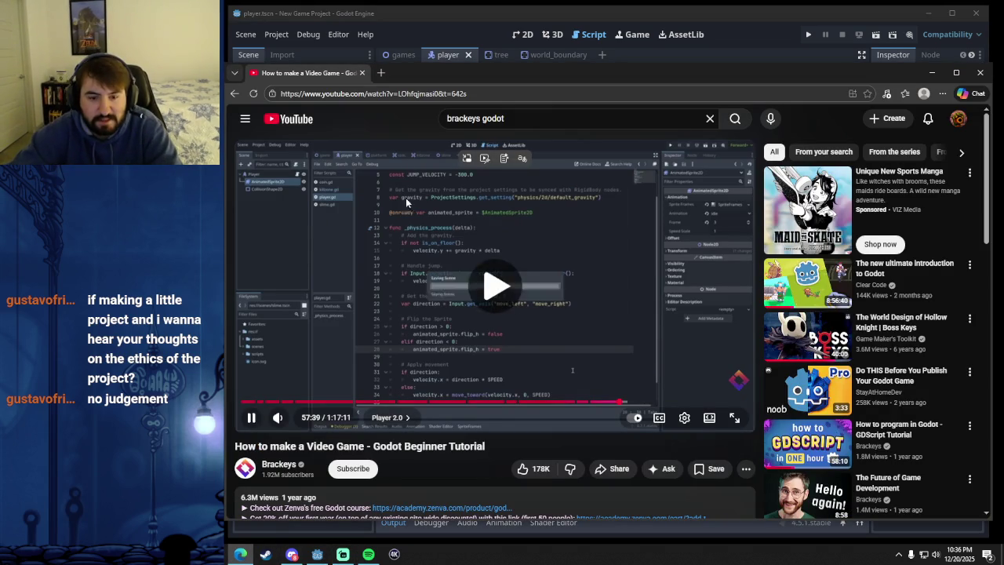
click(235, 96)
click(236, 96)
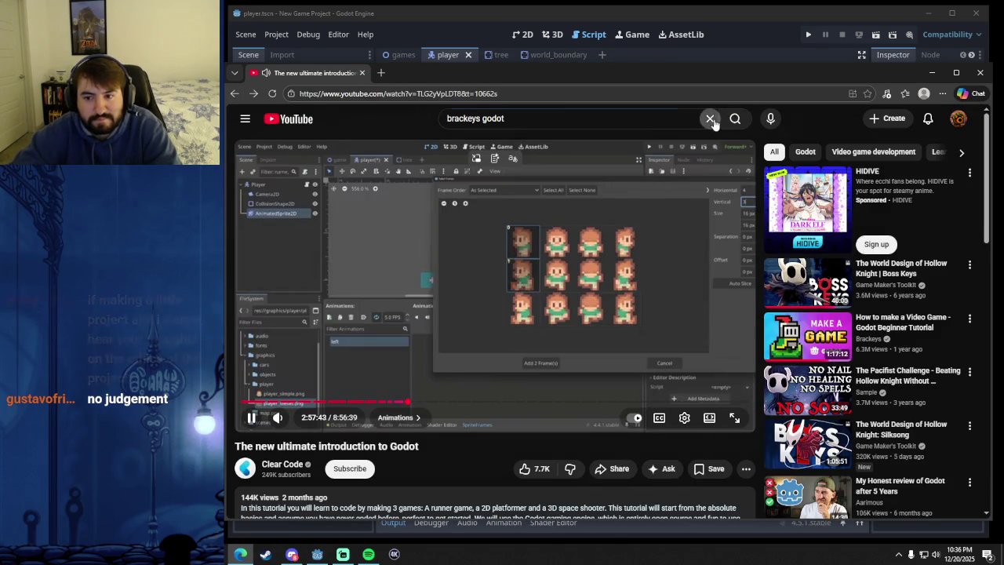
click(709, 118)
click(636, 436)
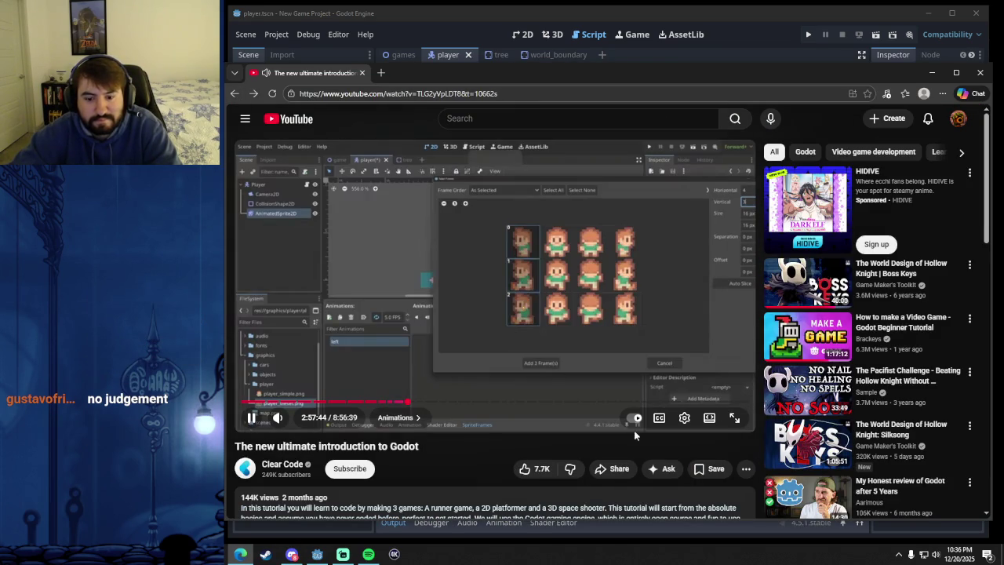
click(422, 403)
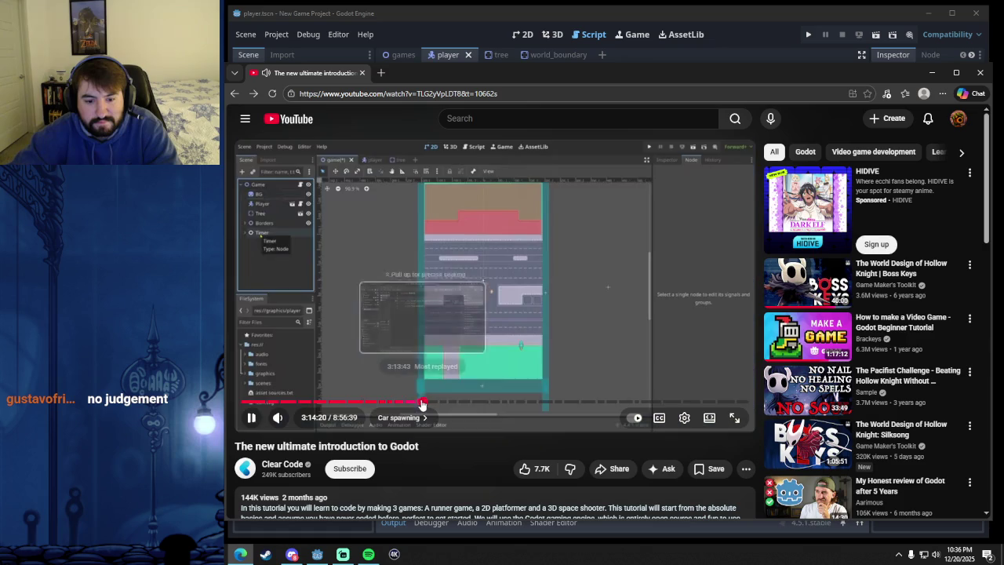
drag(422, 403, 413, 405)
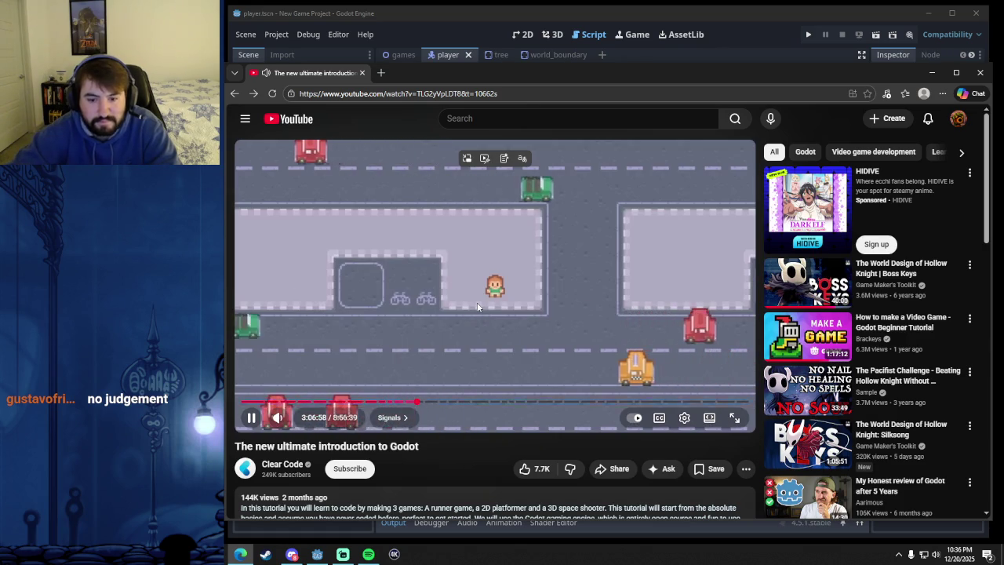
key(Left)
key(Left)
key(Left)
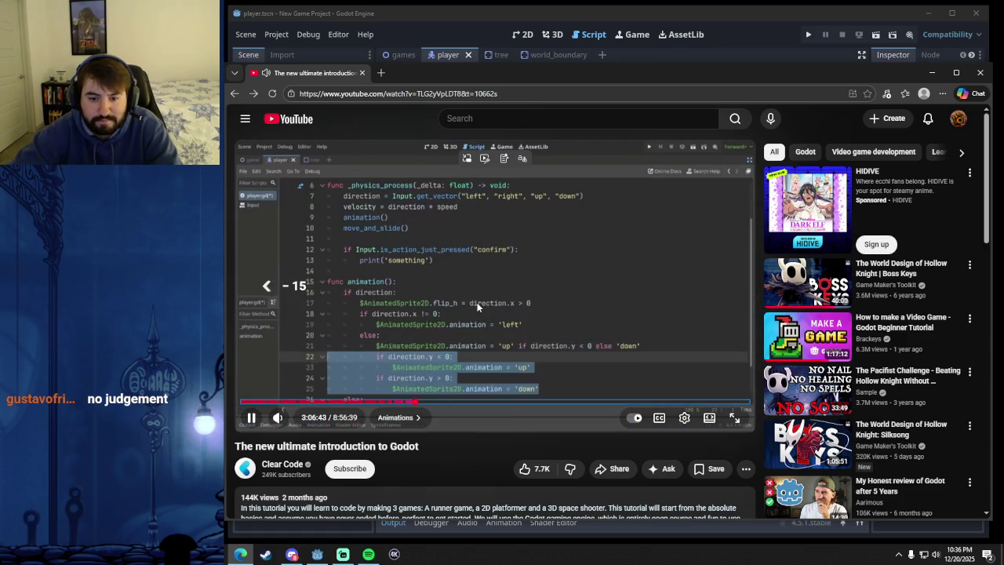
key(Right)
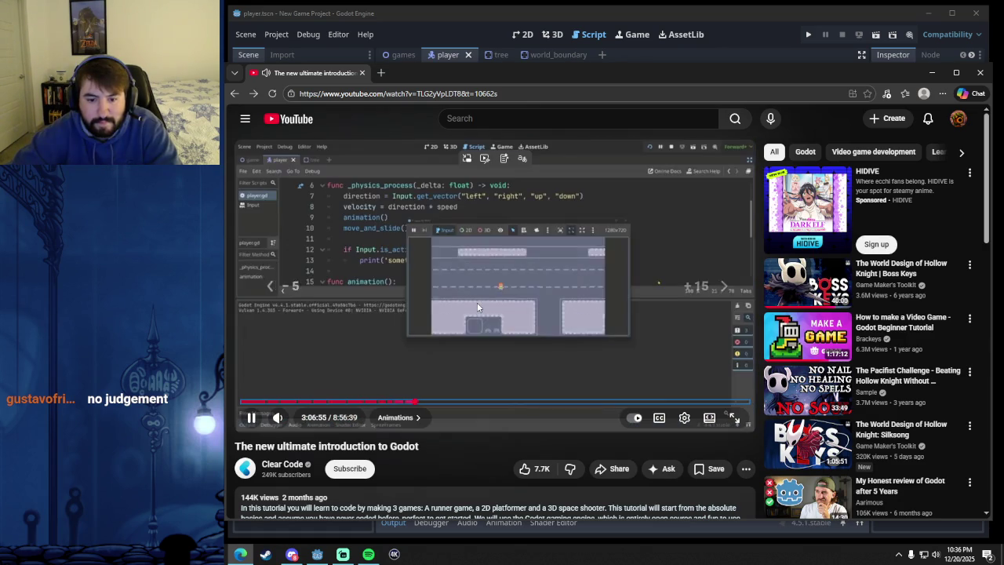
key(Left)
key(Left)
key(Left)
key(Left)
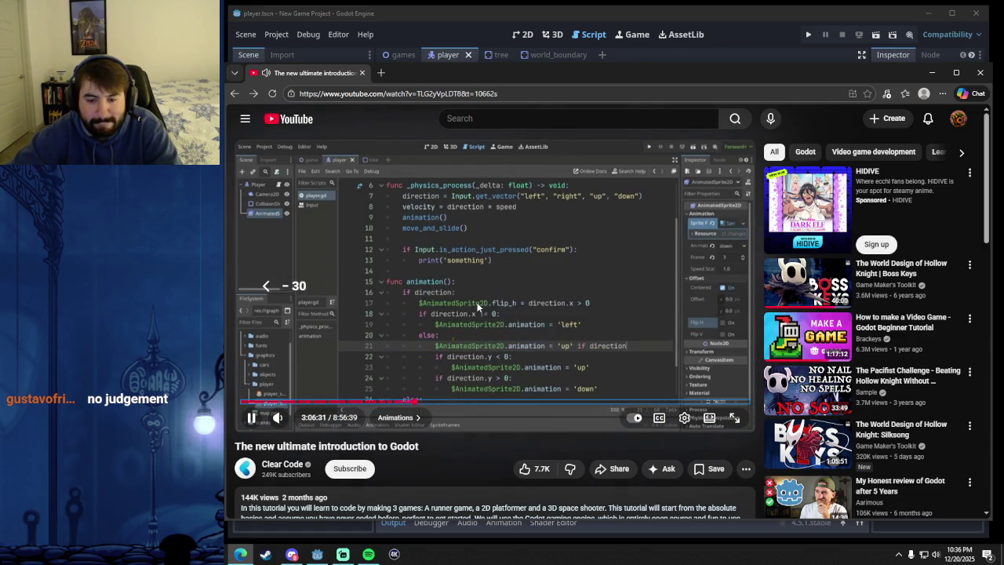
click(502, 294)
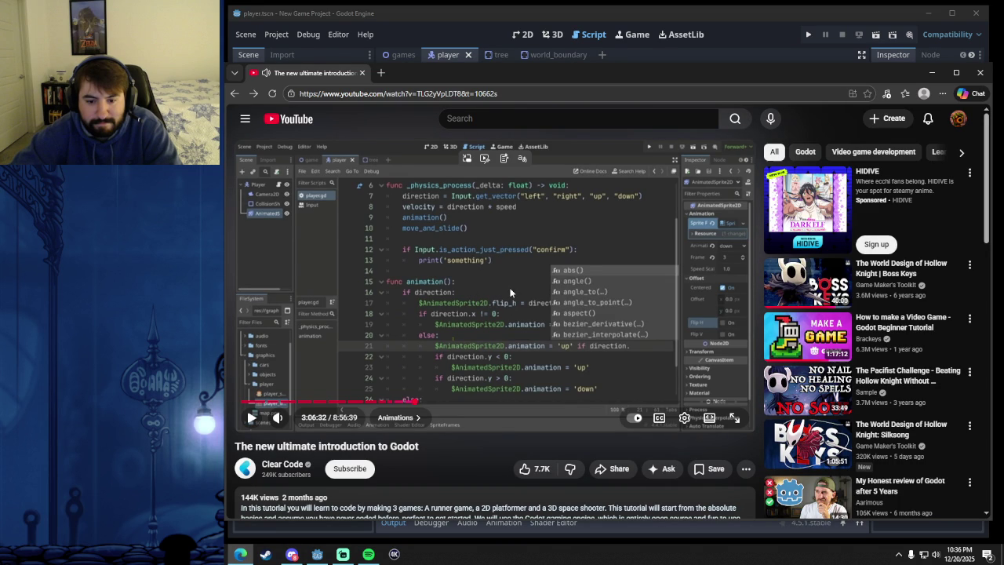
key(alt+Tab)
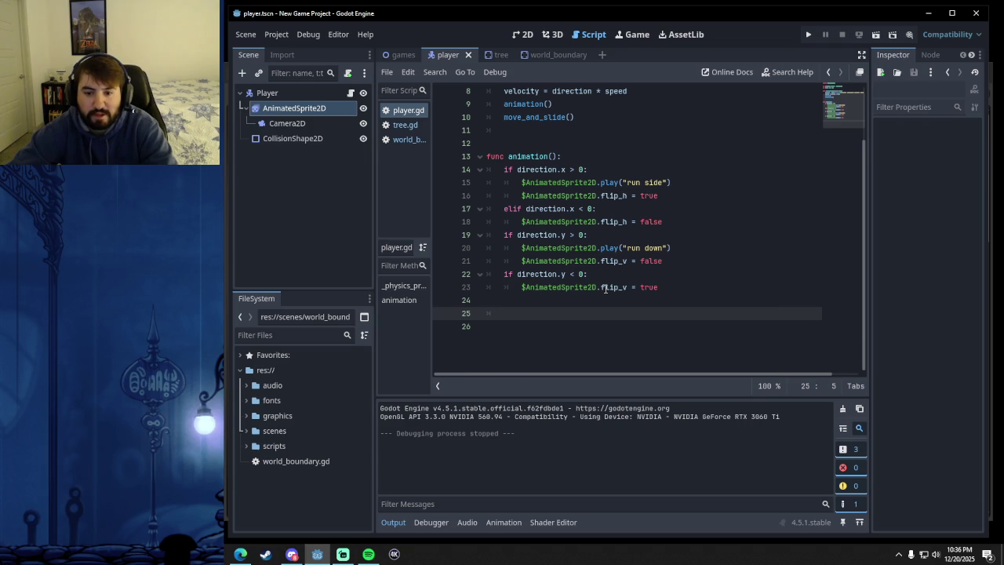
click(678, 288)
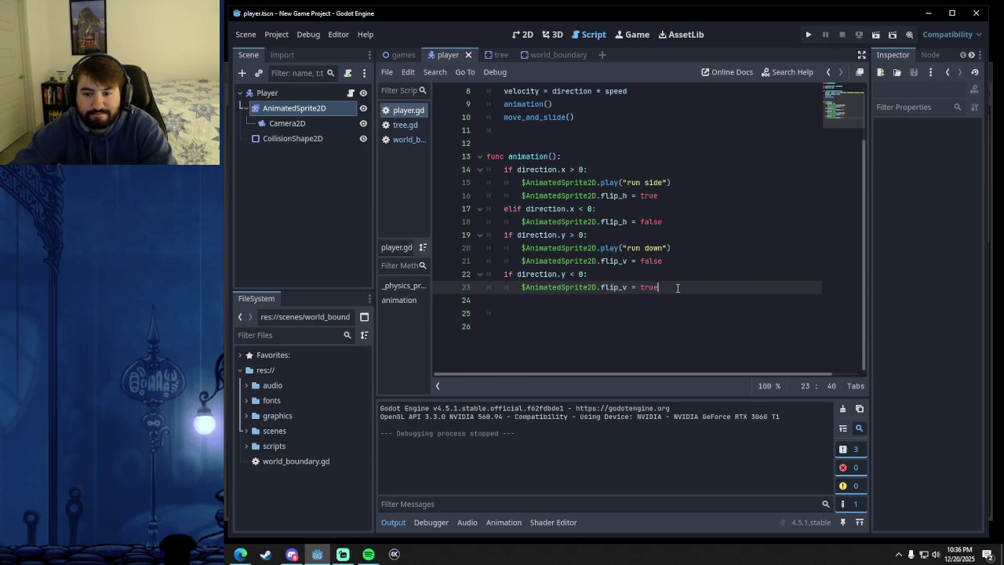
click(634, 303)
click(563, 318)
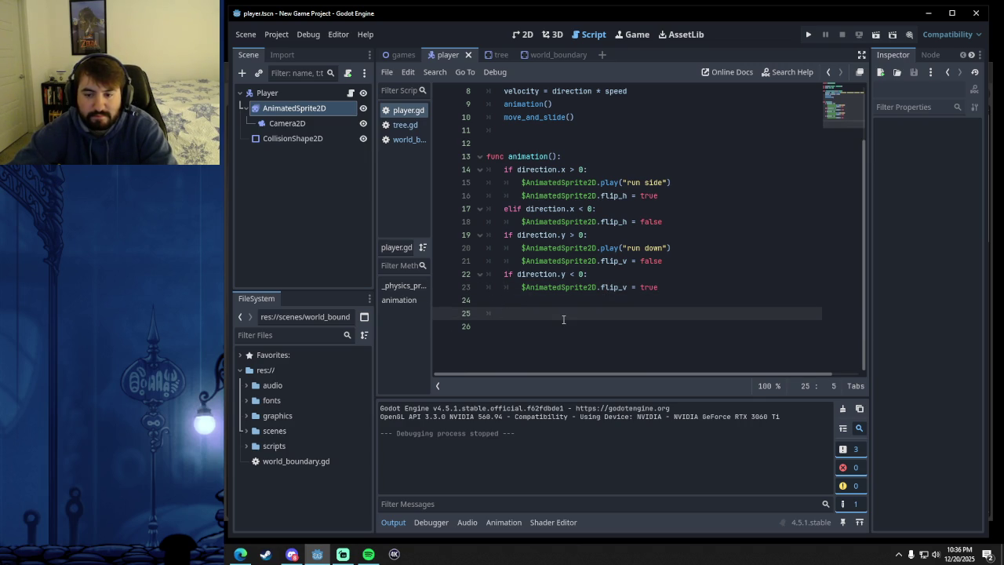
click(240, 554)
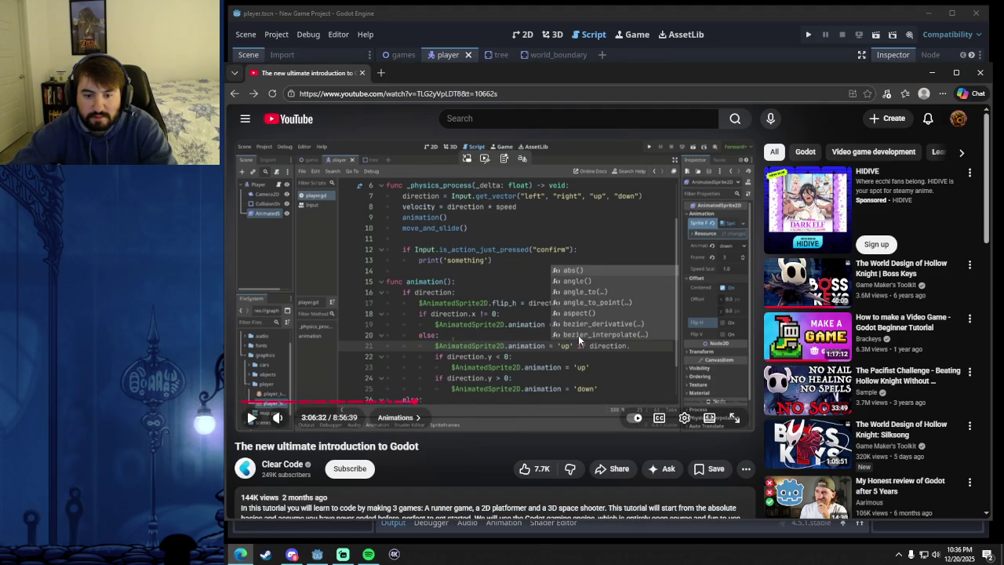
key(alt+Tab)
scroll(659, 206, up, 3)
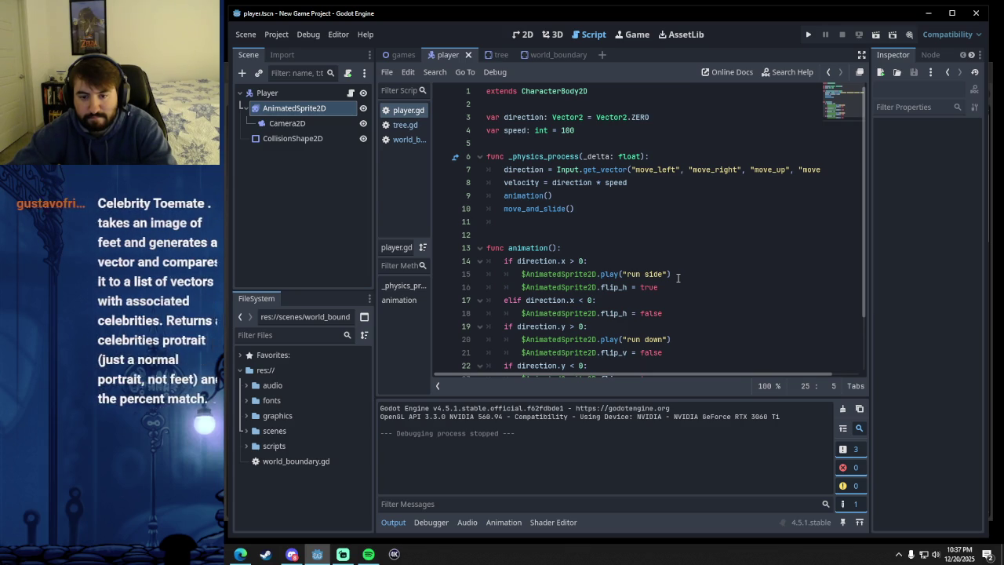
- Delete the direction checks on lines 14–23 of animation()
scroll(677, 277, down, 2)
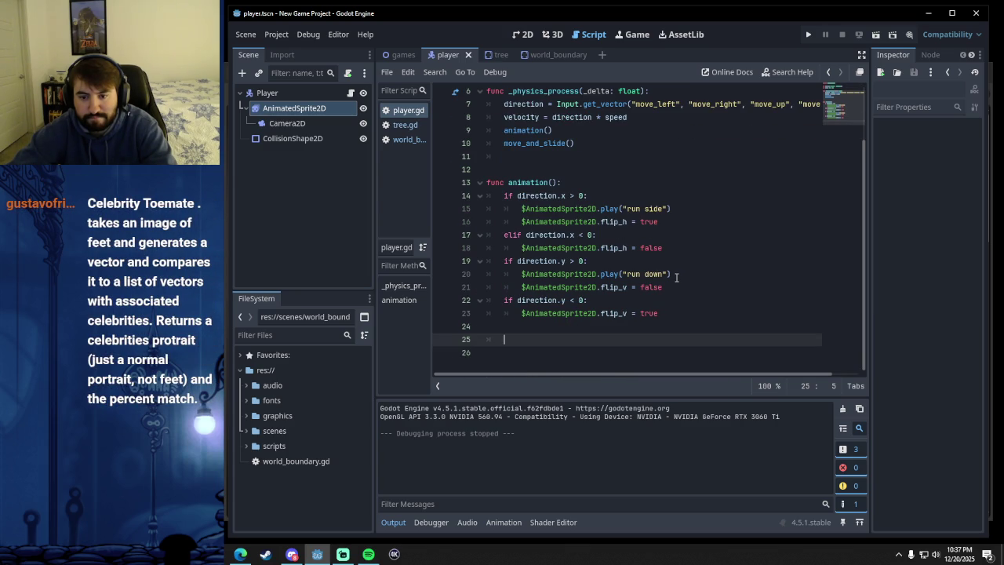
mouse_move(659, 314)
mouse_down()
mouse_move(553, 263)
mouse_move(533, 205)
mouse_move(504, 195)
mouse_up()
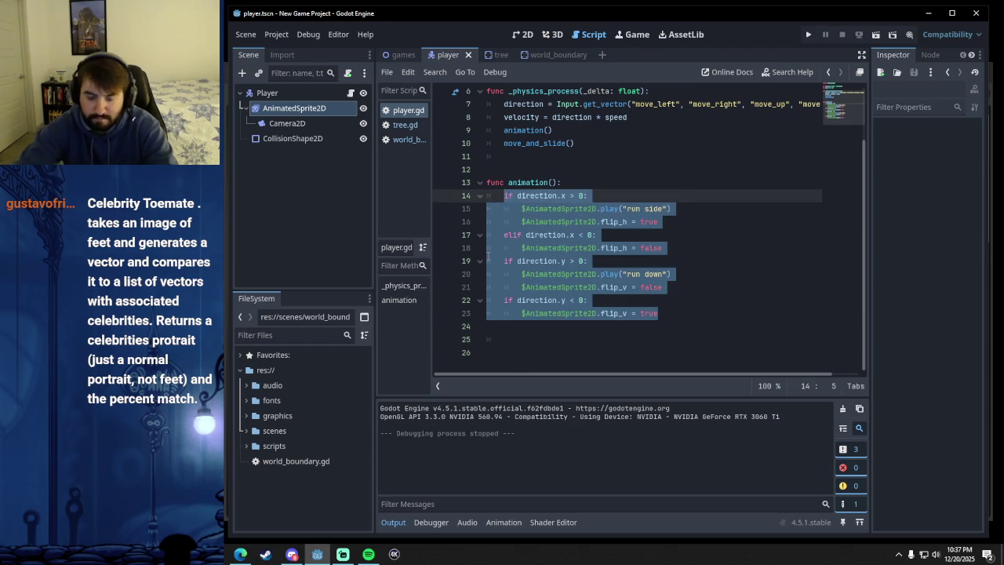
key(BackSpace)
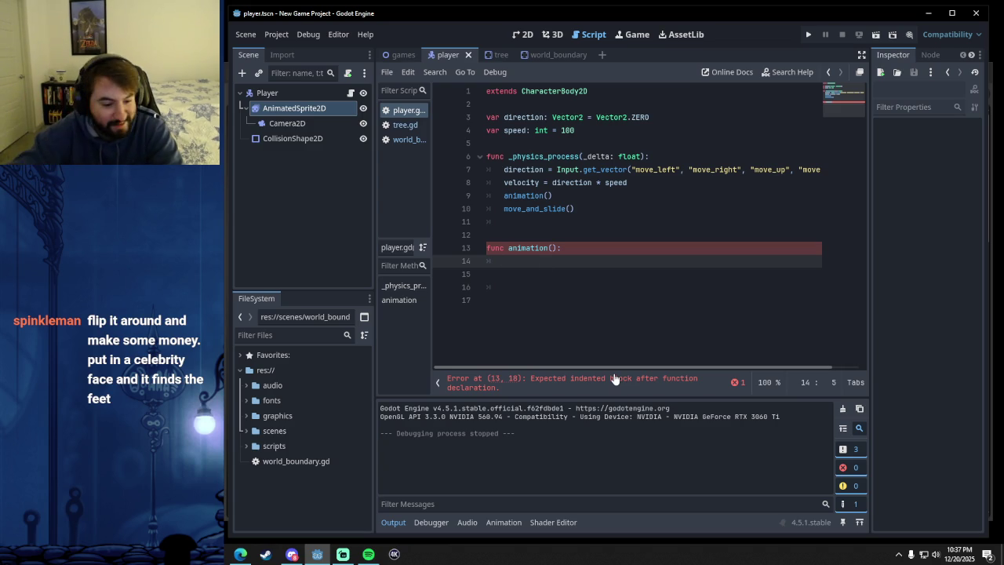
- Bring the YouTube Godot tutorial back to the front and resume playing it
key(alt+Tab)
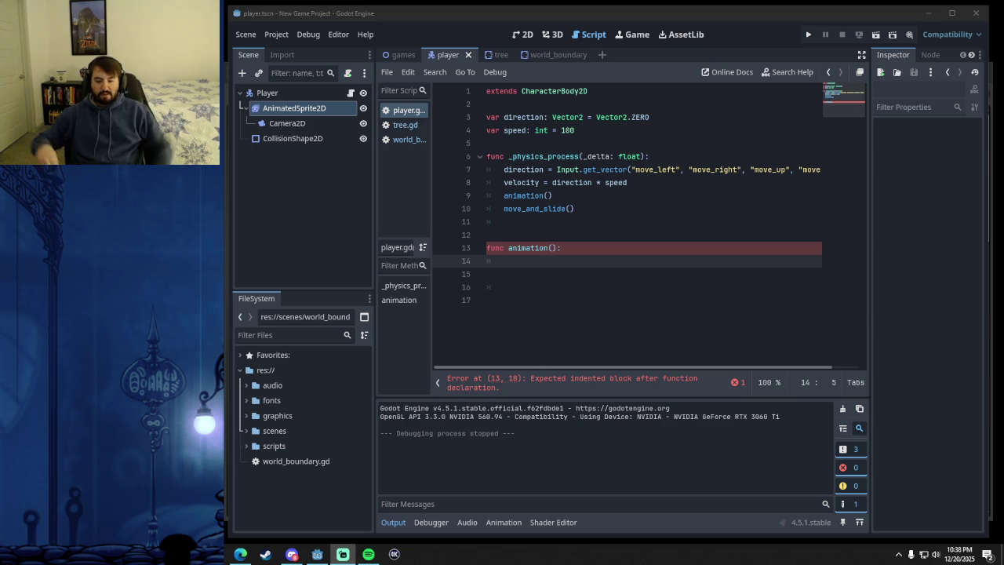
click(242, 553)
click(531, 335)
key(Right)
key(Right)
key(Right)
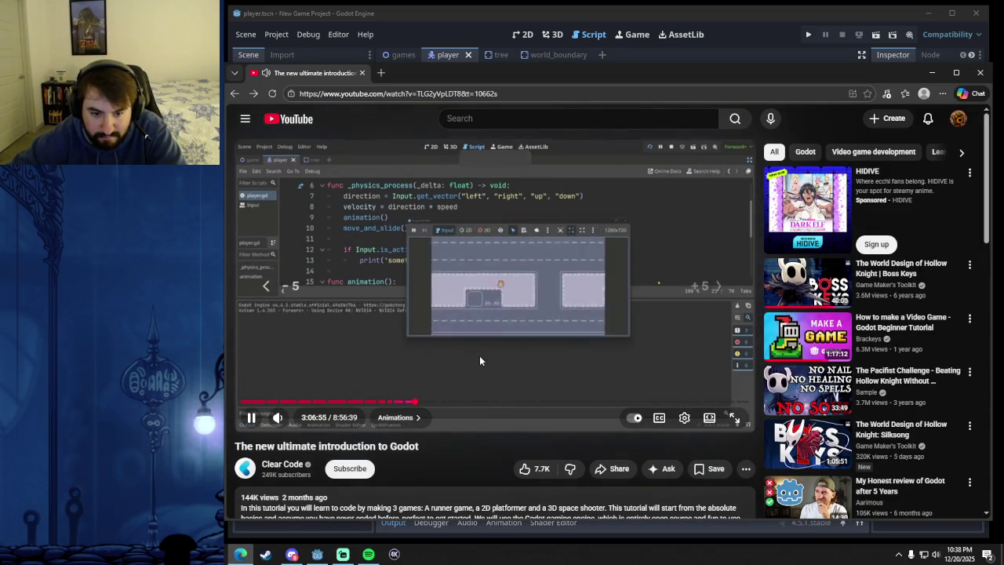
- Seek the tutorial with the arrow keys and pause at 3:06:47 on the finished animation() code
key(Right)
key(Right)
key(Right)
key(Left)
key(Left)
key(Left)
key(Left)
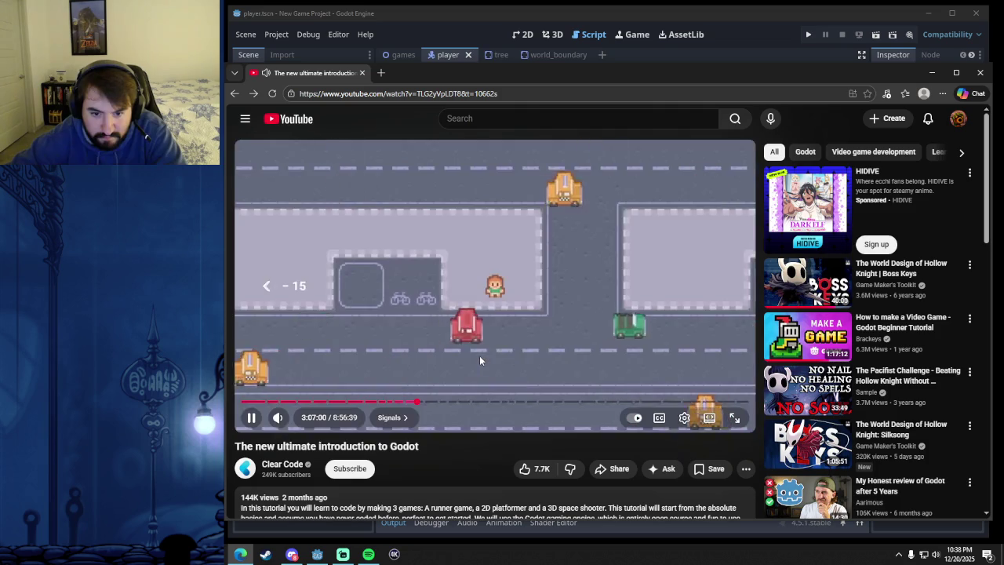
click(561, 349)
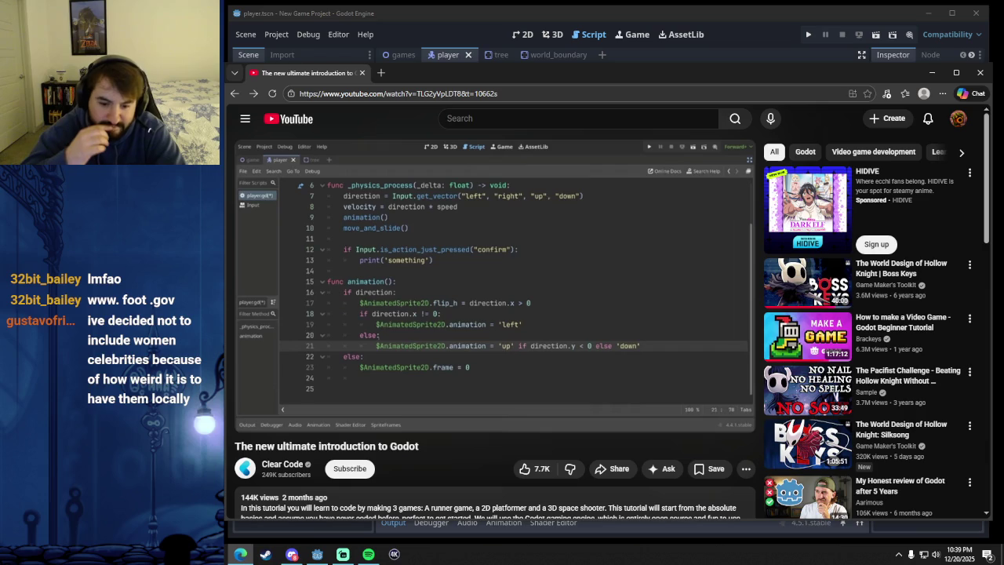
click(381, 72)
text(youtube.com)
key(Return)
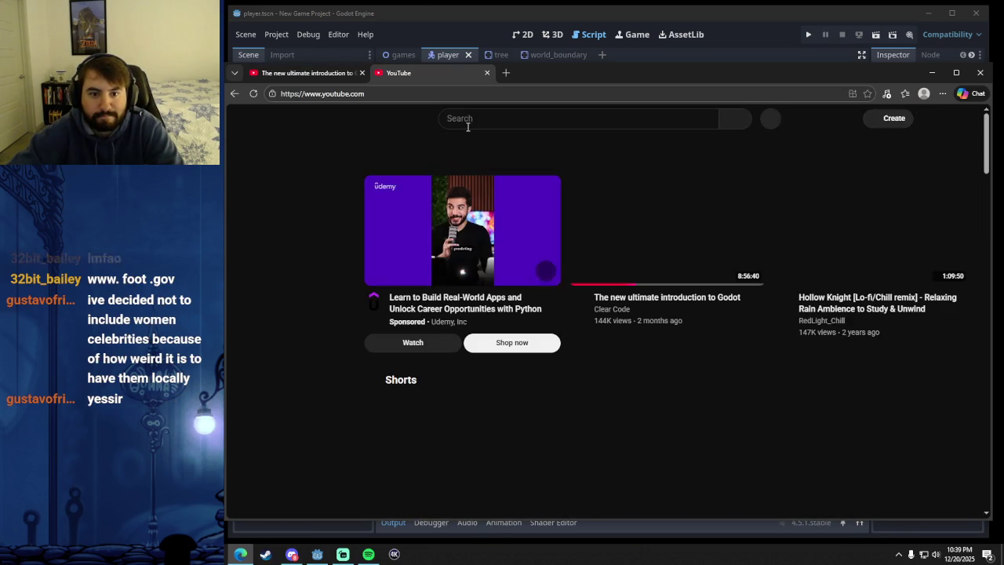
click(471, 119)
text(gustavo)
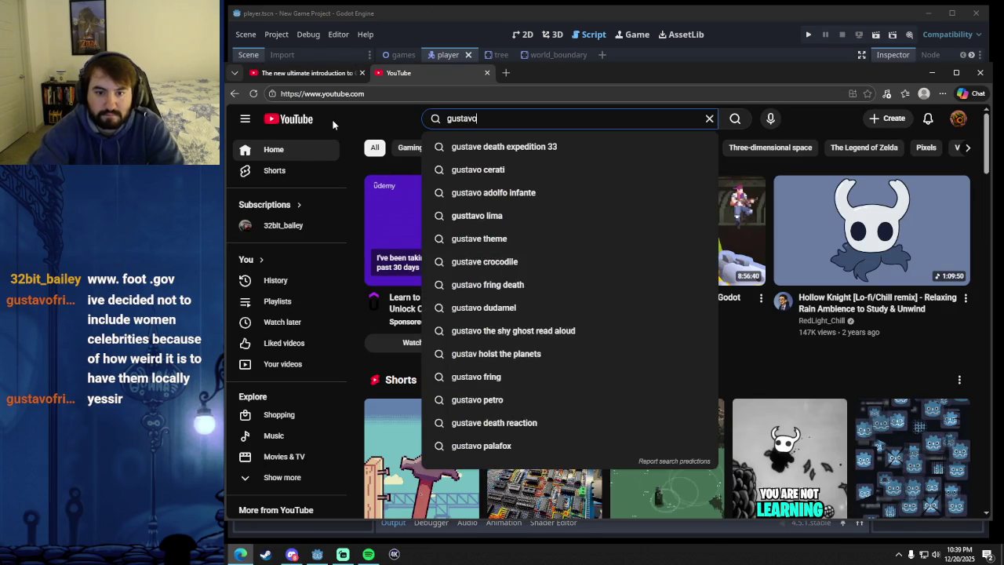
text( fring sus)
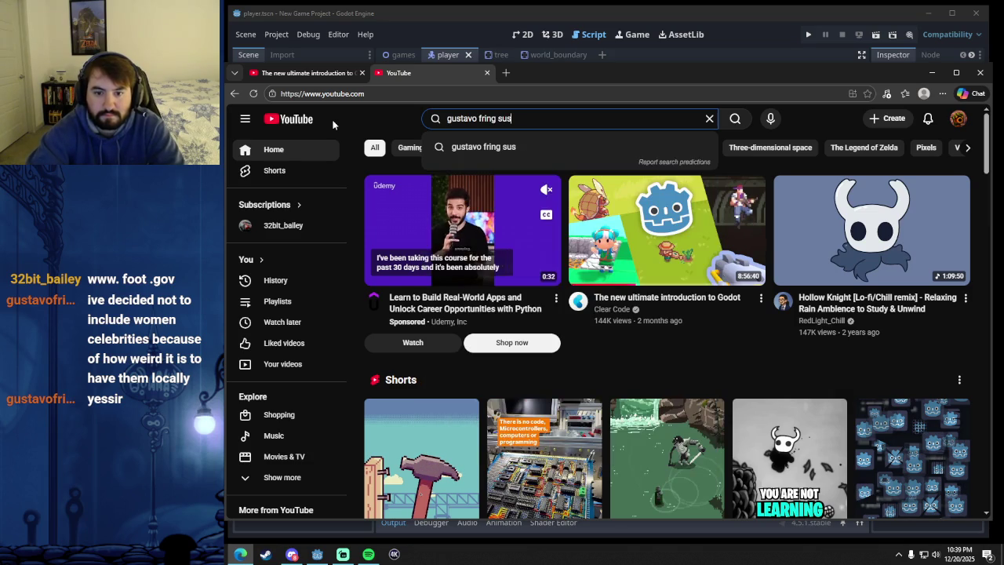
key(Return)
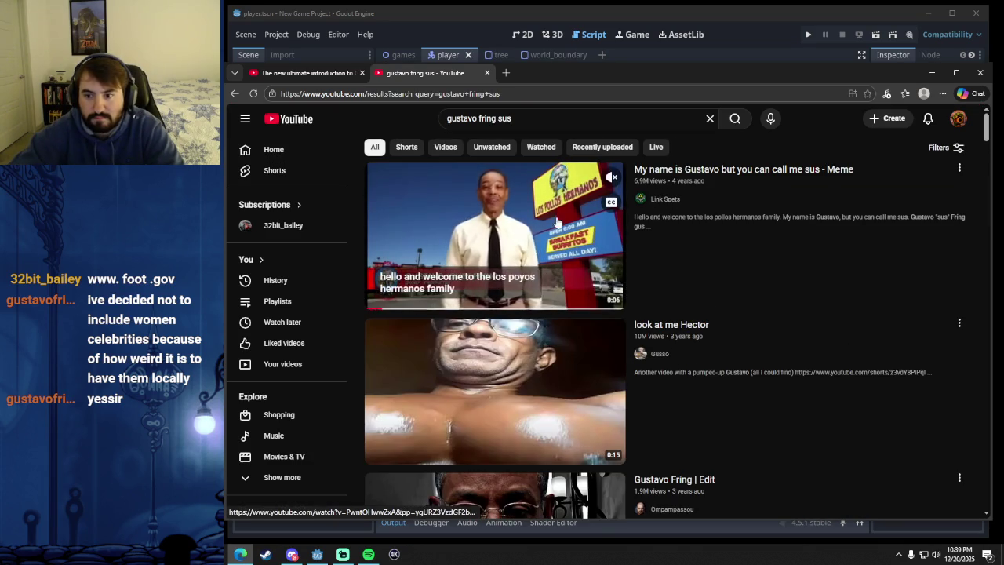
click(469, 295)
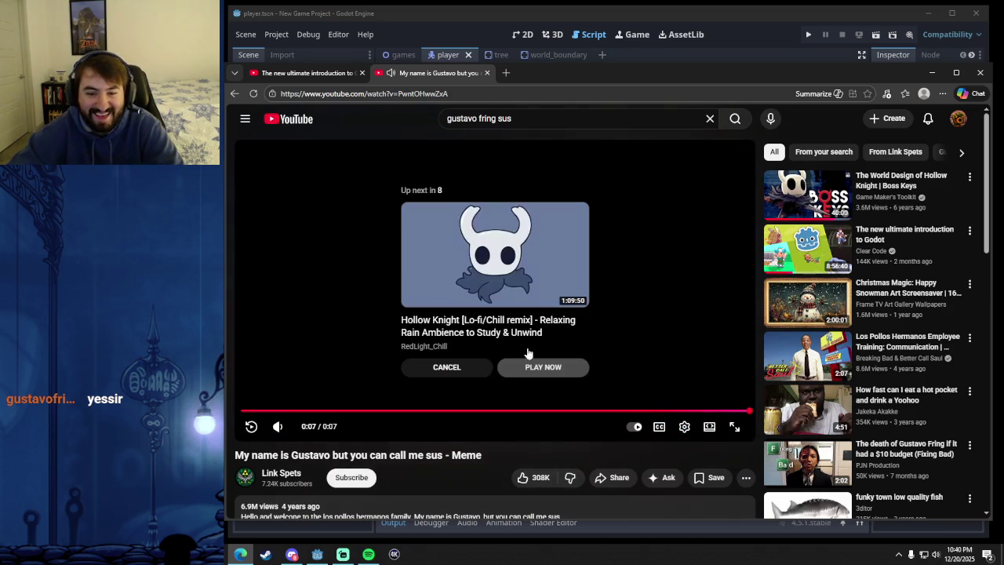
mouse_move(729, 411)
mouse_down()
mouse_move(658, 410)
mouse_move(706, 410)
mouse_move(687, 406)
mouse_up()
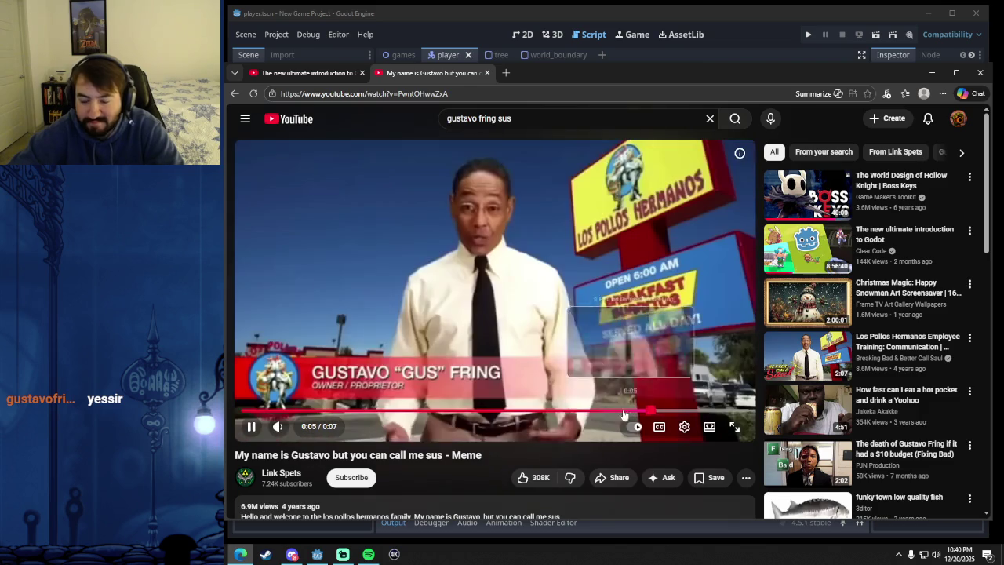
click(684, 398)
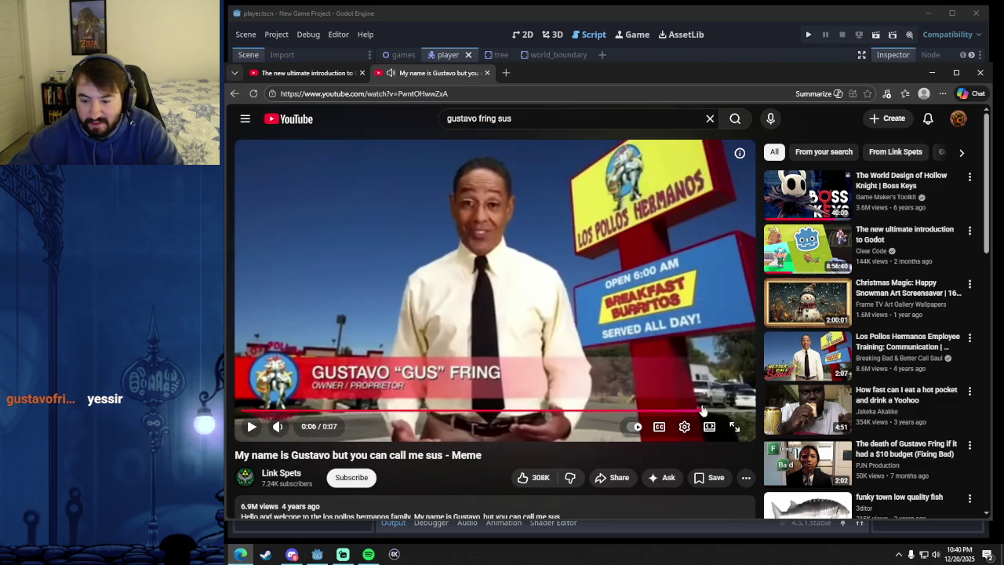
drag(686, 409, 498, 420)
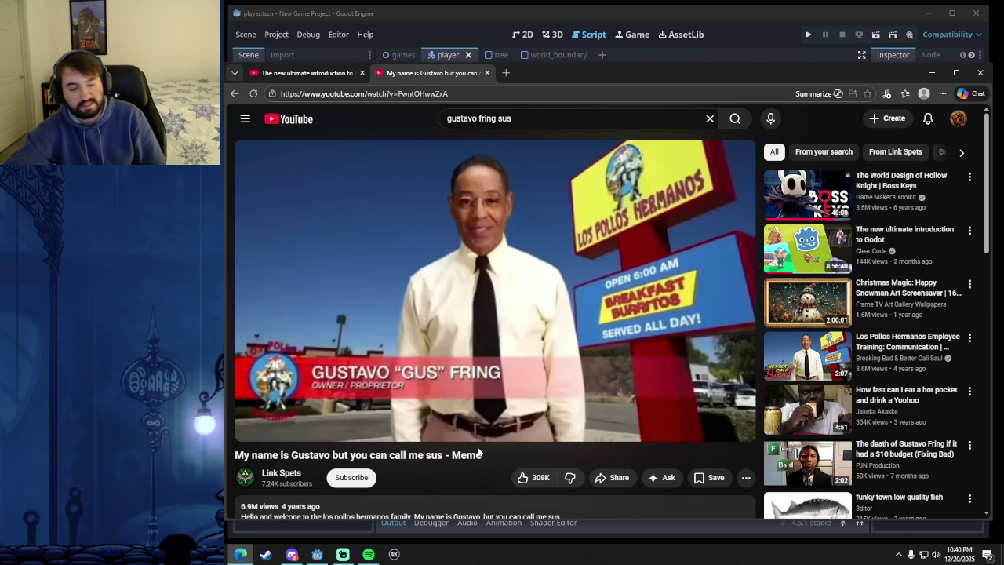
click(486, 72)
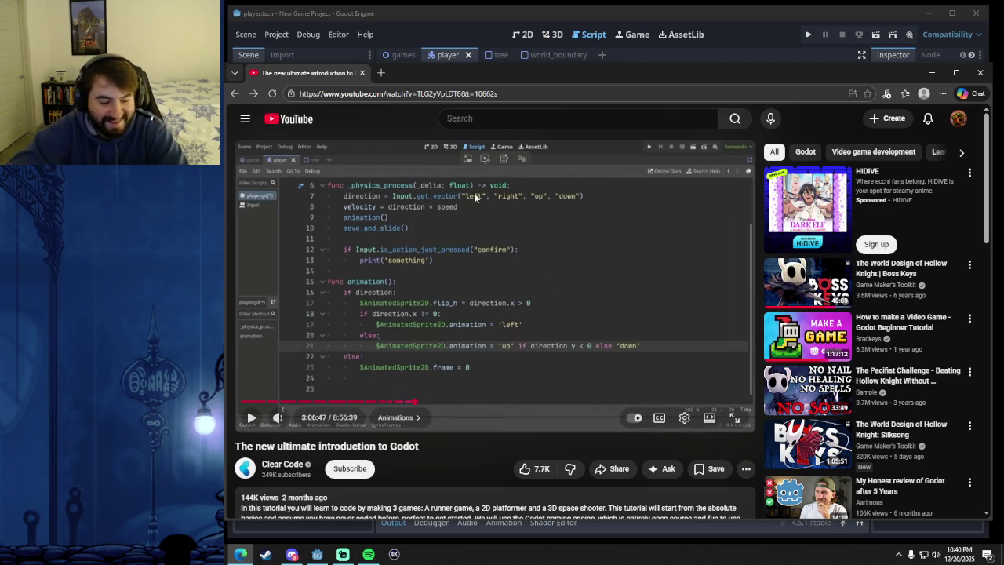
double_click(403, 445)
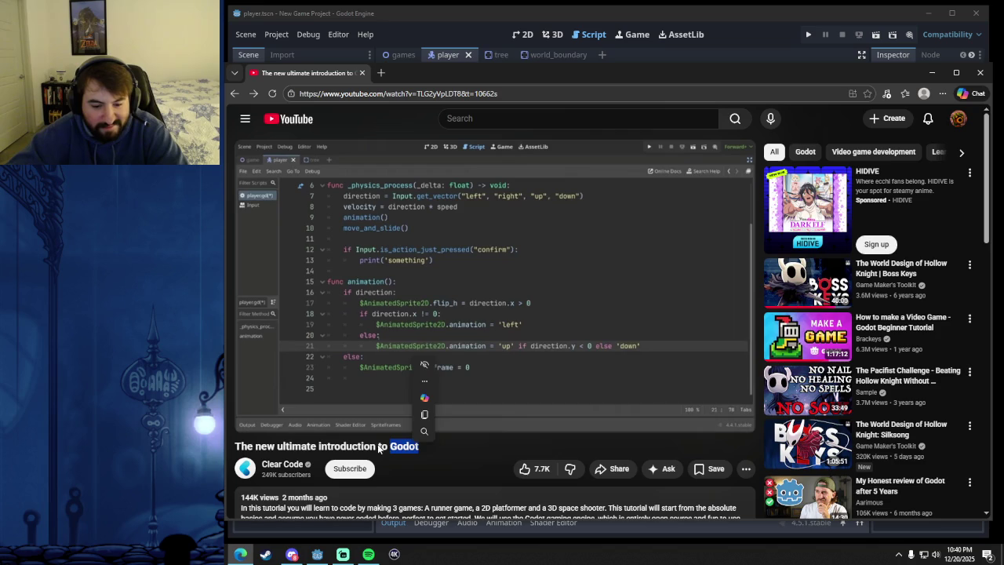
double_click(346, 445)
double_click(404, 446)
click(403, 444)
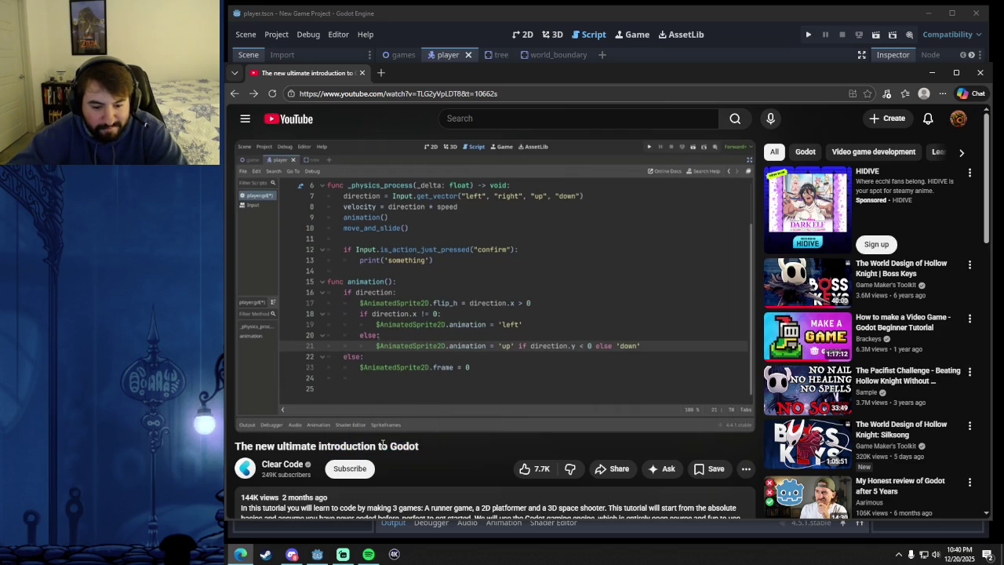
double_click(403, 445)
click(352, 448)
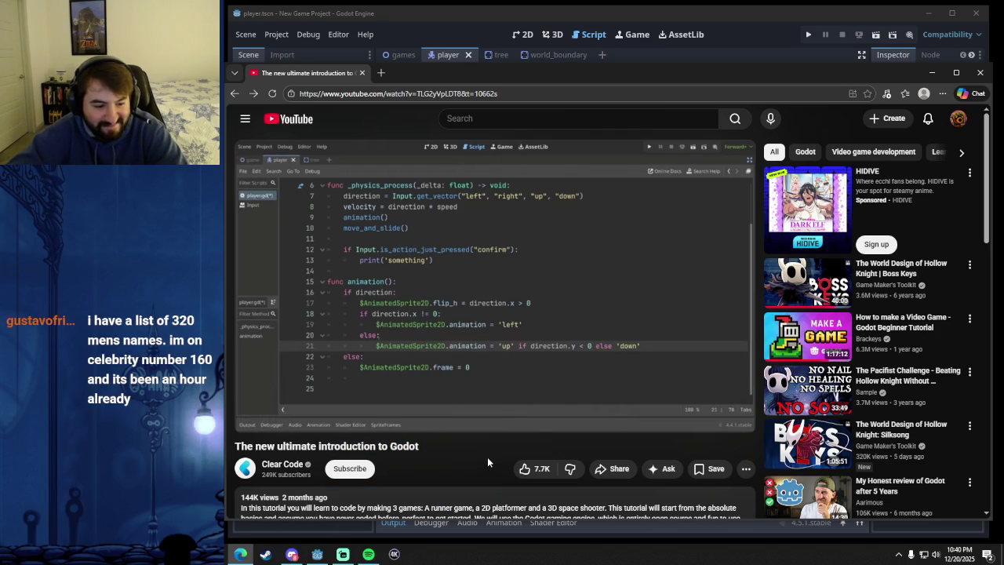
mouse_move(496, 364)
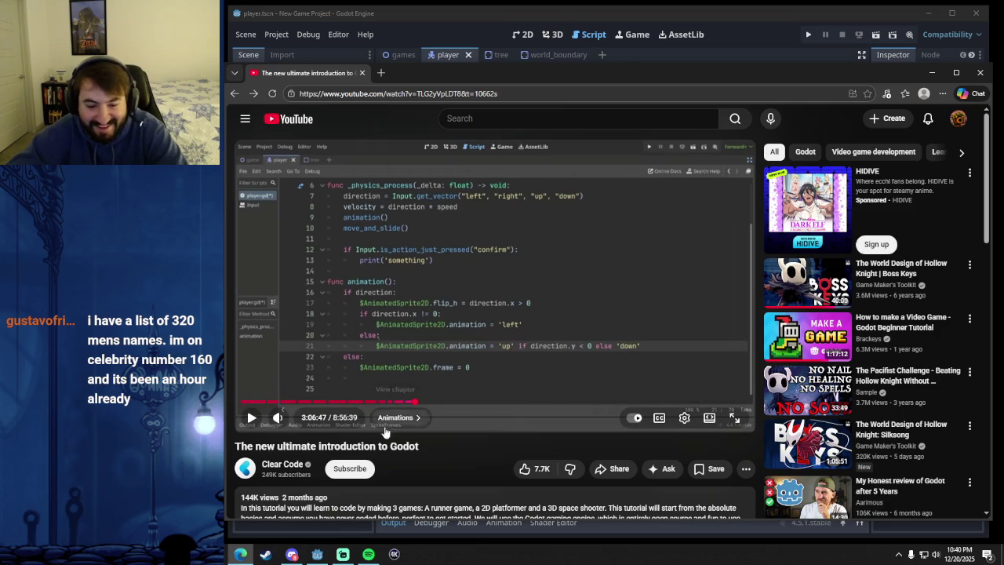
click(500, 349)
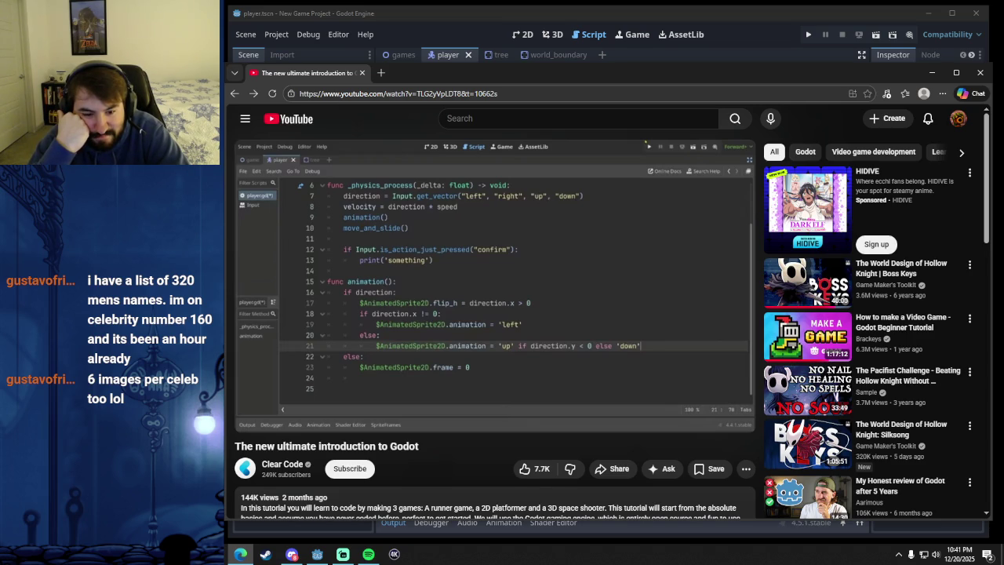
mouse_move(390, 322)
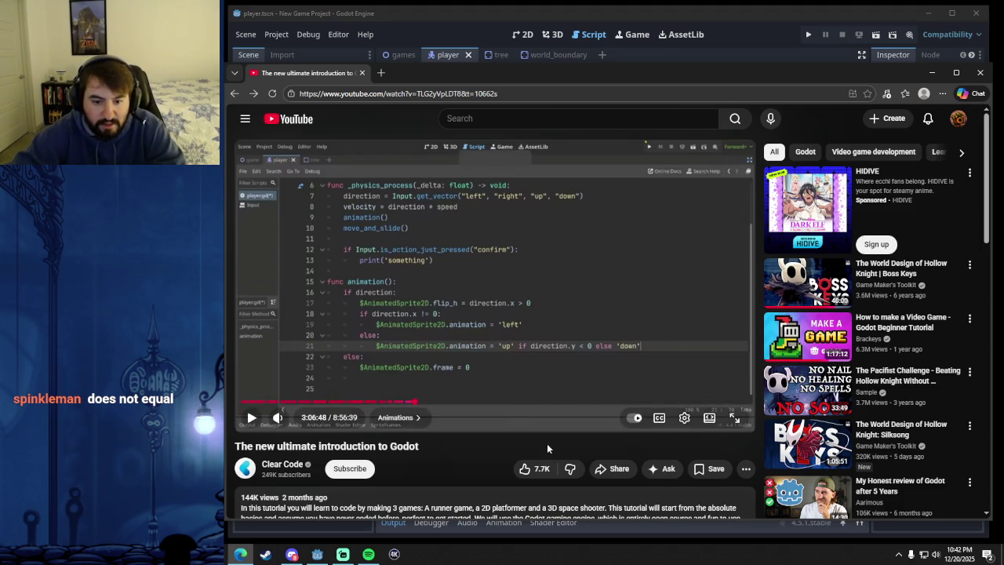
click(549, 20)
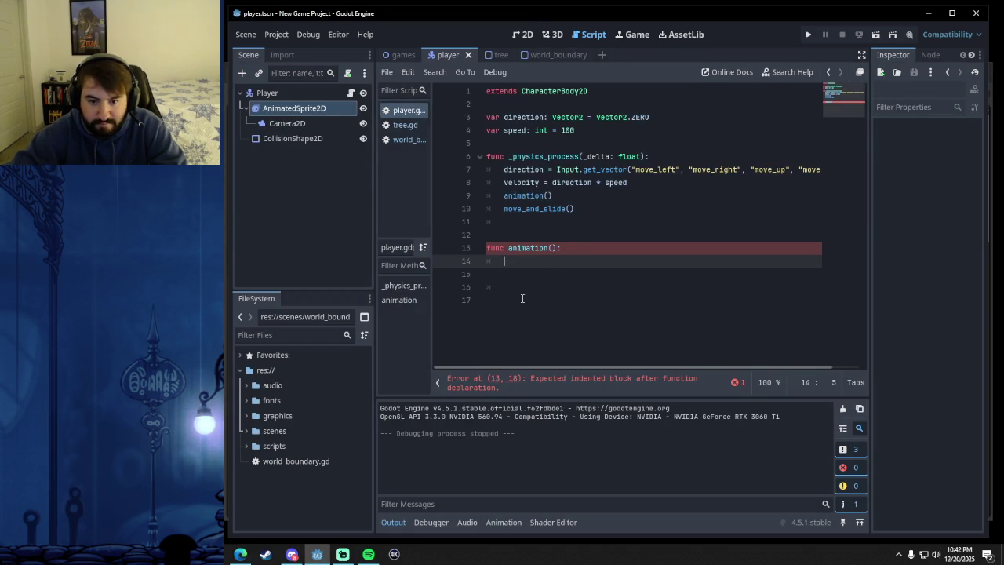
- Type 'if direction:' on line 14 of animation() and start its indented body, checking the tutorial
click(240, 553)
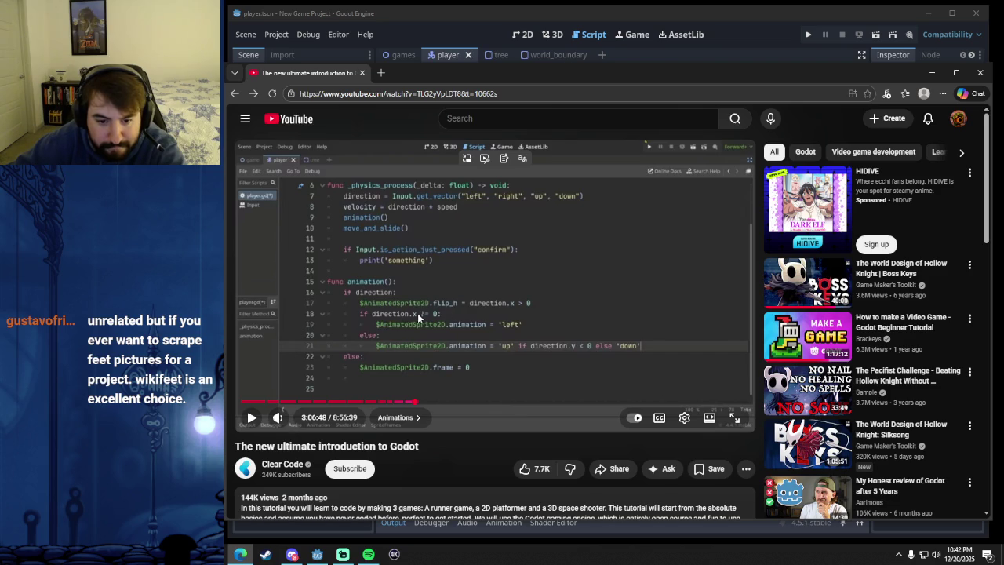
key(alt+Tab)
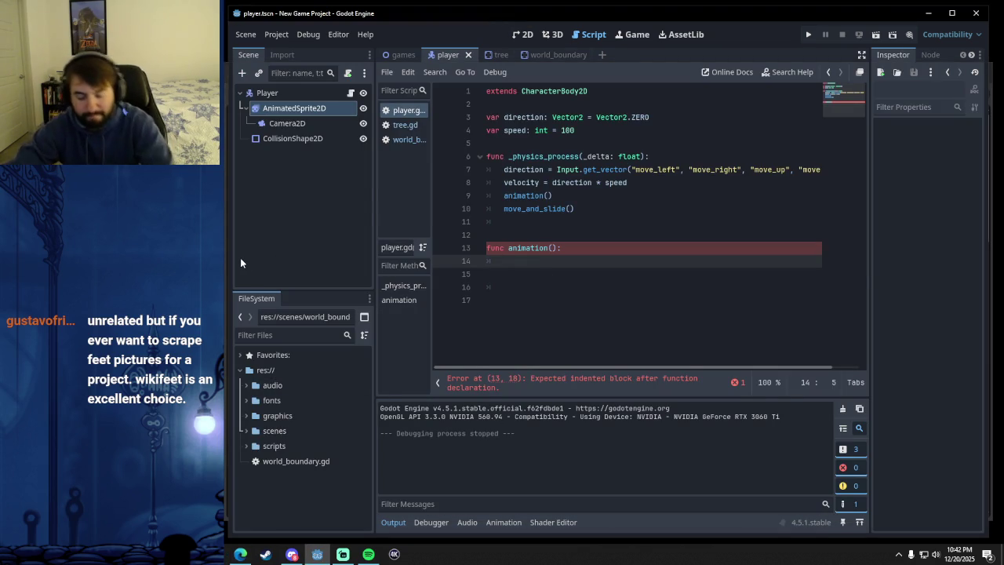
text(if dire)
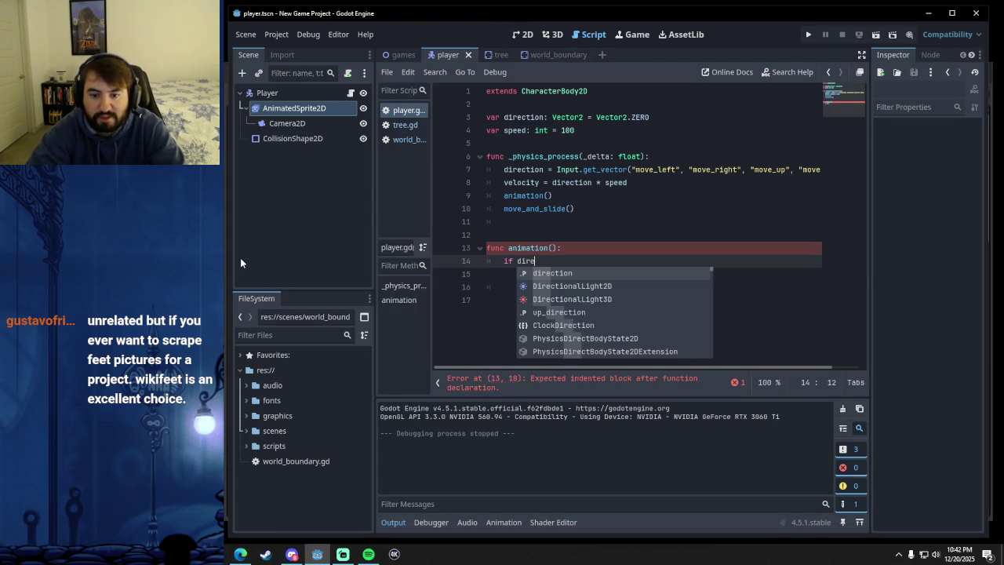
text(ction:)
key(Return)
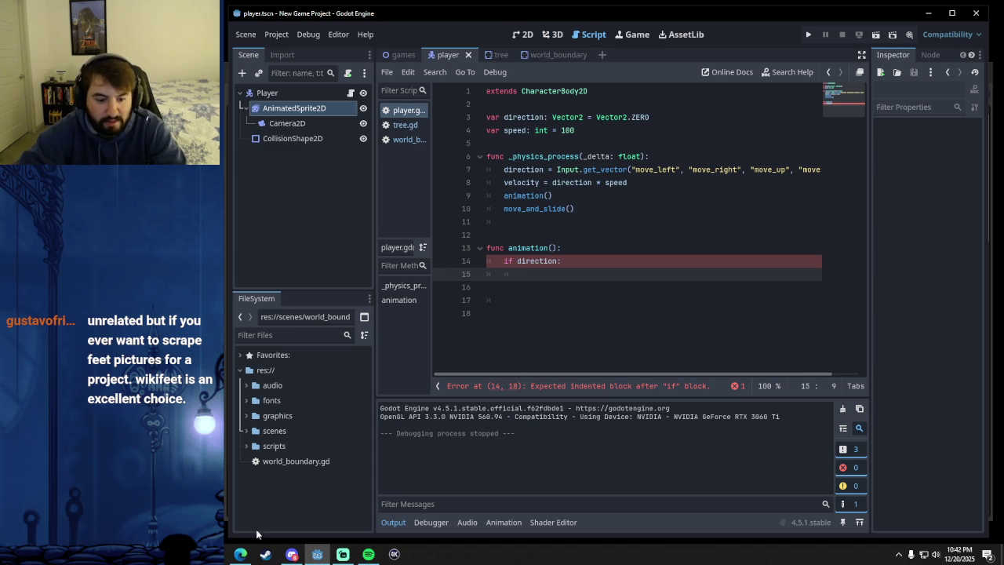
click(241, 554)
click(240, 554)
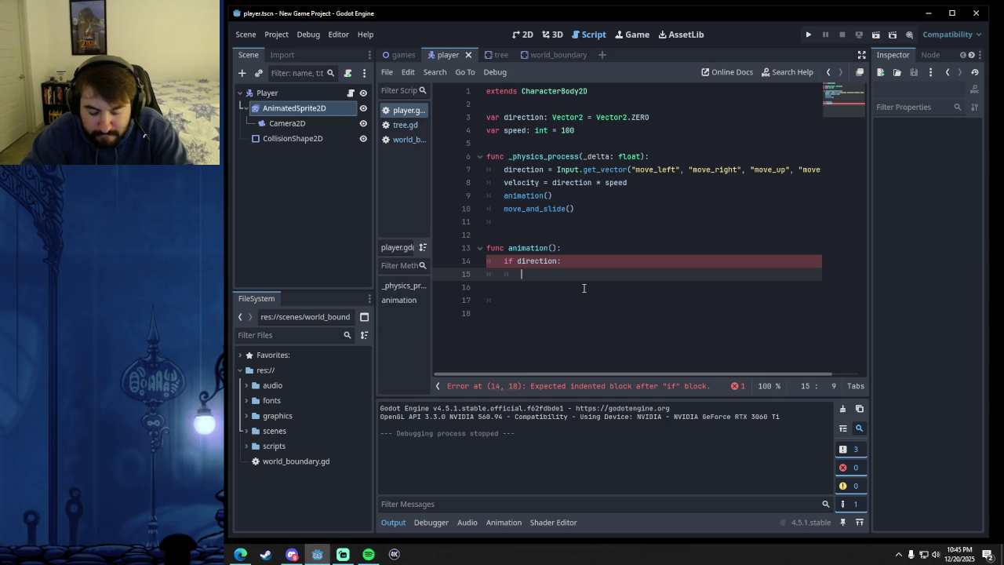
- Write '$AnimatedSprite2D.flip_h = direction.x > 0' on line 15 of animation()
mouse_move(282, 110)
mouse_down()
mouse_move(529, 227)
mouse_move(534, 282)
mouse_move(541, 276)
mouse_up()
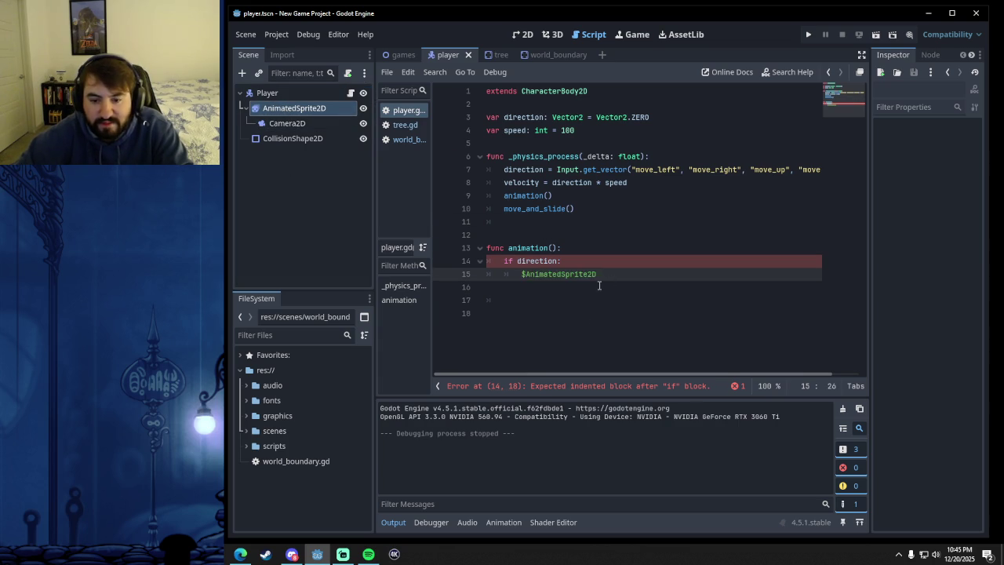
text(.direction.x )
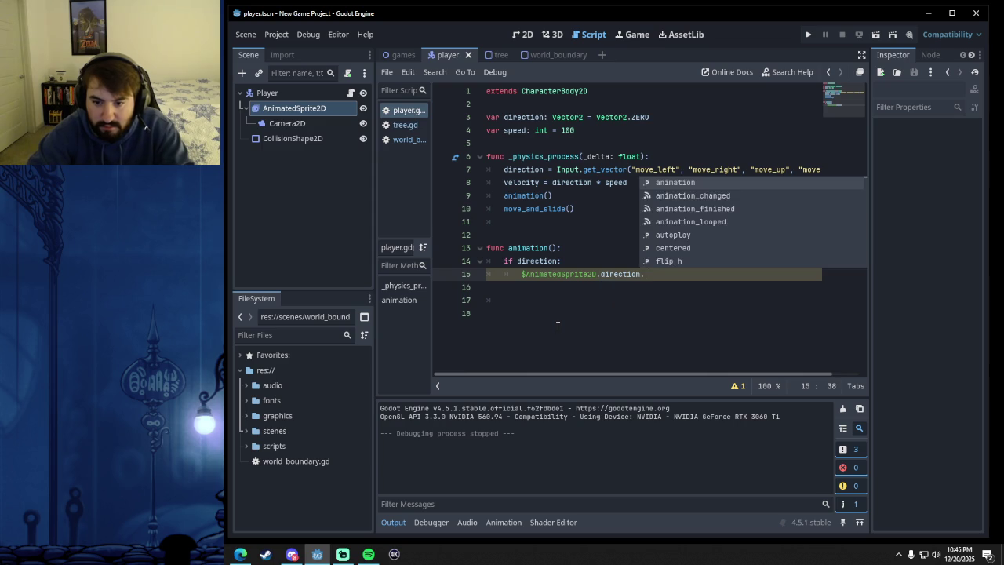
text(>)
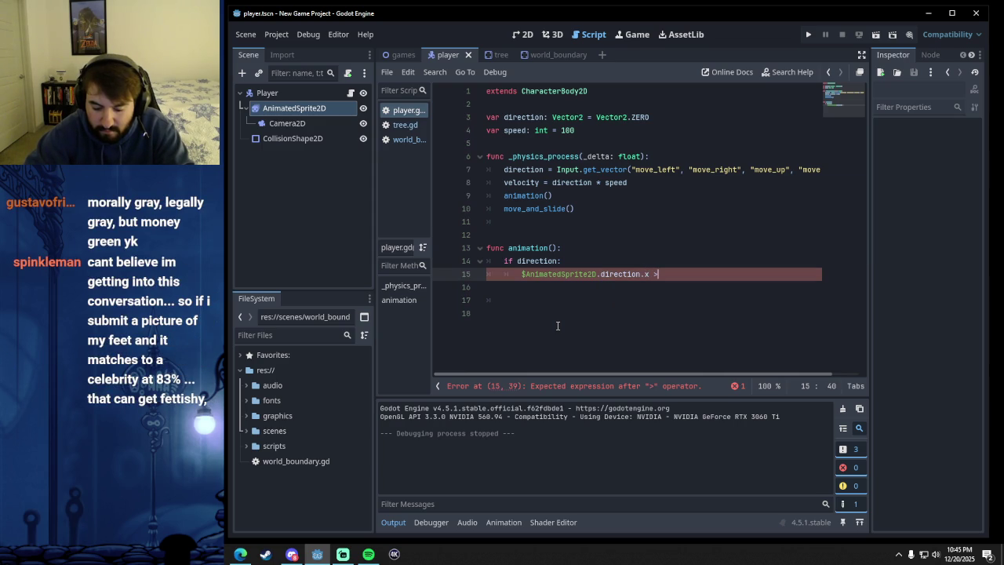
key(BackSpace)
key(BackSpace)
key(BackSpace)
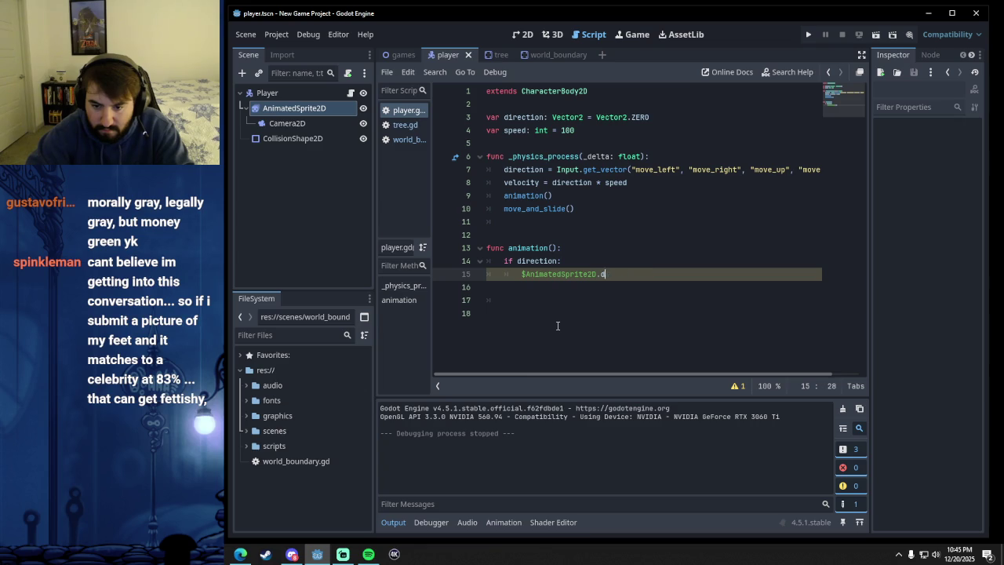
text(flip_h)
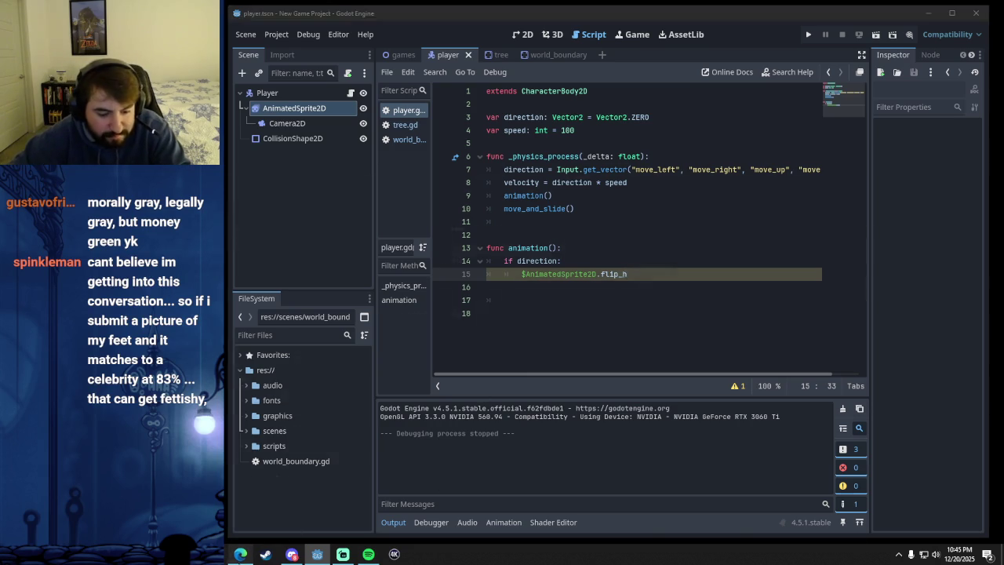
click(240, 554)
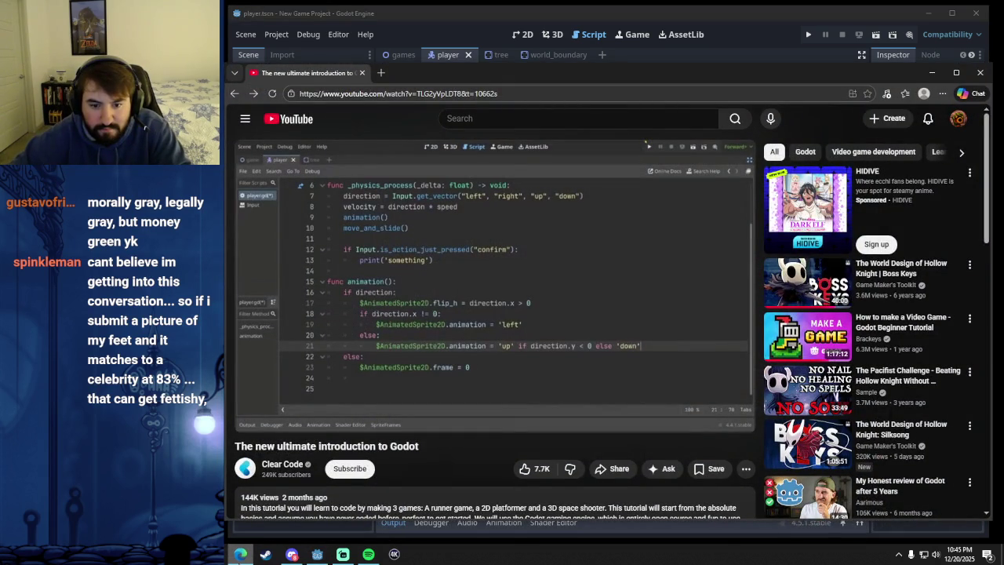
key(alt+Tab)
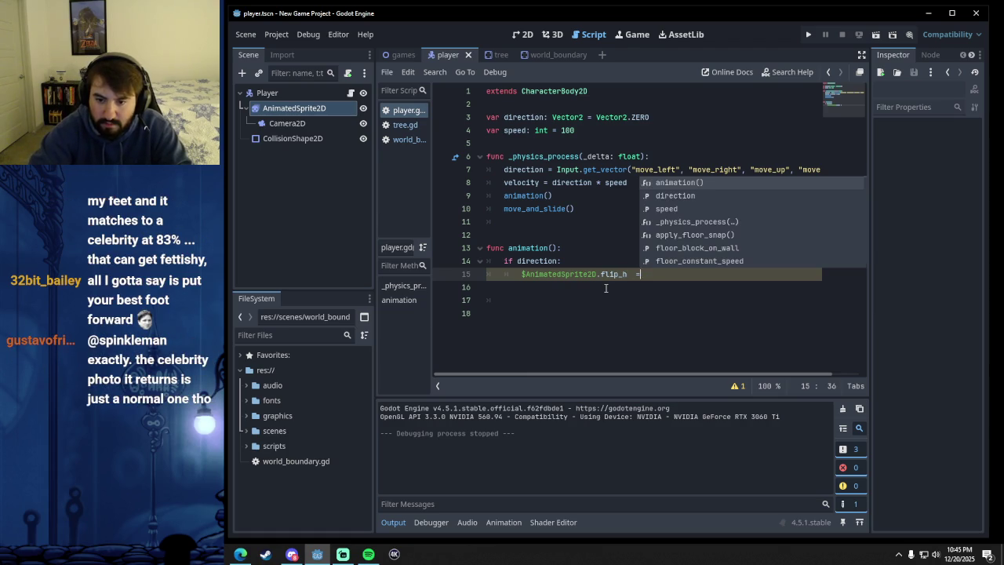
text(= direc)
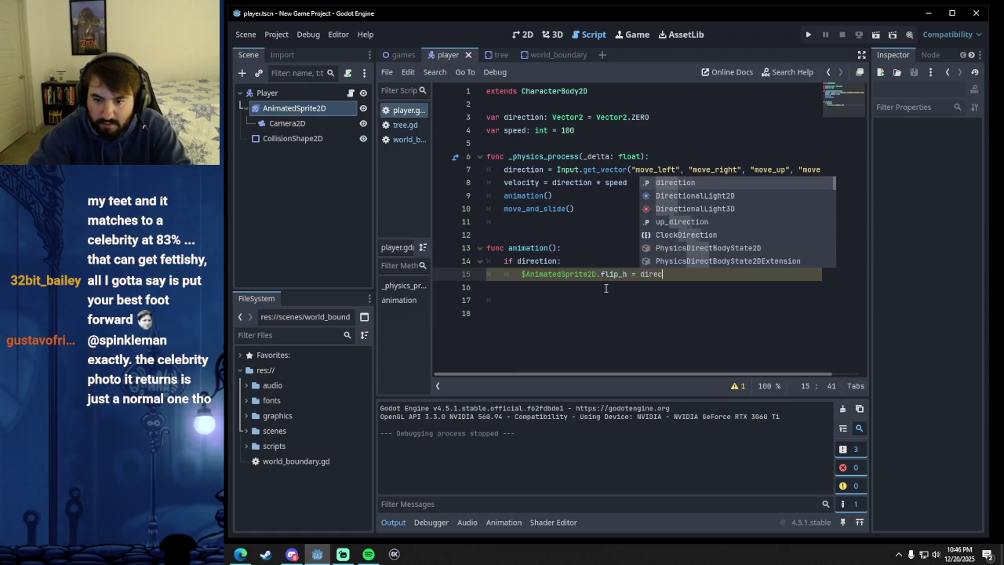
text(tion.x > 0)
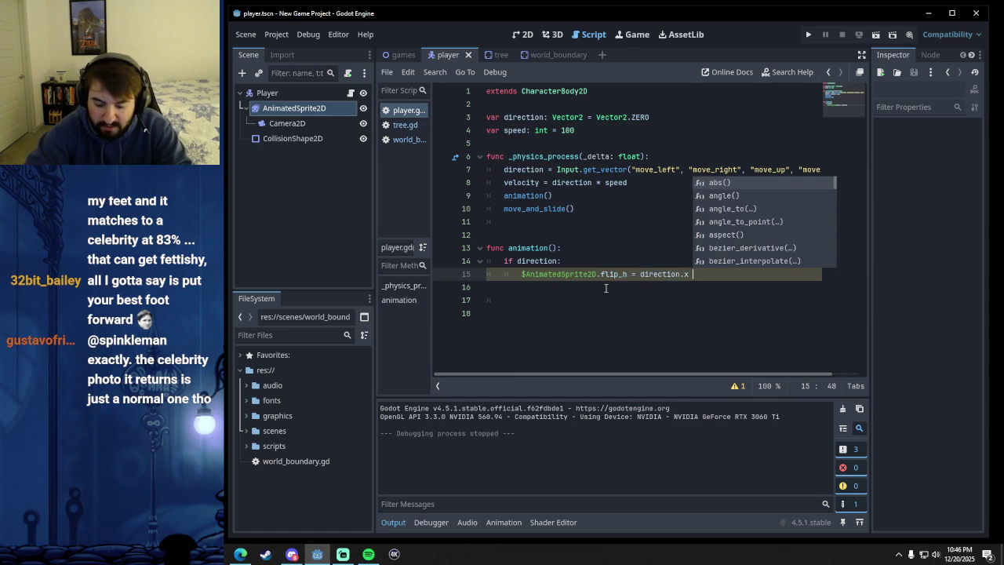
- Start a nested 'if' on the next line and compare against the tutorial video
key(Return)
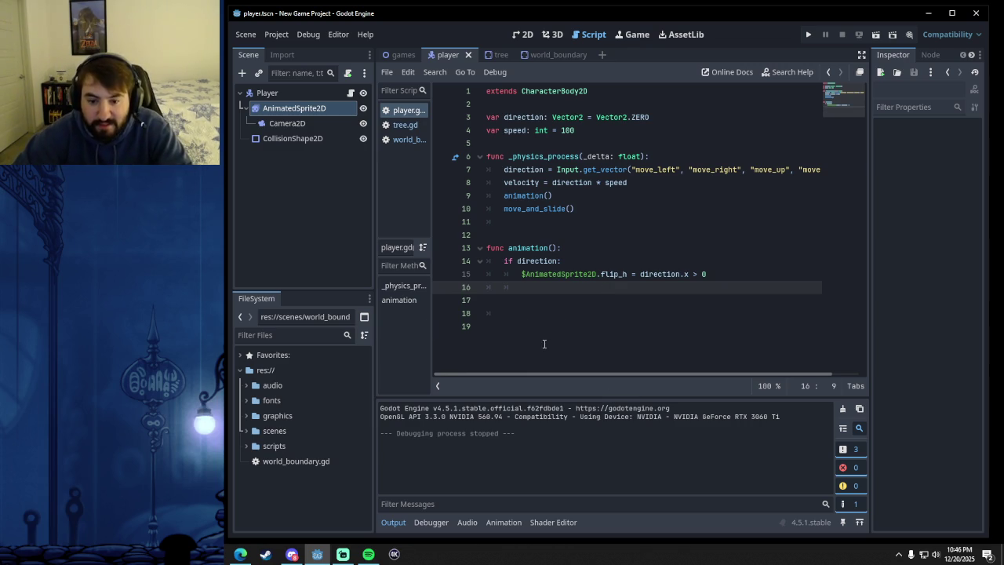
text(if)
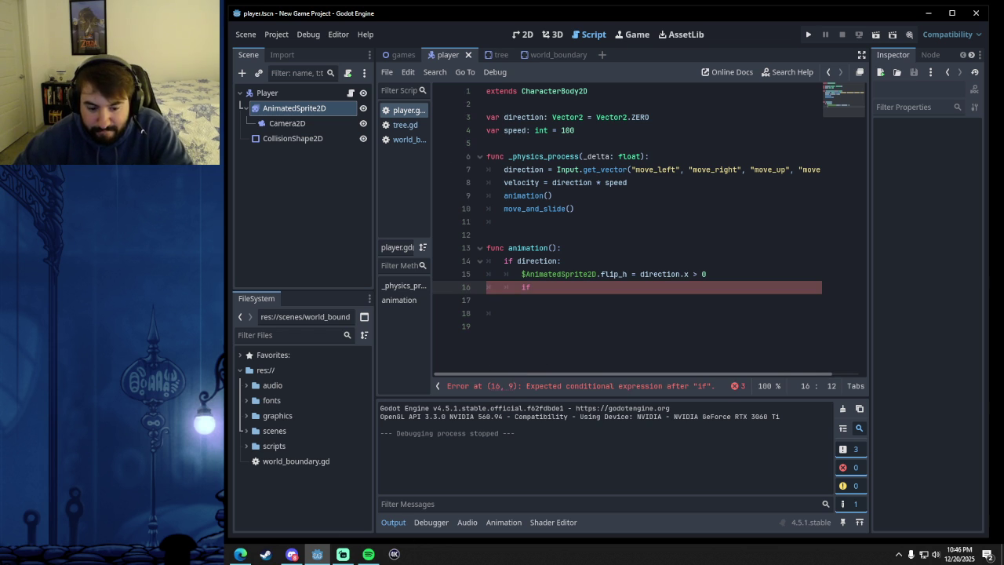
click(240, 555)
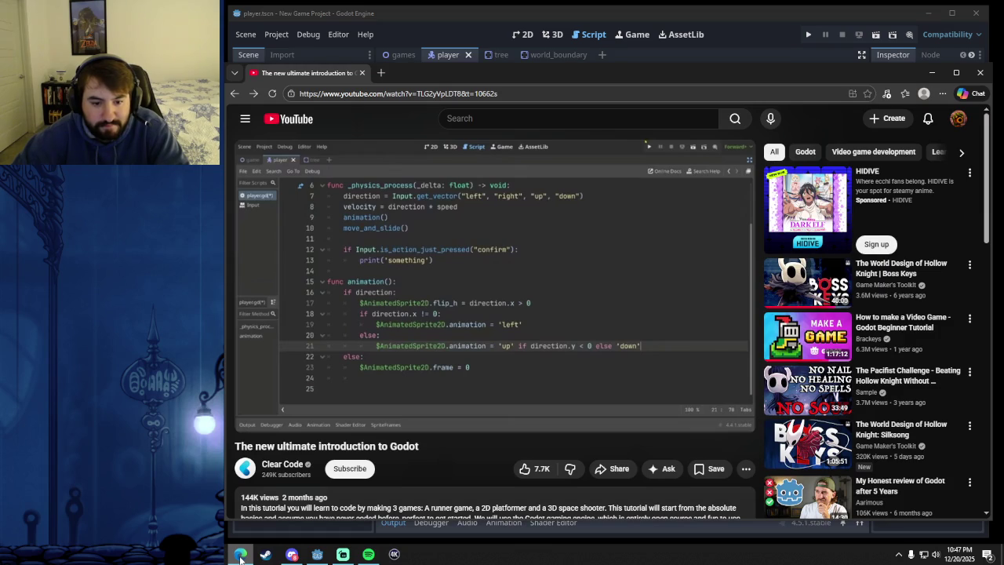
click(240, 554)
- Finish line 16 as 'if direction.x != 0:' and open an indented line 17
text(direction.x != )
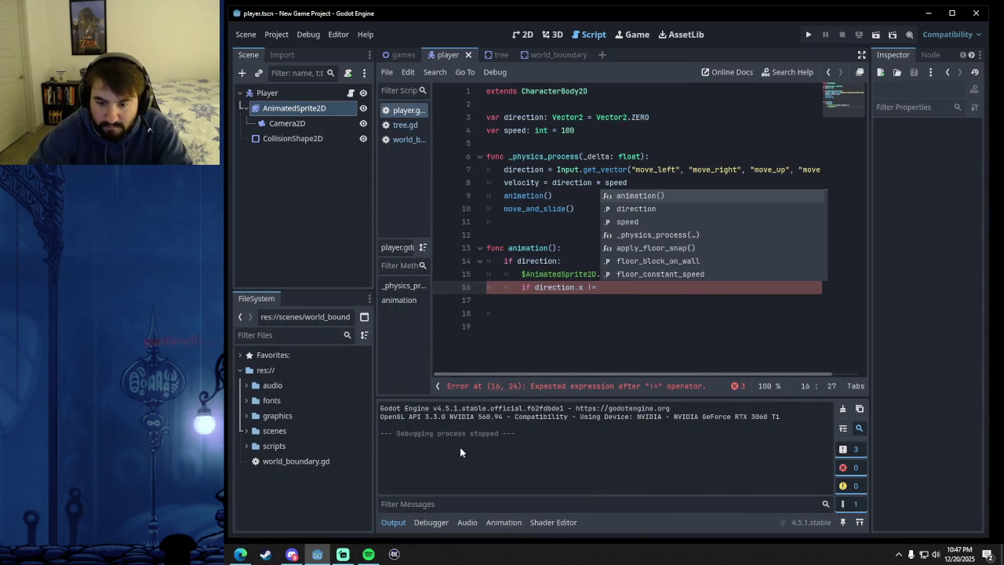
text(0)
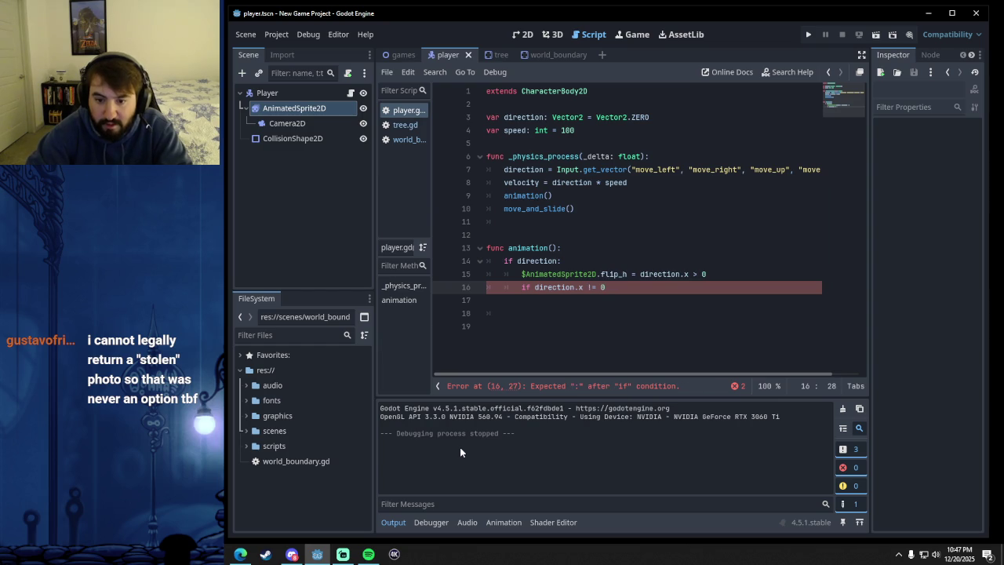
text(:)
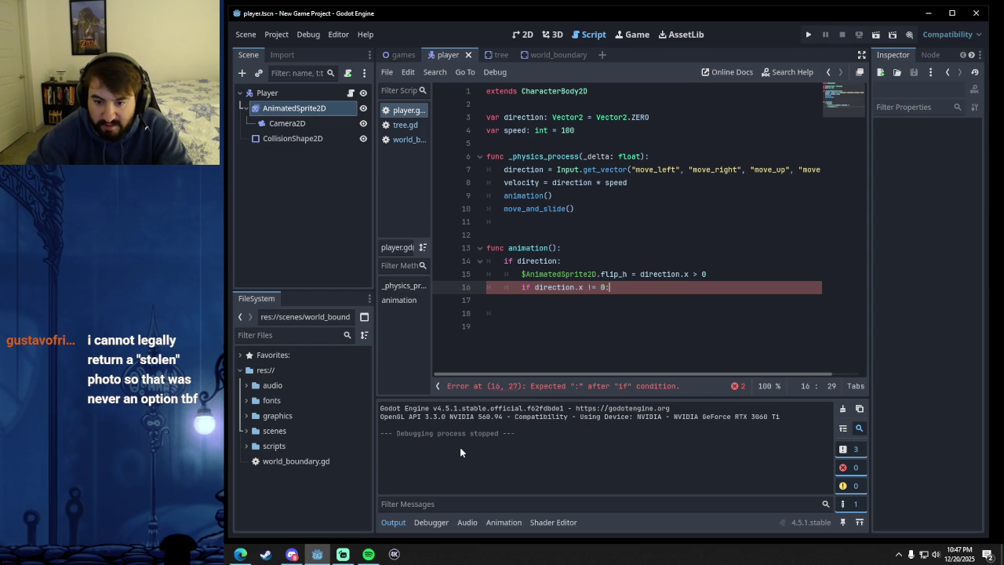
key(Return)
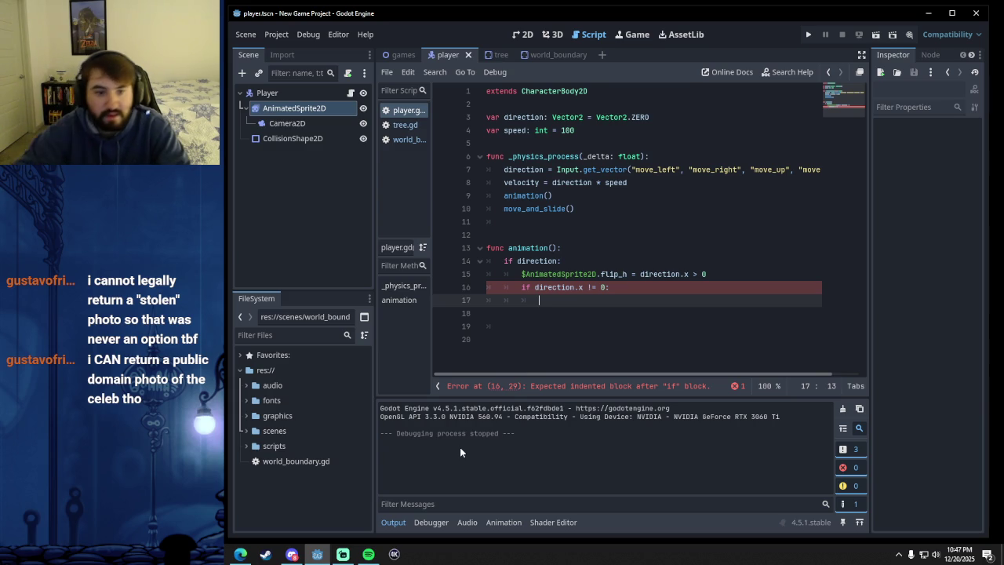
- Make line 17 play the 'run side' animation via $AnimatedSprite2D.play, then begin 'else' below
mouse_move(330, 106)
mouse_down()
mouse_move(632, 287)
mouse_move(558, 299)
mouse_up()
text(.play)
key(Return)
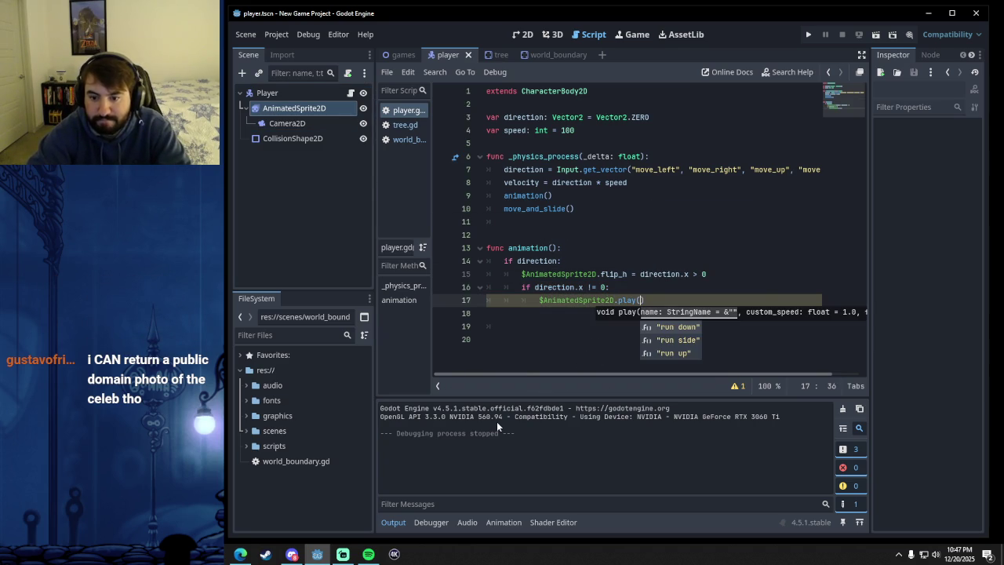
click(685, 339)
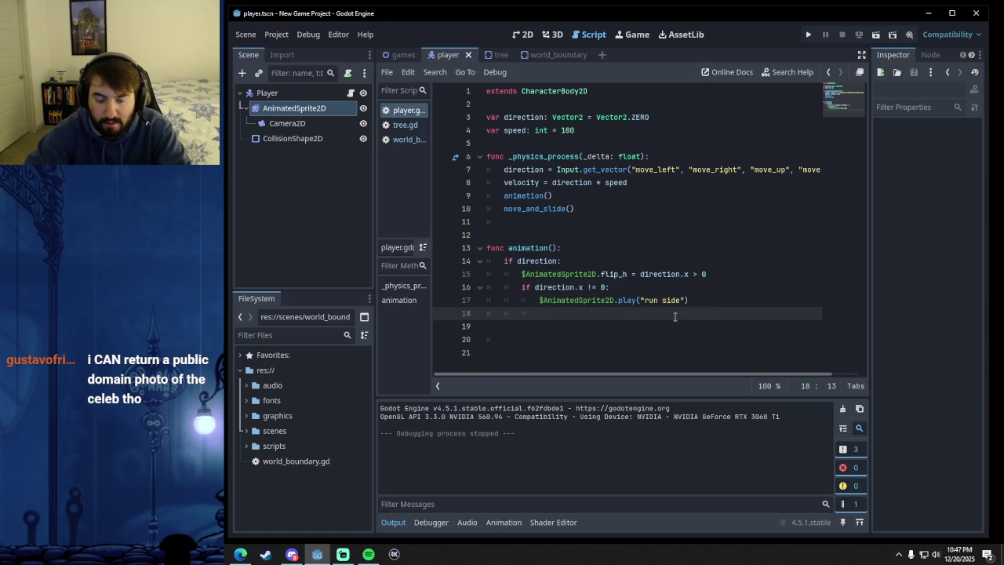
key(BackSpace)
text(else)
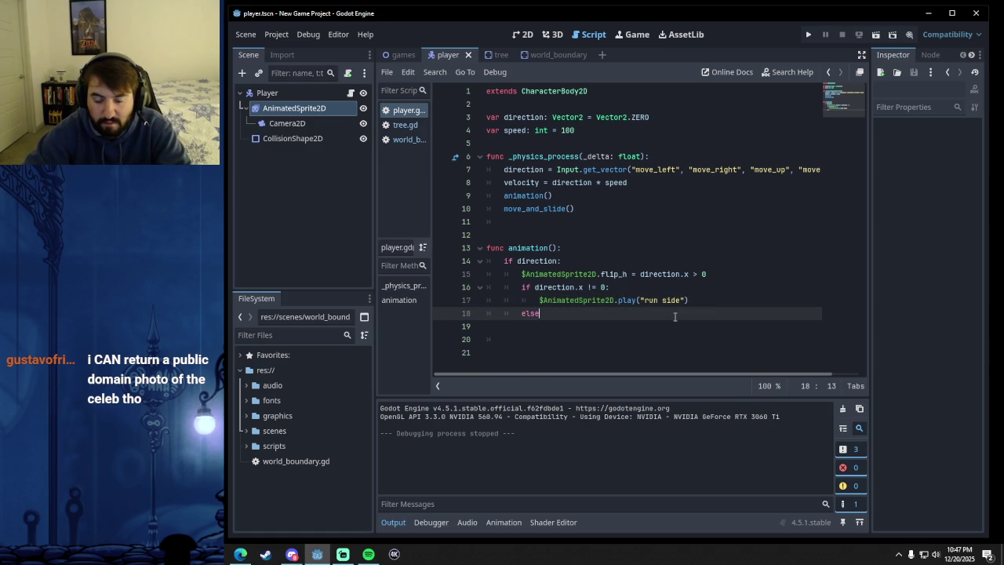
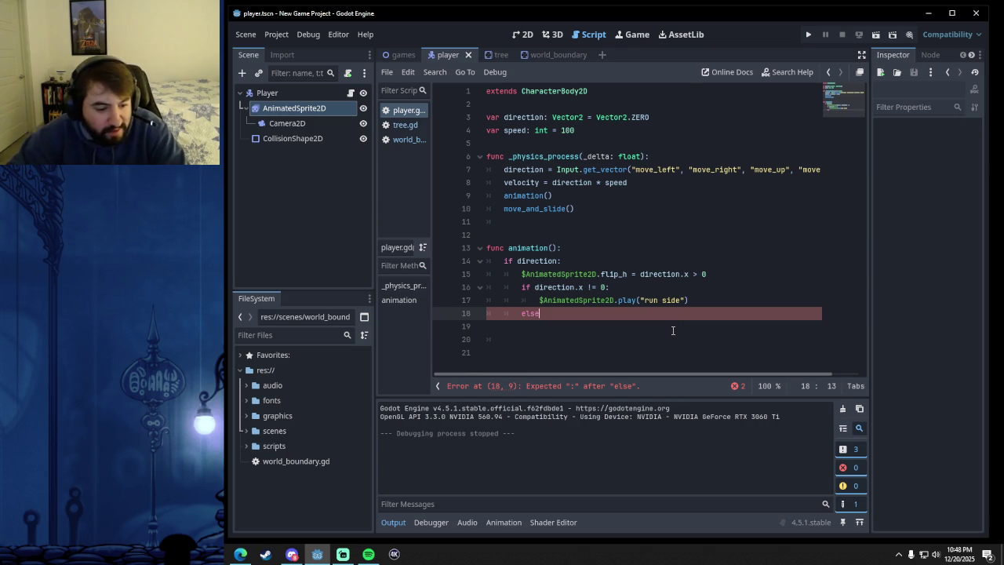
- Position the YouTube tutorial window so the Godot script stays visible beside it
click(241, 555)
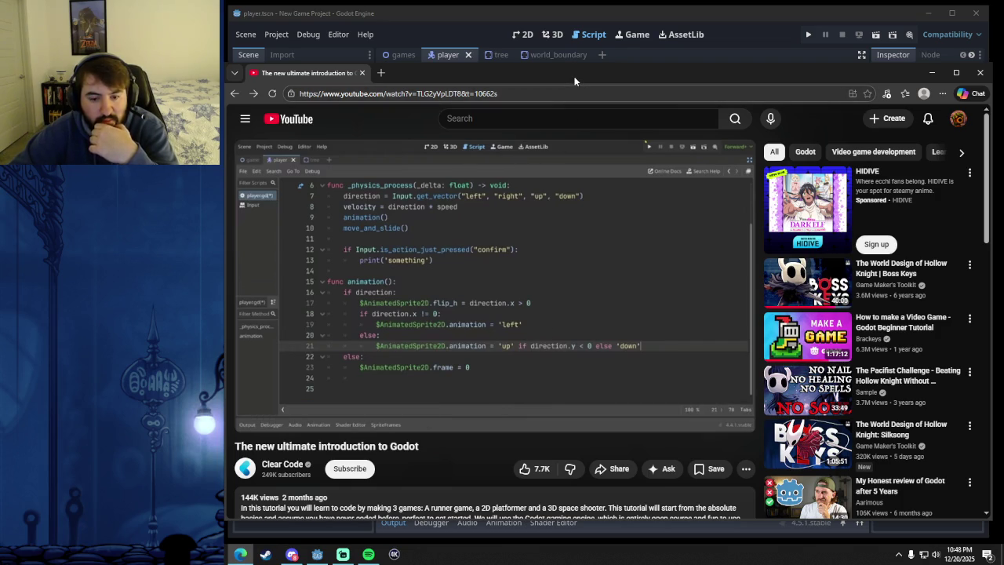
drag(574, 80, 582, 111)
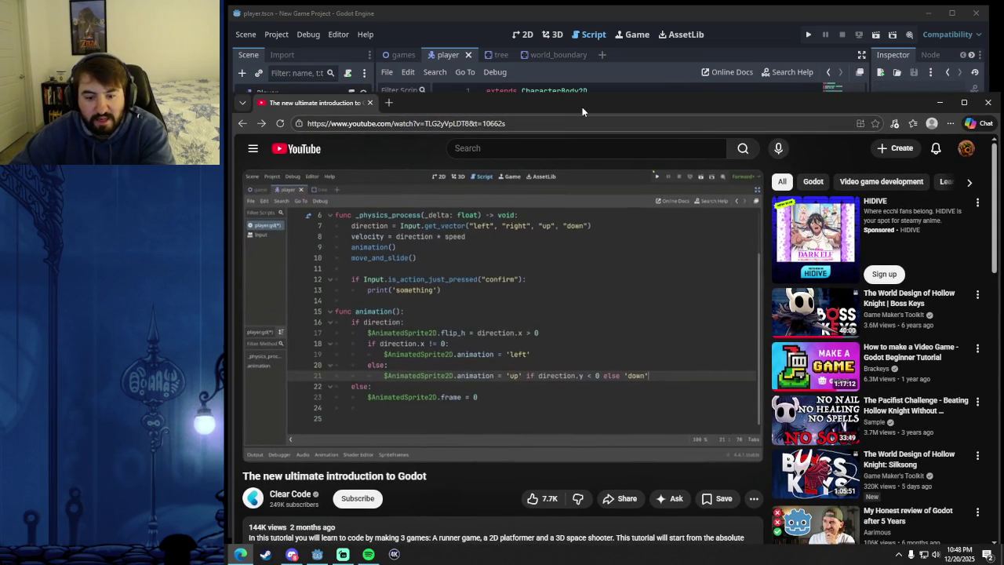
mouse_move(582, 106)
mouse_down()
mouse_move(595, 382)
mouse_move(607, 63)
mouse_up()
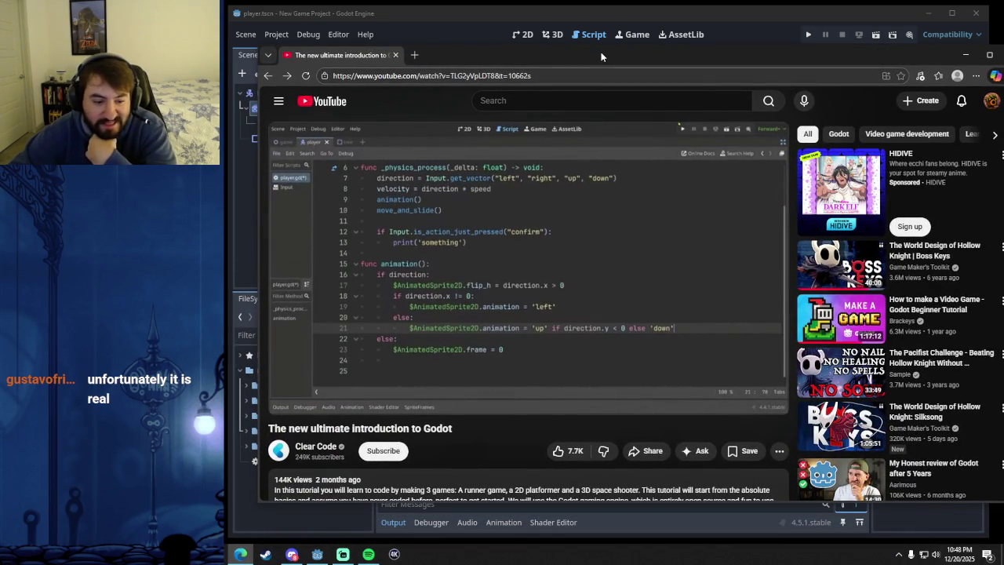
mouse_move(601, 58)
mouse_down()
mouse_move(606, 394)
mouse_move(606, 122)
mouse_up()
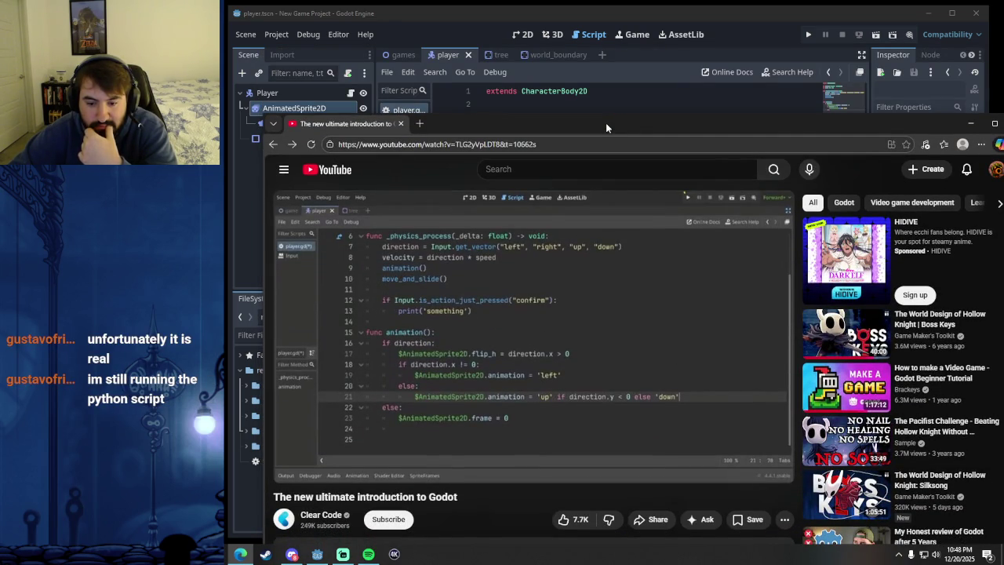
mouse_move(578, 288)
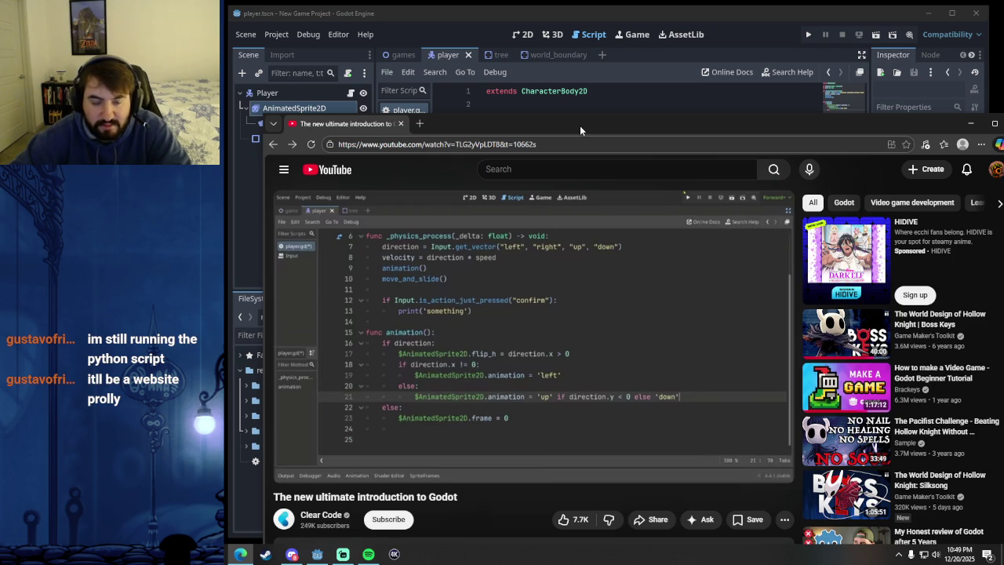
mouse_move(568, 126)
mouse_down()
mouse_move(523, 110)
mouse_move(515, 96)
mouse_up()
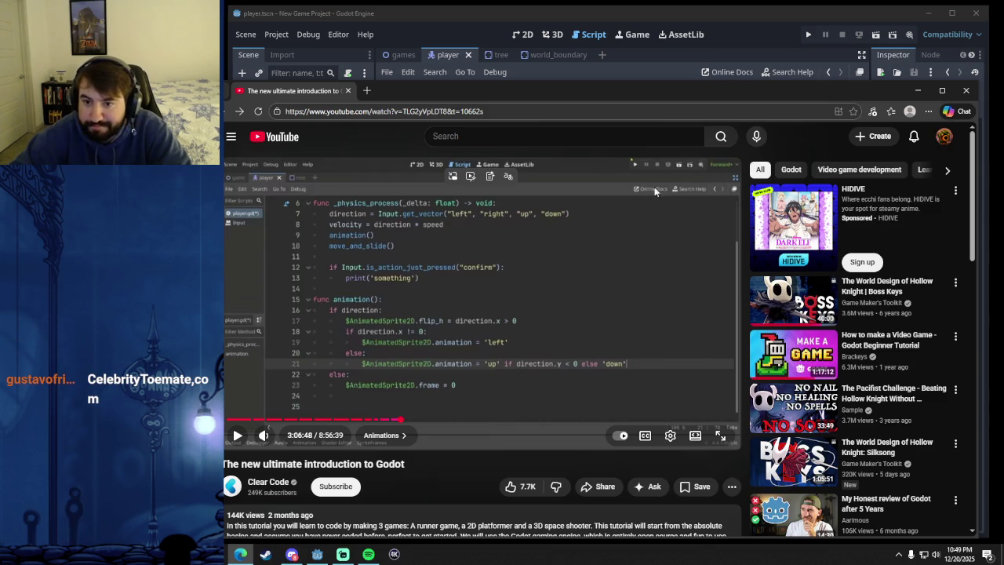
drag(623, 89, 634, 79)
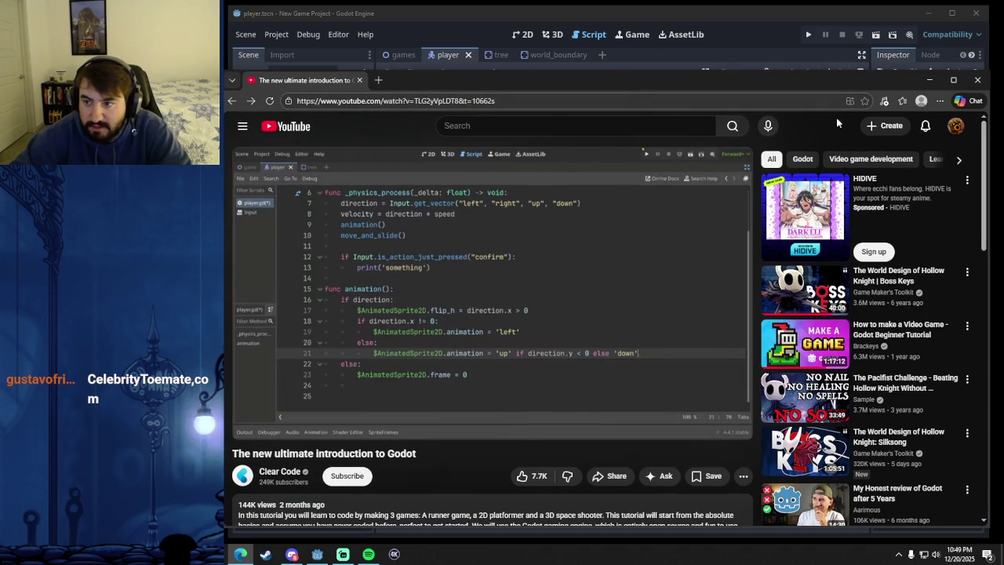
drag(810, 81, 808, 80)
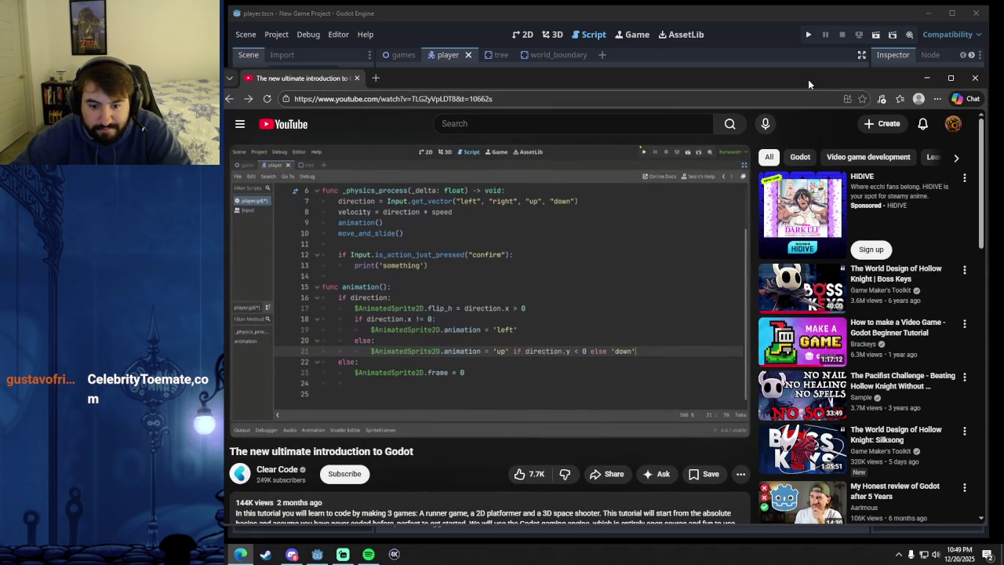
mouse_move(807, 79)
mouse_down()
mouse_move(555, 44)
mouse_move(464, 65)
mouse_up()
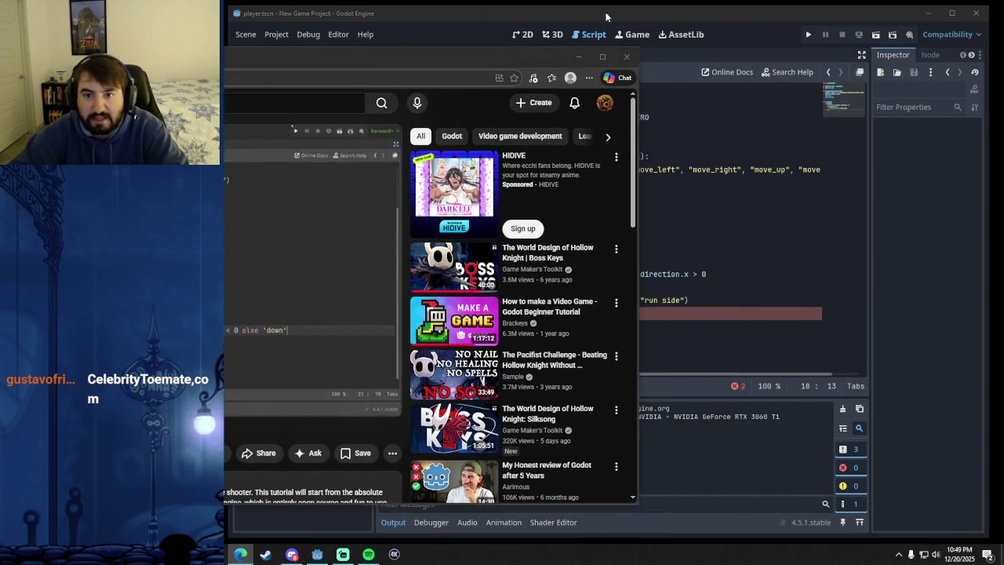
drag(604, 14, 633, 15)
- Add the colon after else and write $AnimatedSprite2D.play("run up") if direction.y < 0 else
text(:)
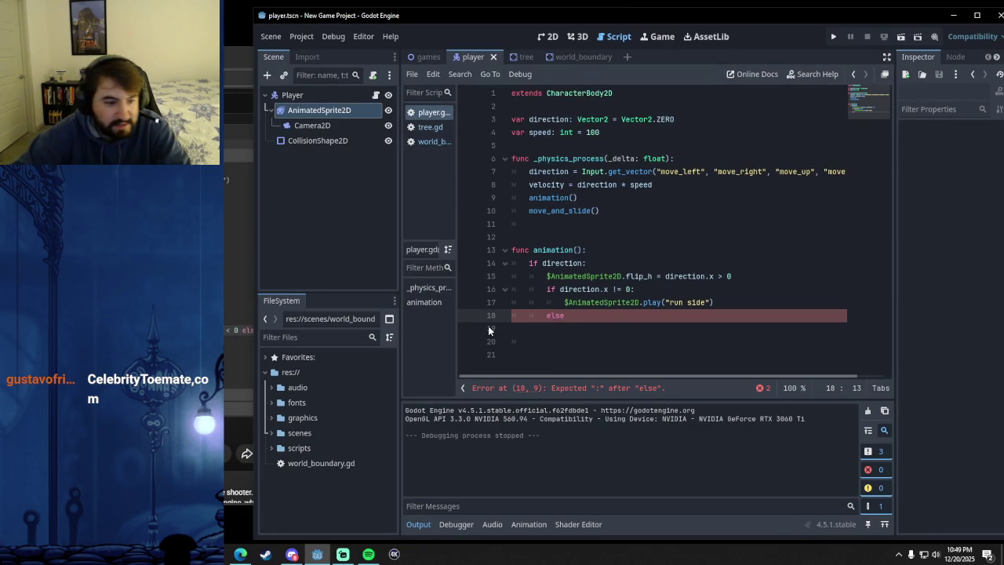
key(Return)
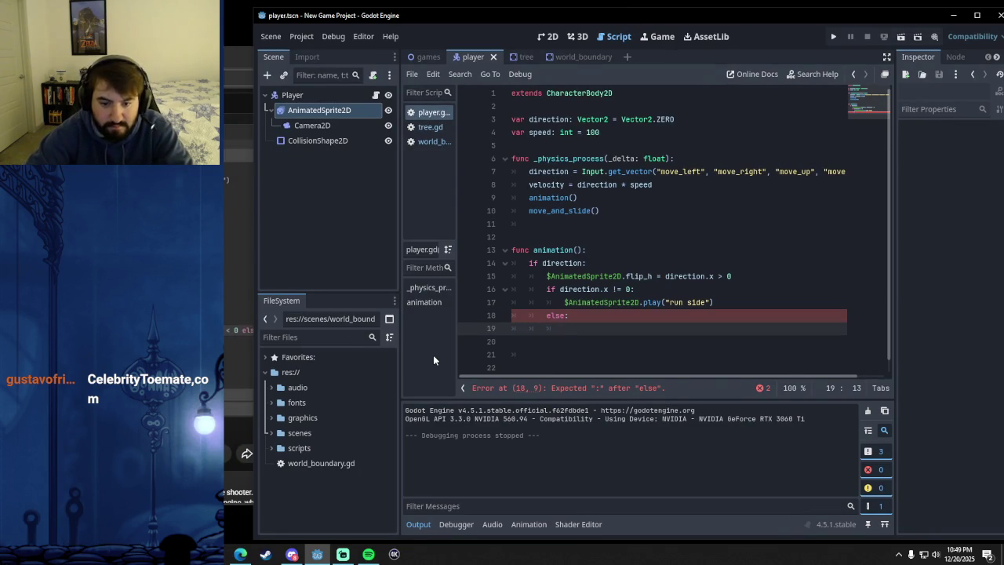
mouse_move(325, 113)
mouse_down()
mouse_move(534, 259)
mouse_move(565, 327)
mouse_move(582, 334)
mouse_up()
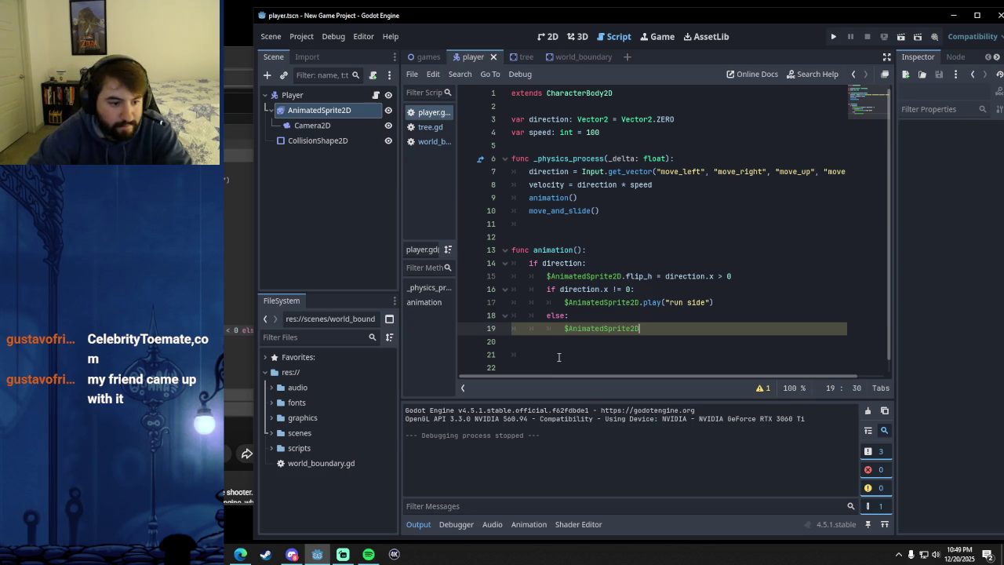
text(.animaio)
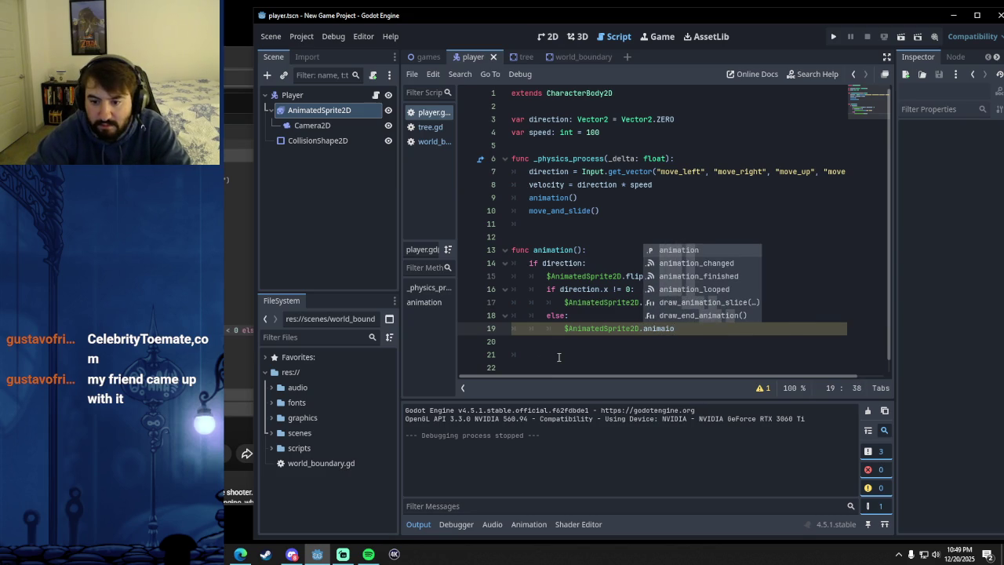
key(BackSpace)
key(BackSpace)
key(BackSpace)
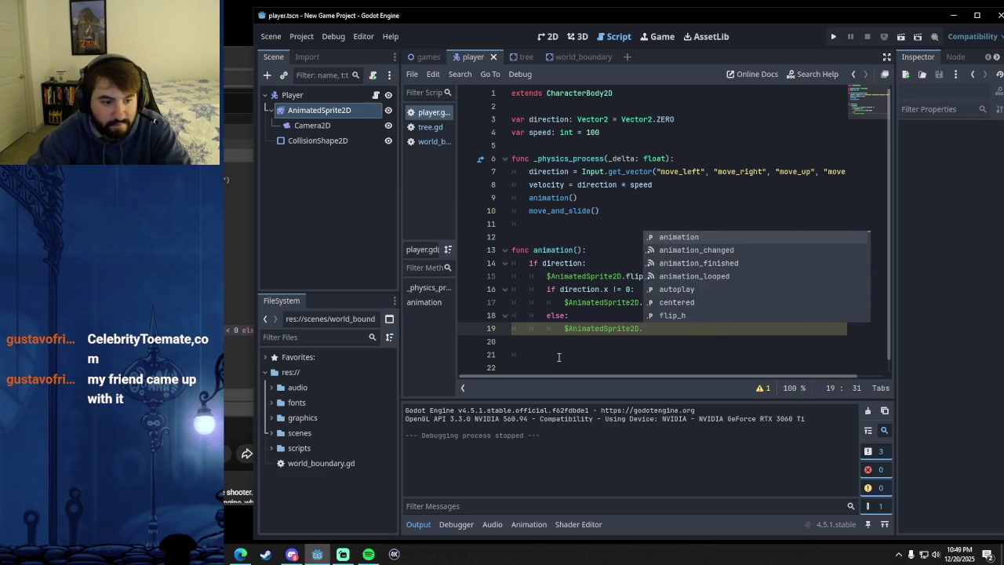
text(play()
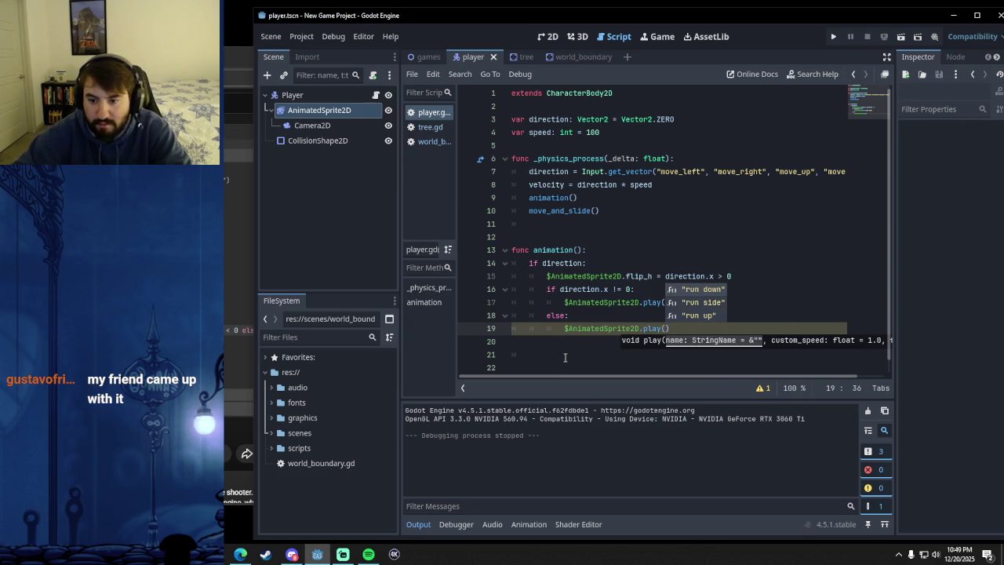
click(702, 317)
click(714, 329)
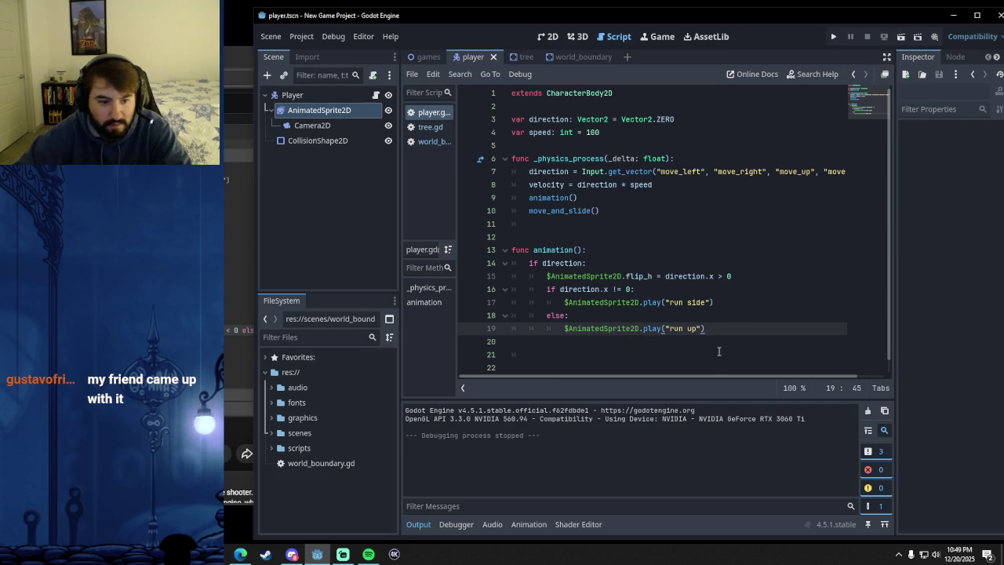
text( if directi)
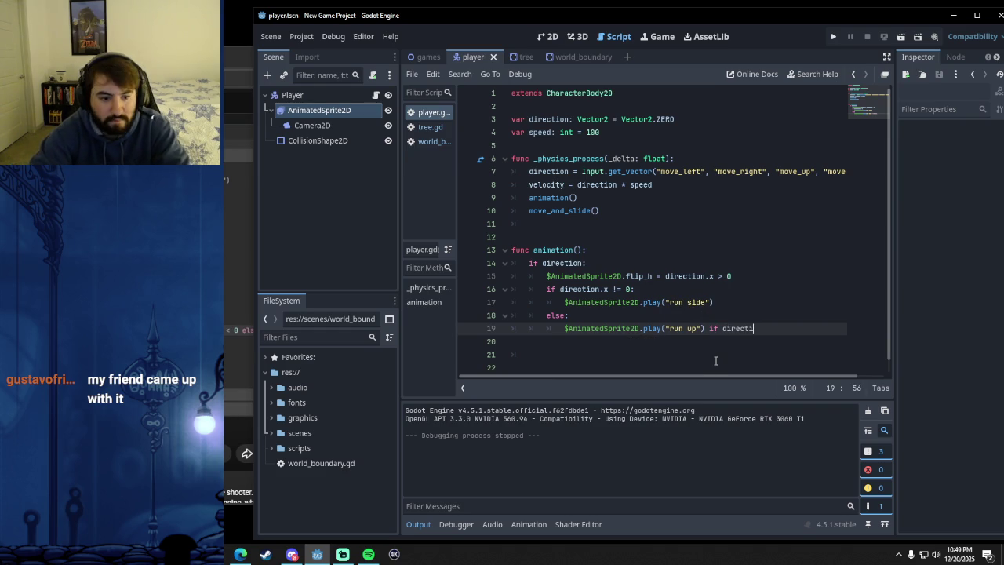
text(on.y < 0 else)
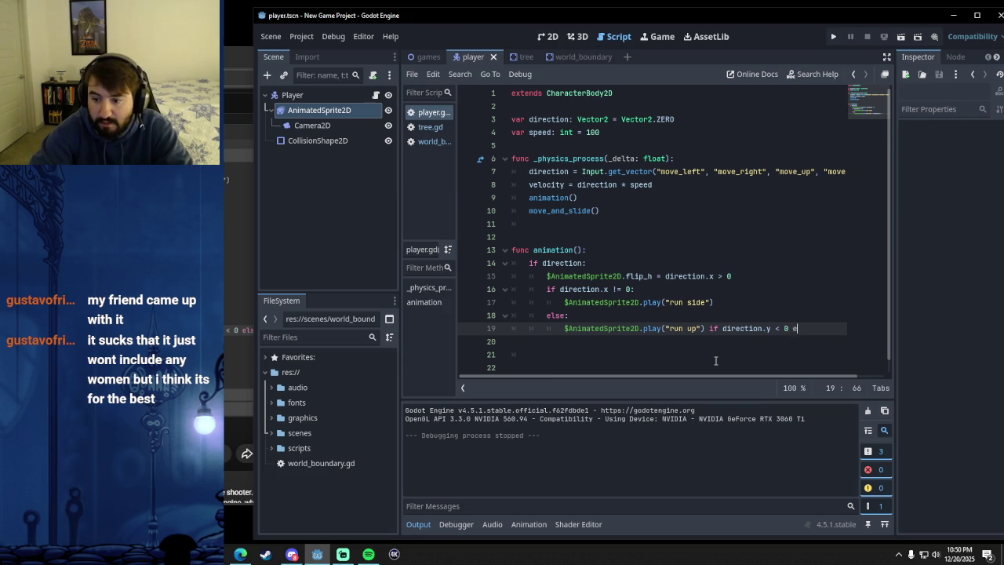
mouse_move(618, 23)
mouse_down()
mouse_move(581, 27)
mouse_move(642, 21)
mouse_move(783, 71)
mouse_move(577, 49)
mouse_up()
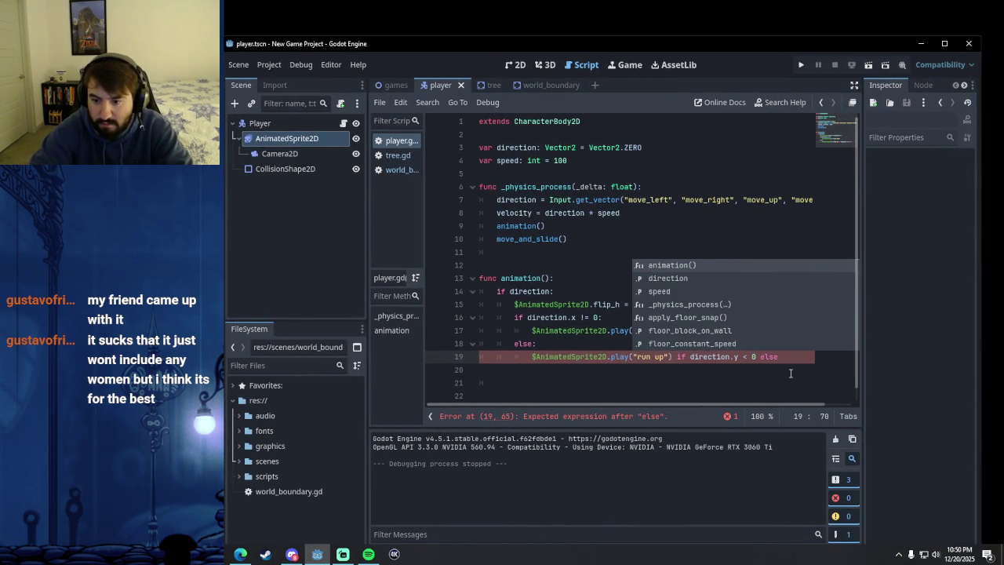
- Append "run down" so line 19 reads play("run up") if direction.y < 0 else "run down"
key(alt+Tab)
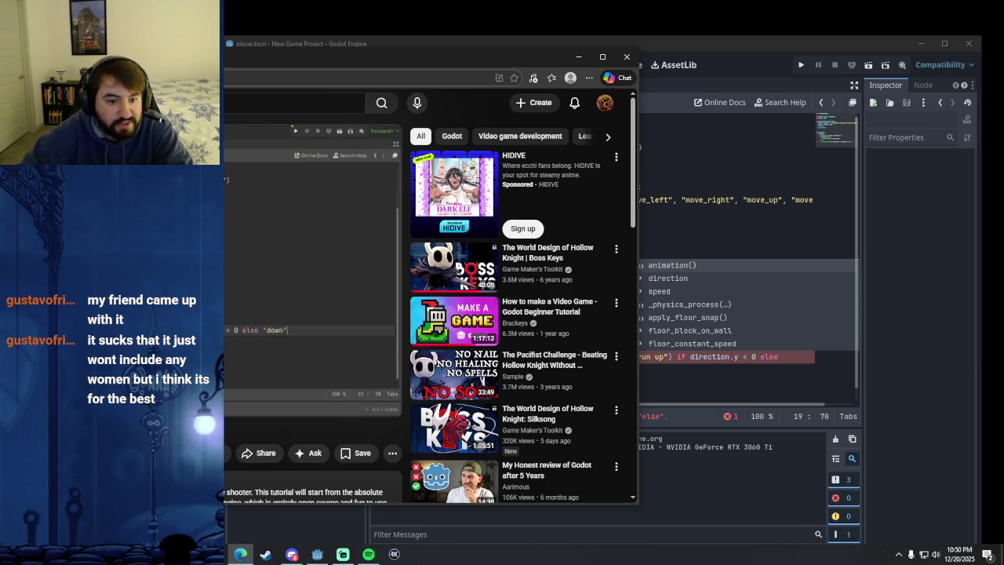
click(553, 39)
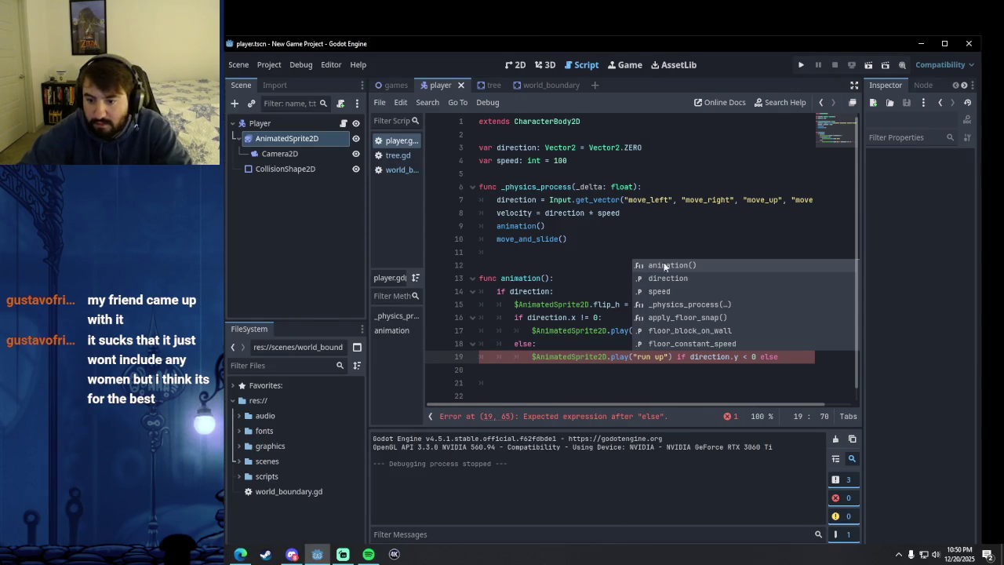
text("ru)
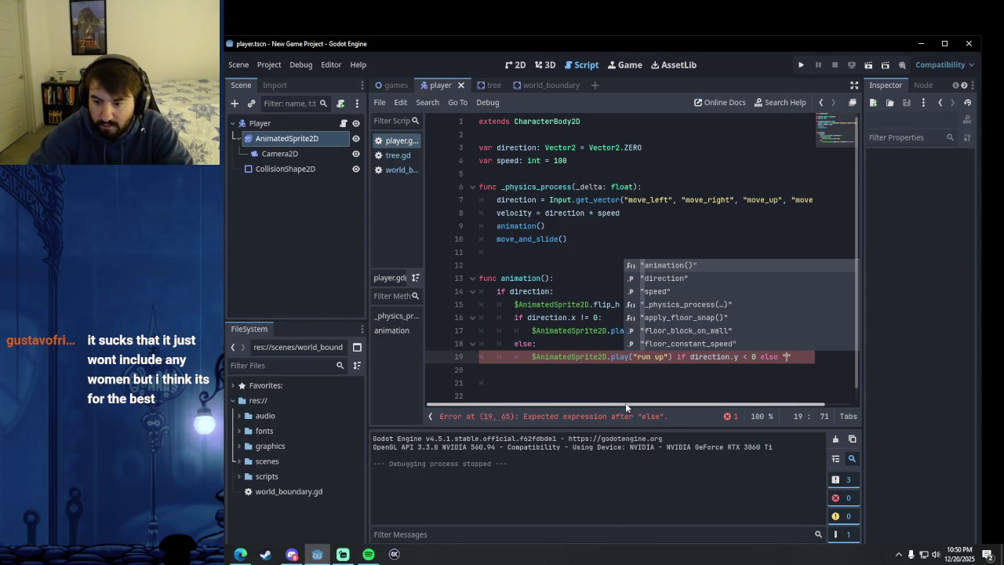
text(n down)
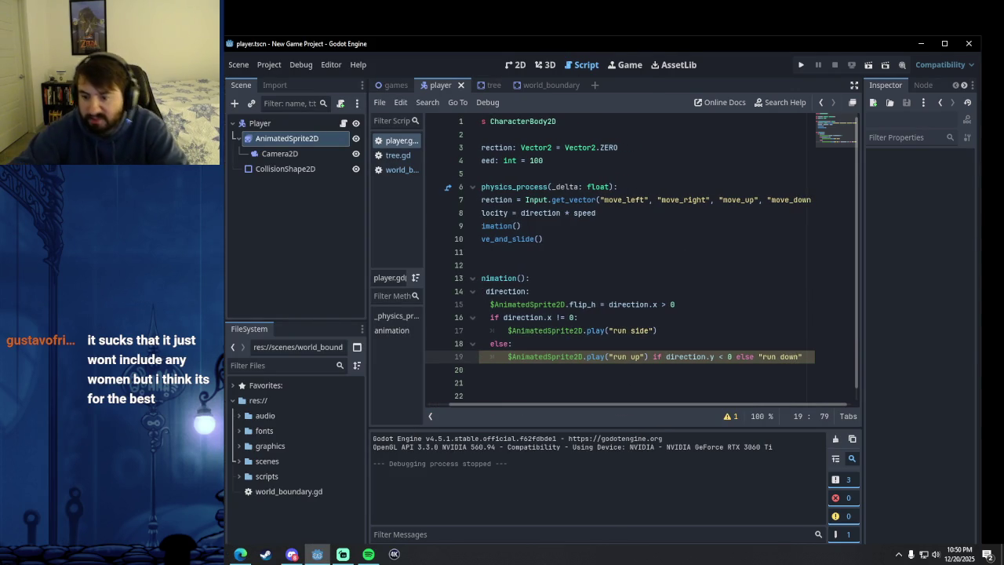
click(774, 318)
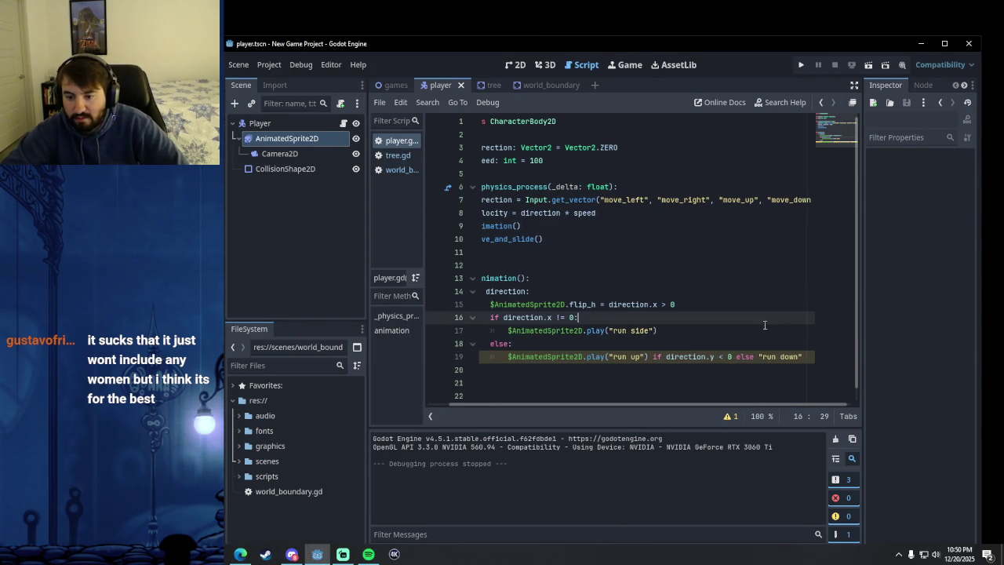
click(708, 338)
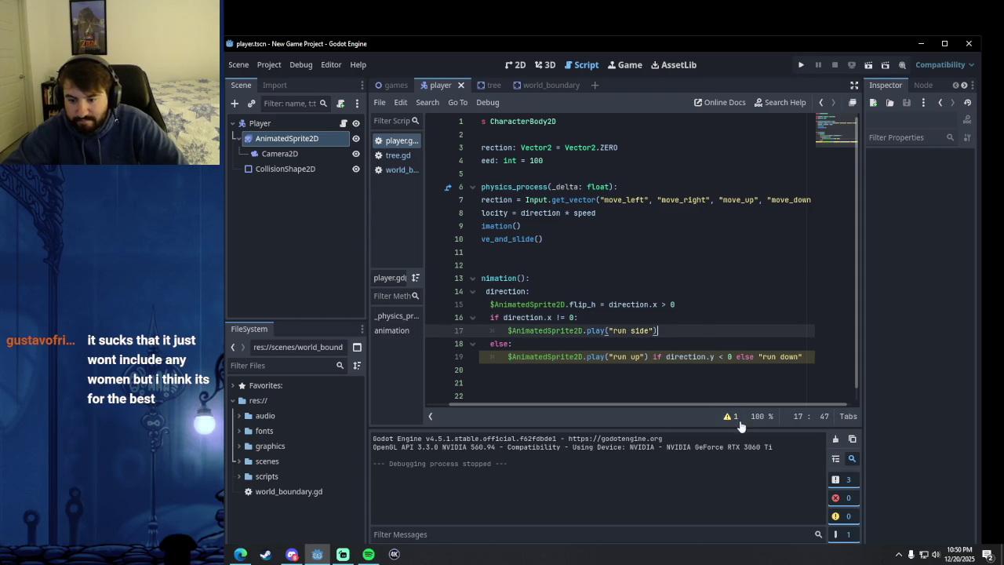
- Review the STANDALONE_TERNARY warning in the script warnings list
click(734, 417)
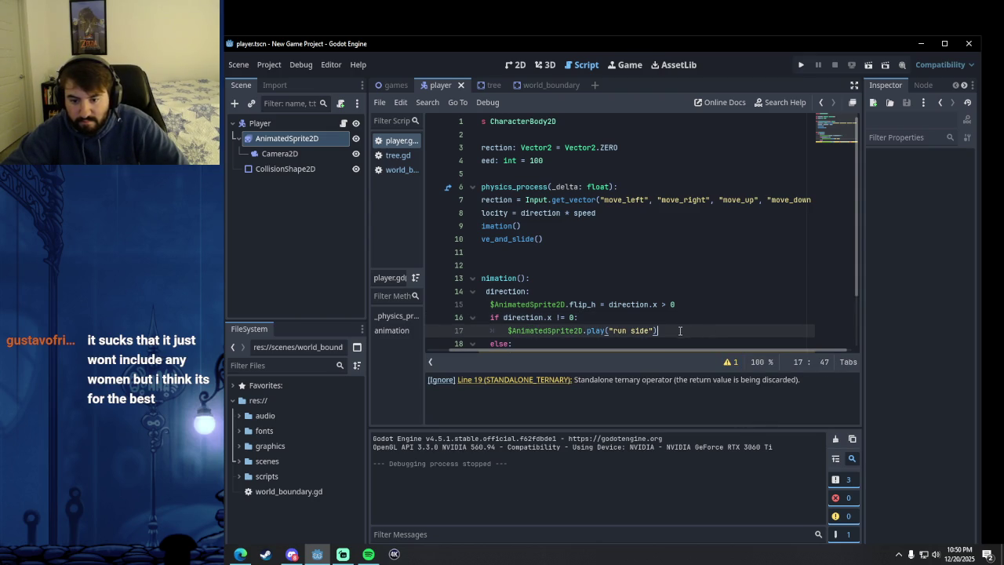
scroll(701, 317, down, 2)
click(729, 363)
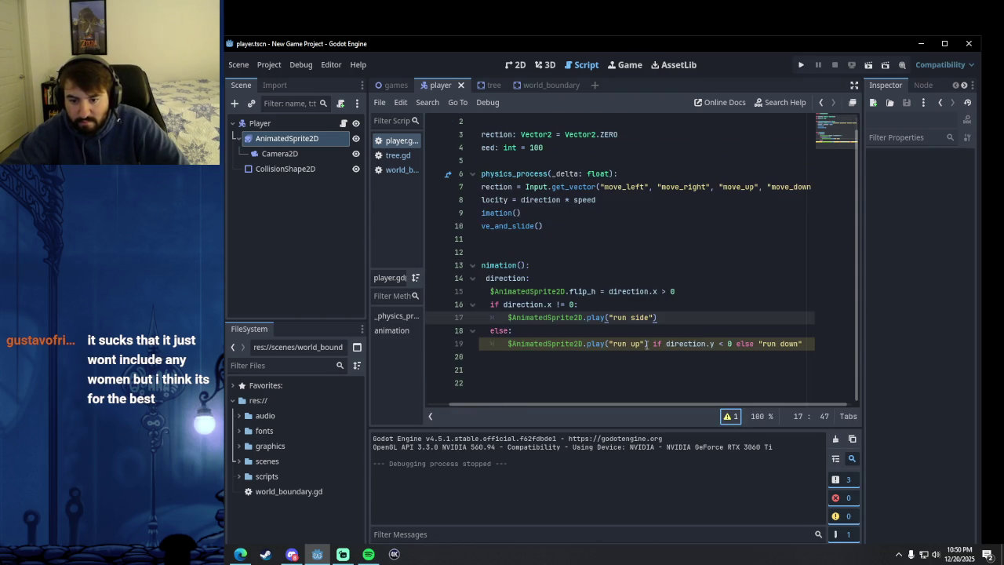
click(663, 343)
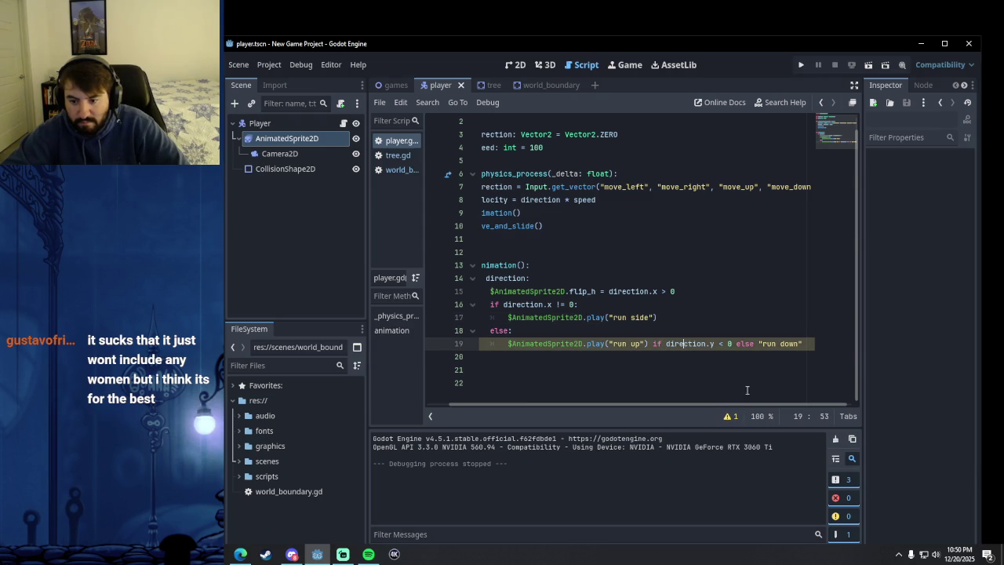
click(729, 415)
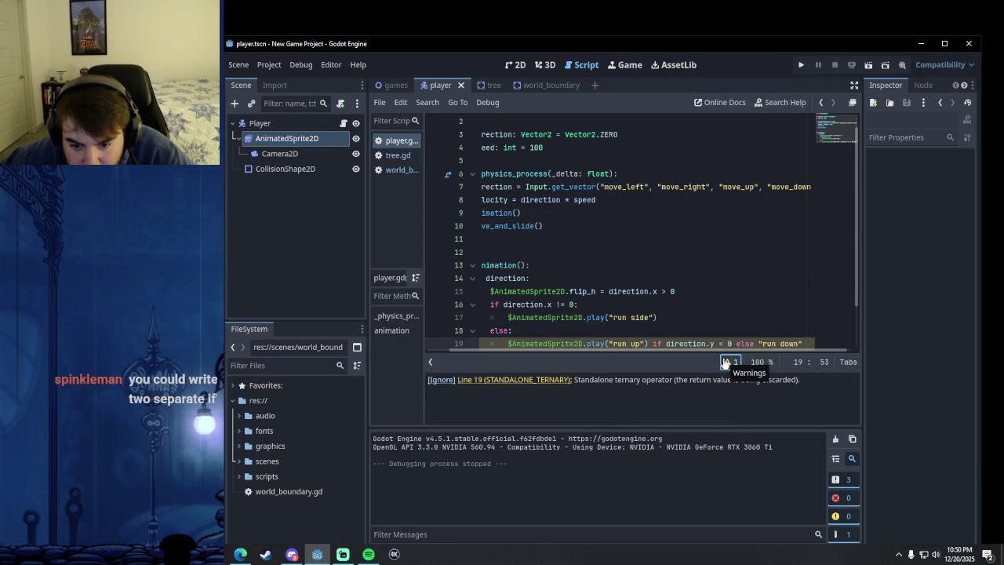
- Replace the bare "run down" string on line 19 with $AnimatedSprite2D.play("run down")
click(726, 363)
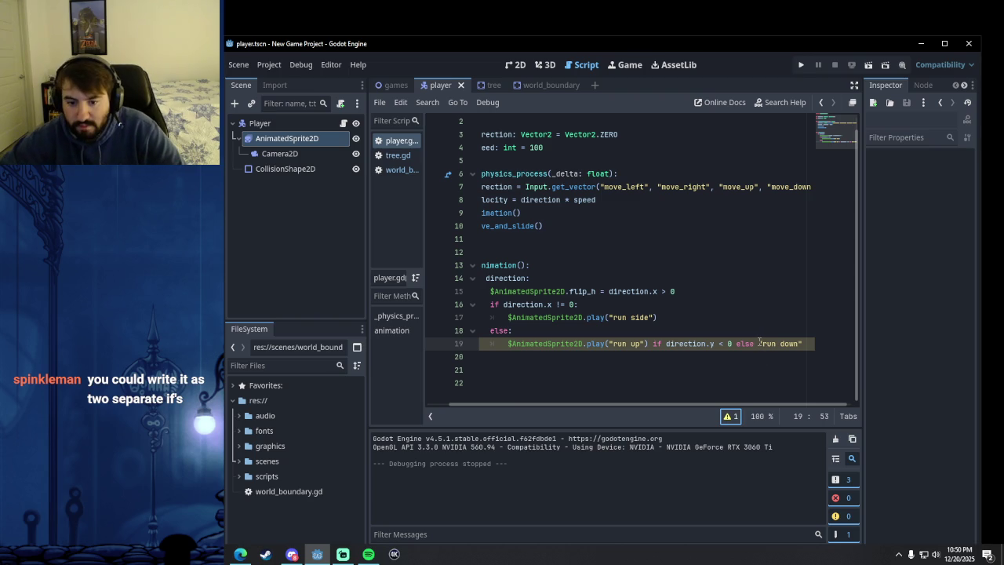
drag(758, 343, 800, 347)
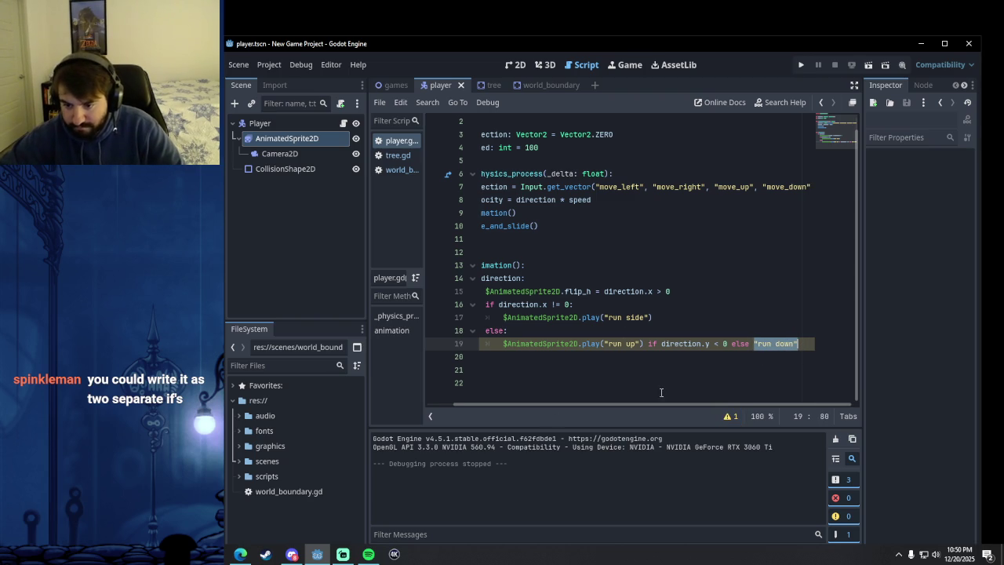
key(BackSpace)
drag(291, 138, 777, 343)
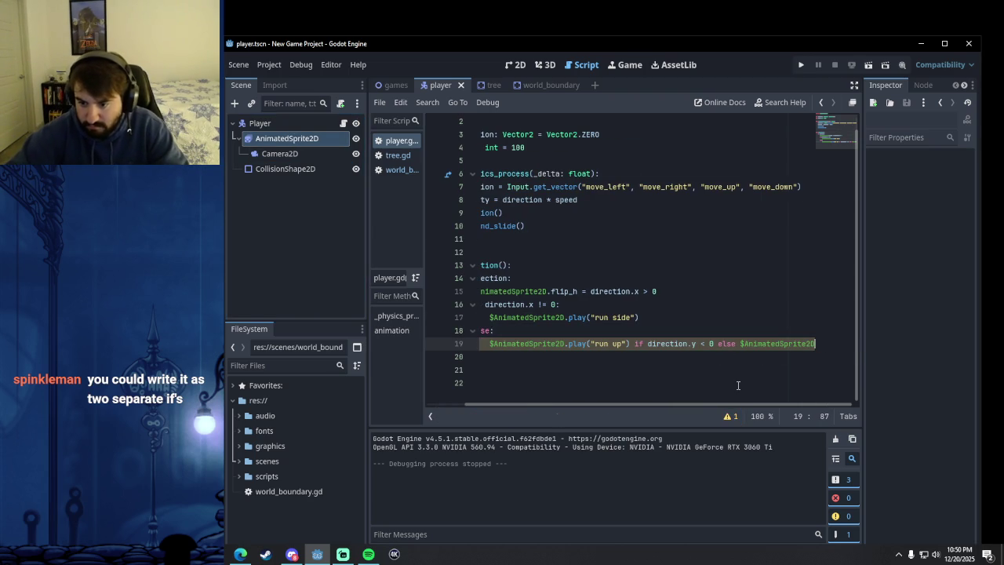
text(.play)
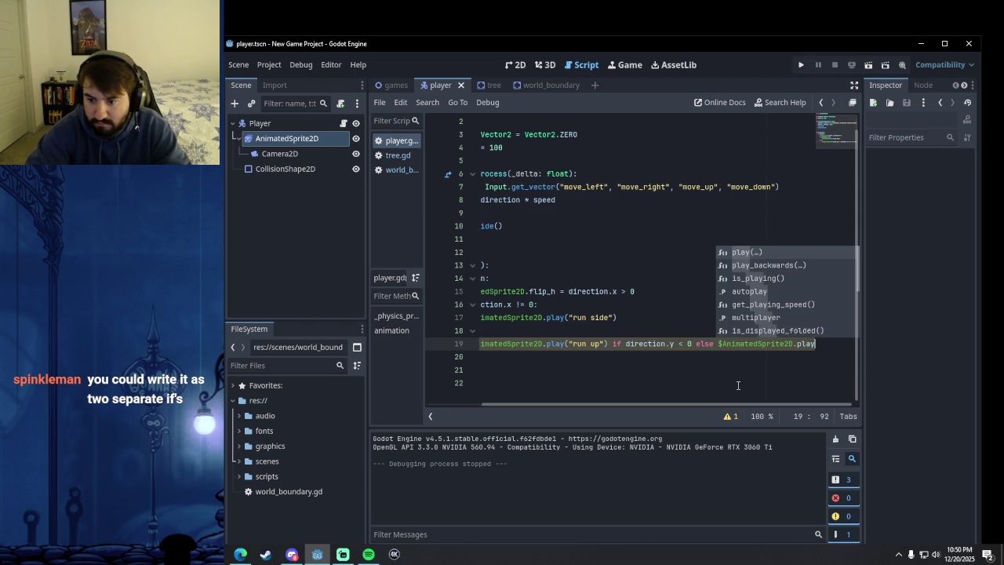
text(()
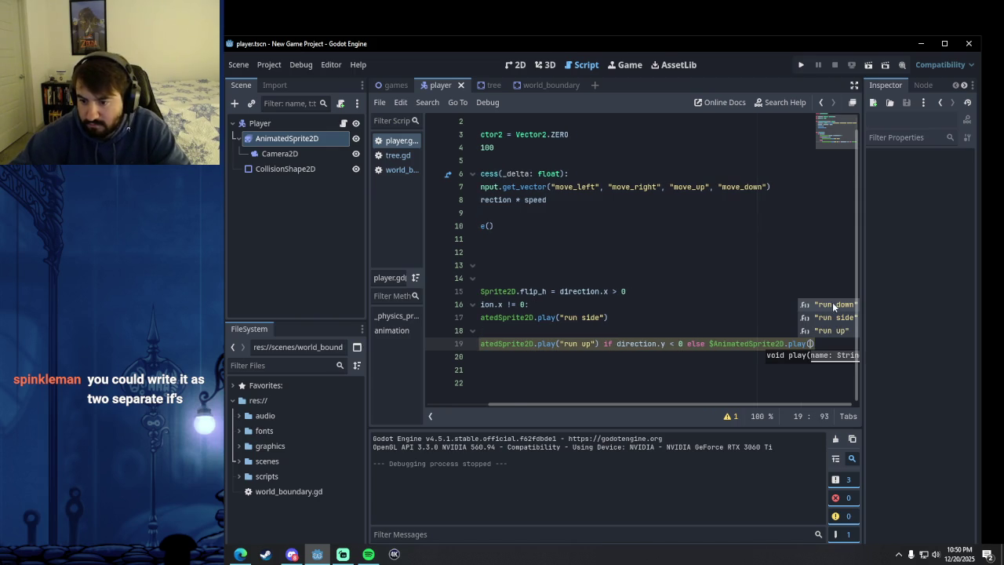
click(833, 306)
click(756, 367)
click(732, 417)
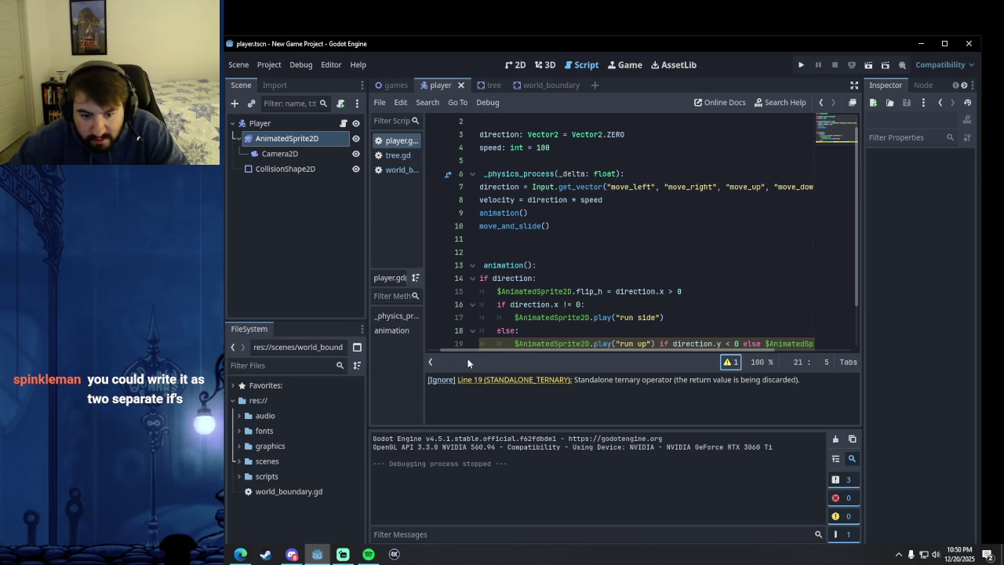
click(730, 305)
click(729, 363)
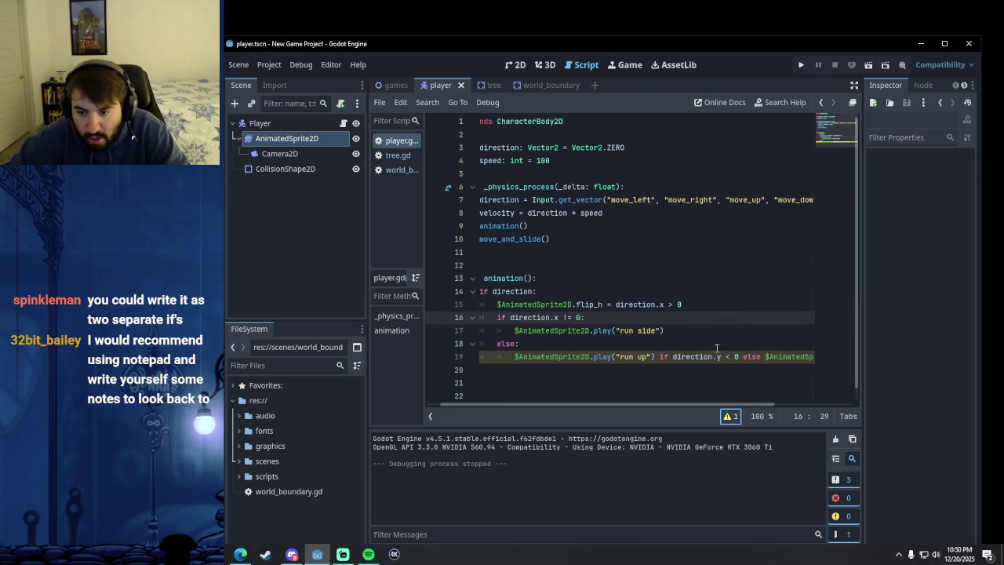
- Start a new dedented line 20 reading else: below the ternary
drag(703, 344, 815, 344)
click(815, 344)
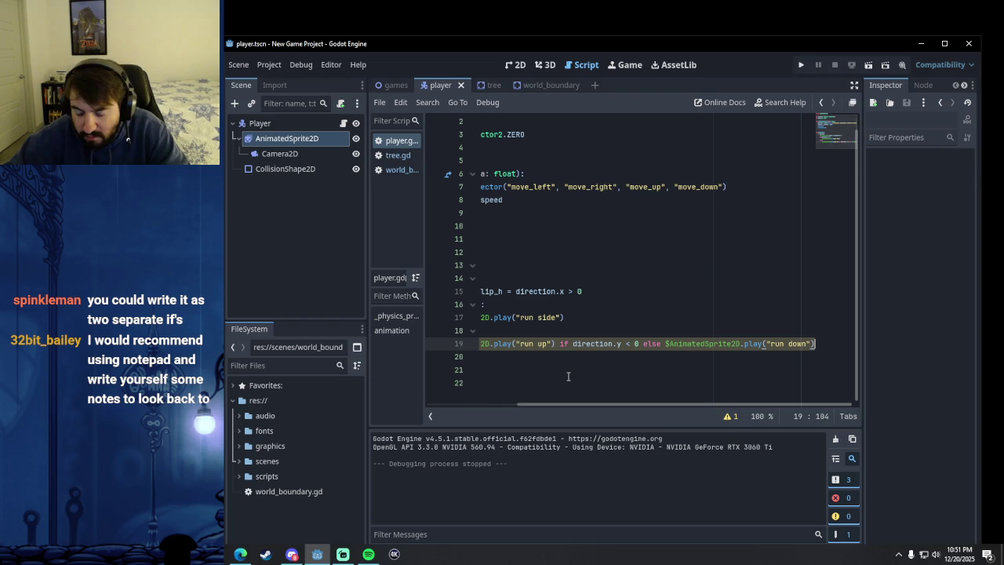
key(Return)
scroll(581, 311, down, 2)
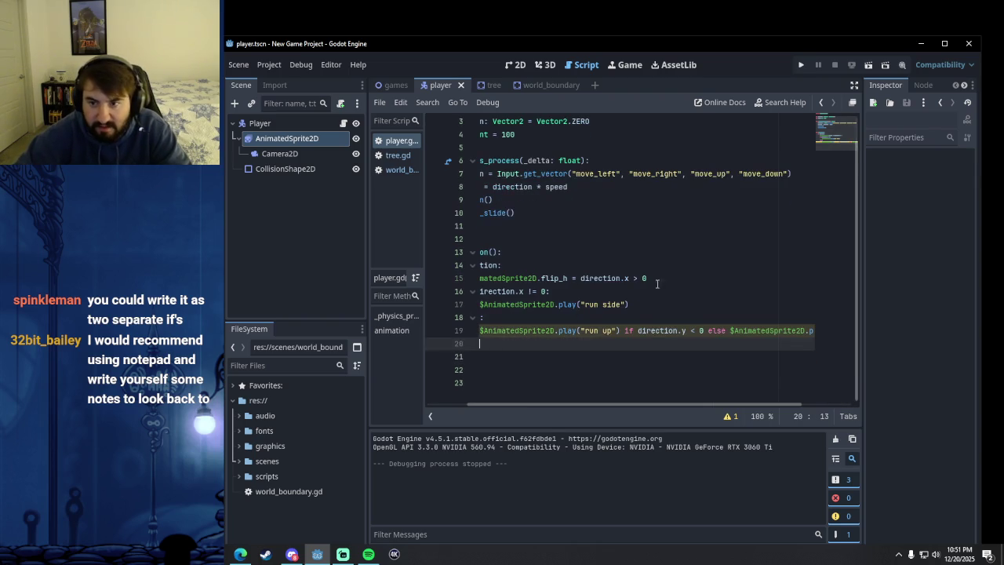
click(854, 84)
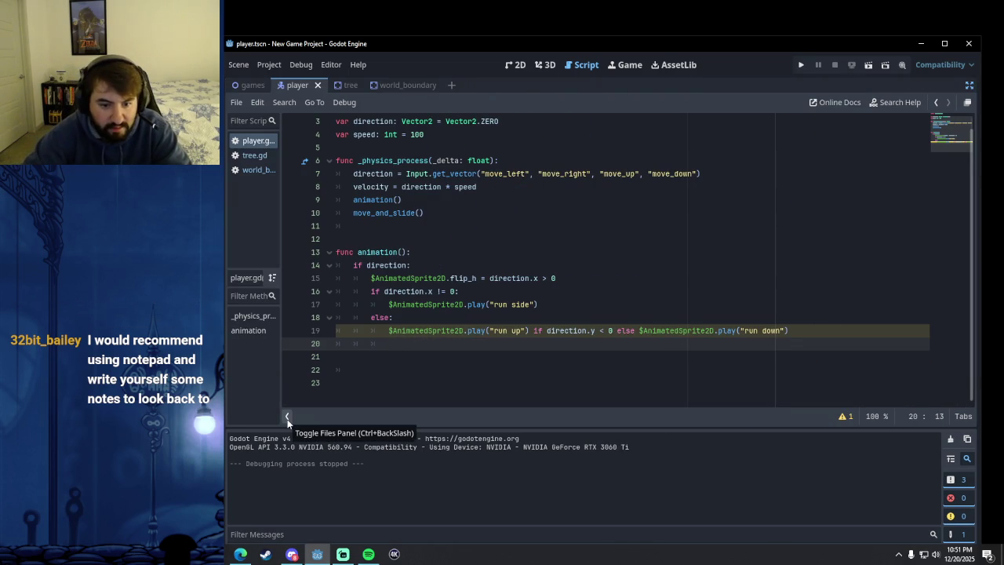
key(BackSpace)
text(else)
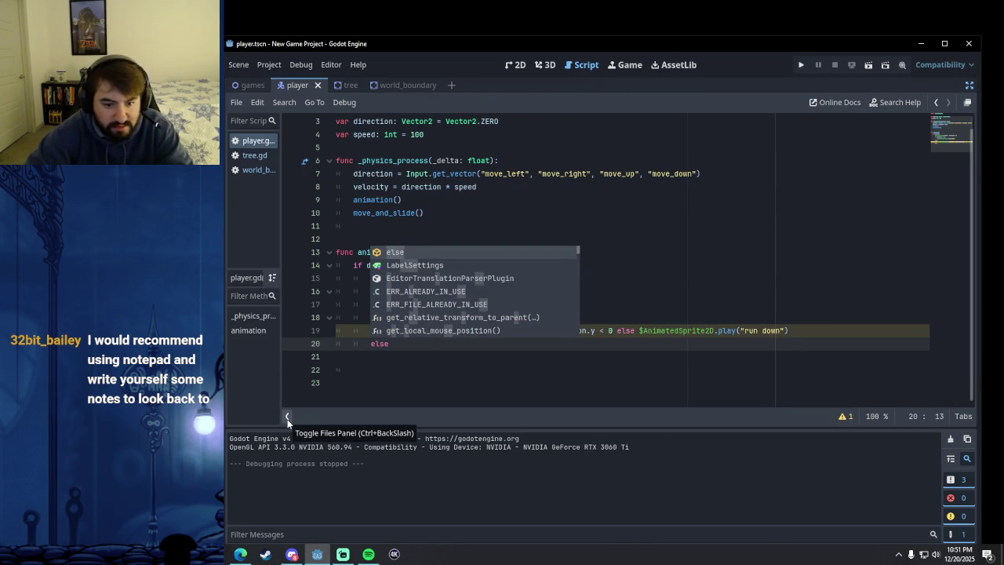
text(:)
- Write $AnimatedSprite2D.frame = 0 on the indented line under else:
key(Return)
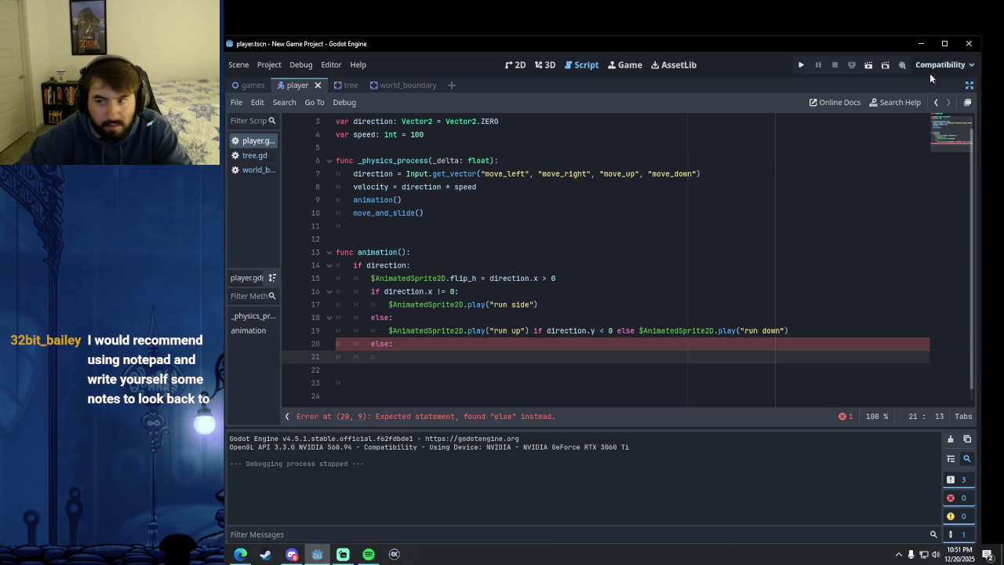
click(968, 85)
drag(312, 142, 554, 352)
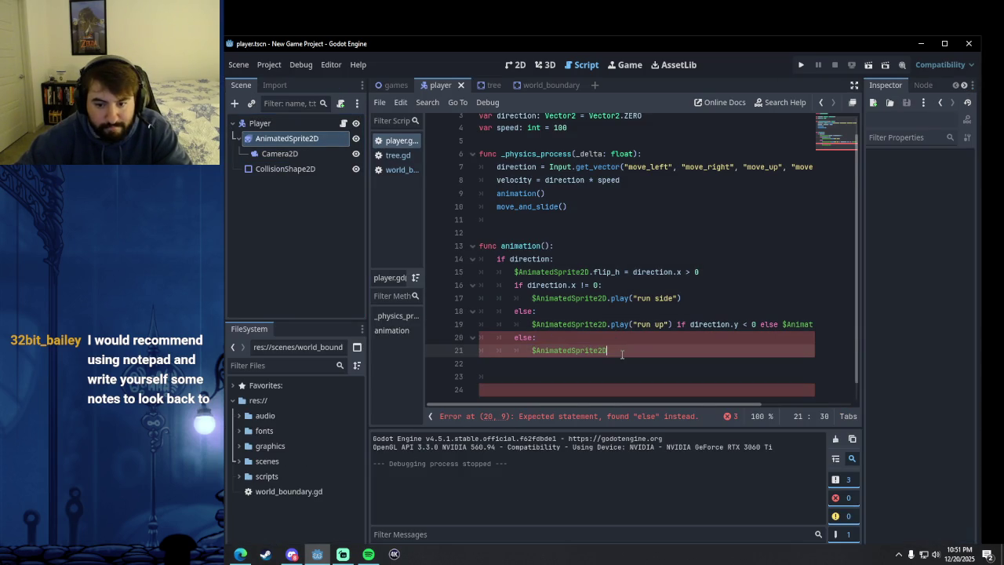
key(alt+Tab)
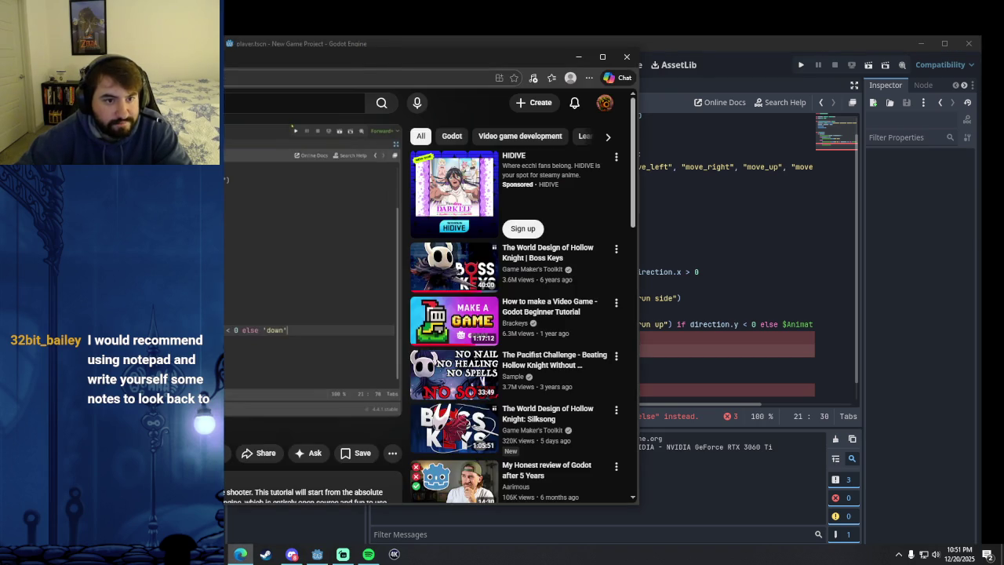
click(673, 45)
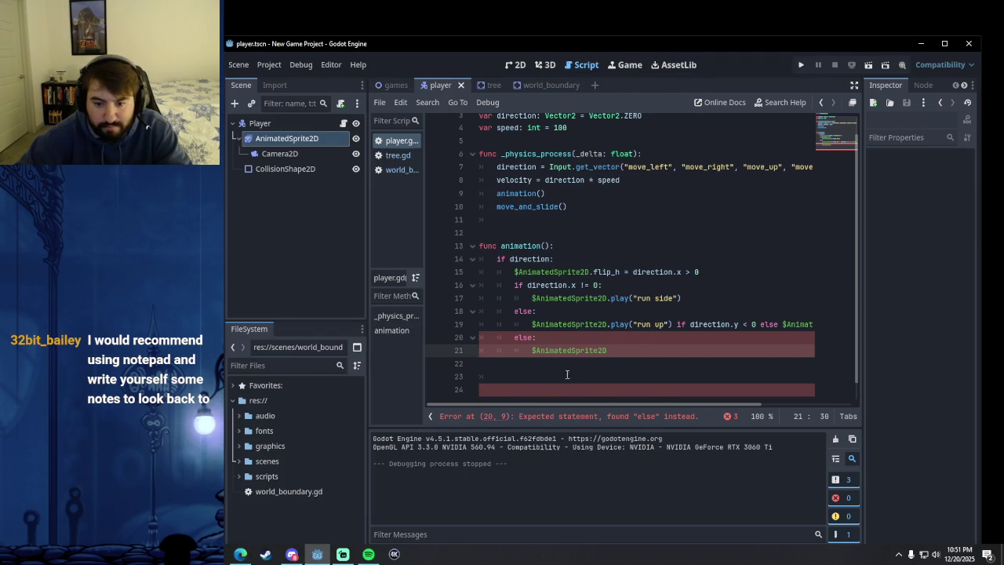
text(.frame = 0)
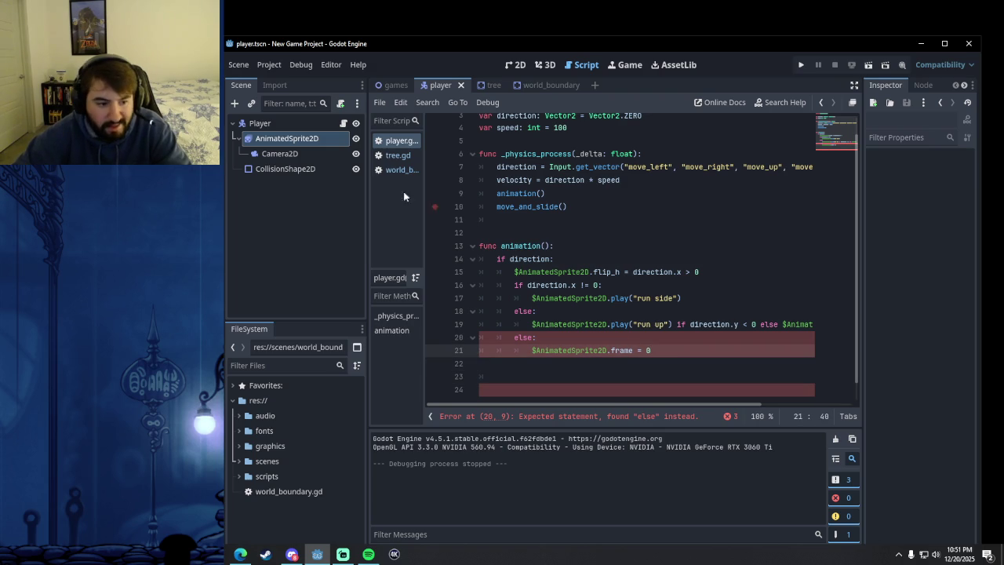
- Dedent else on line 20 to align with if direction, checking against the tutorial
key(alt+Tab)
mouse_move(314, 71)
mouse_down()
mouse_move(529, 80)
mouse_move(484, 81)
mouse_move(466, 54)
mouse_up()
key(alt+Tab)
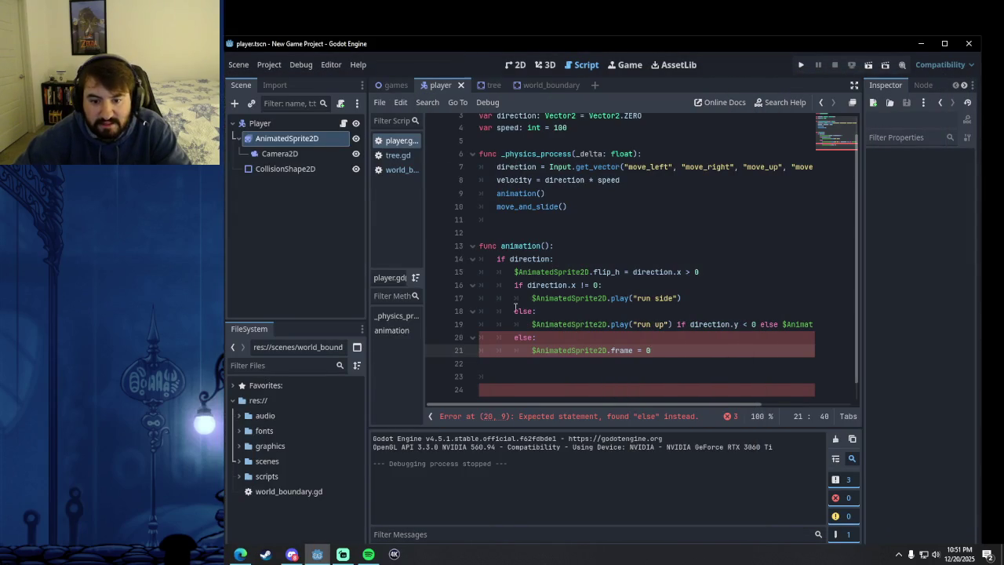
click(513, 337)
key(BackSpace)
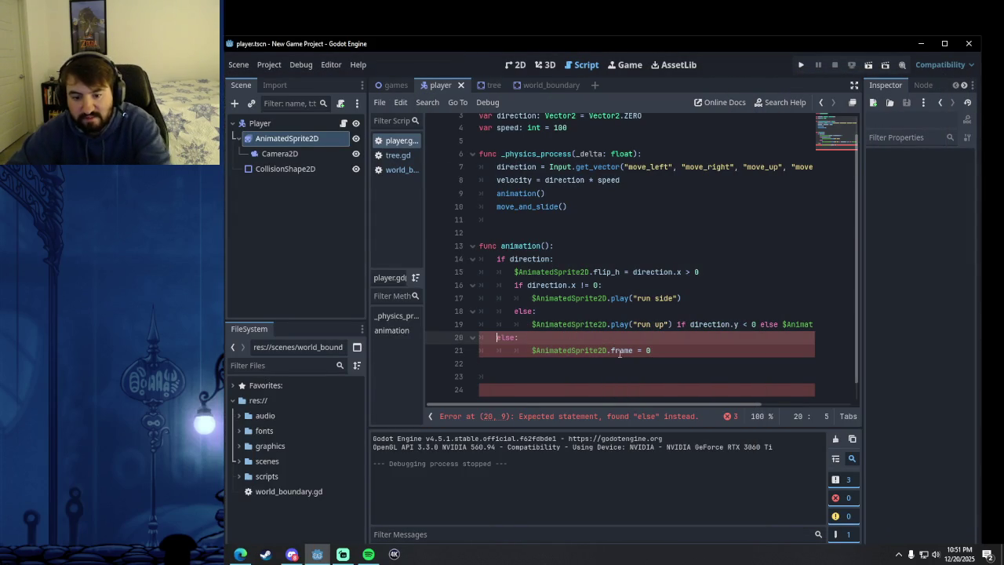
click(678, 355)
click(655, 324)
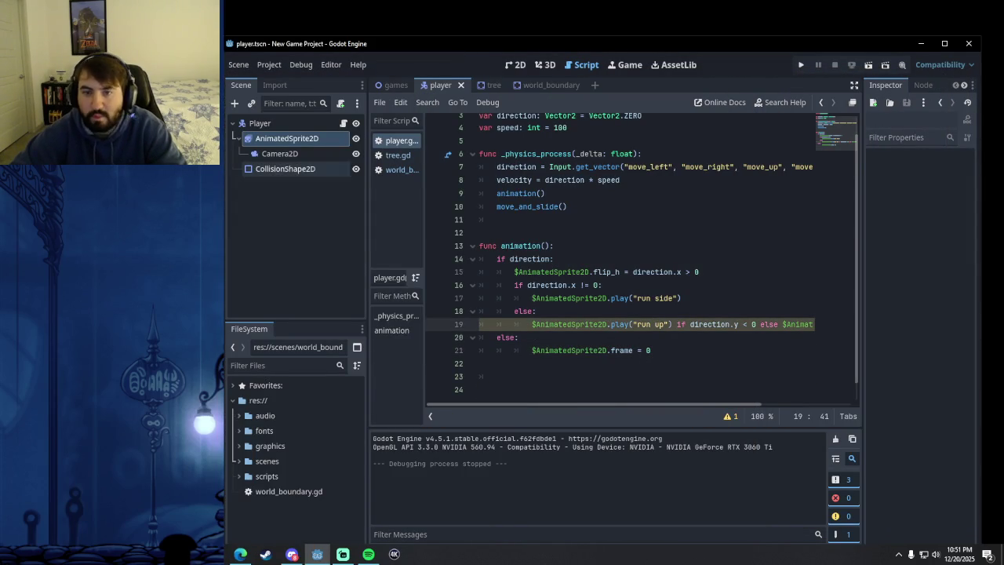
key(alt+Tab)
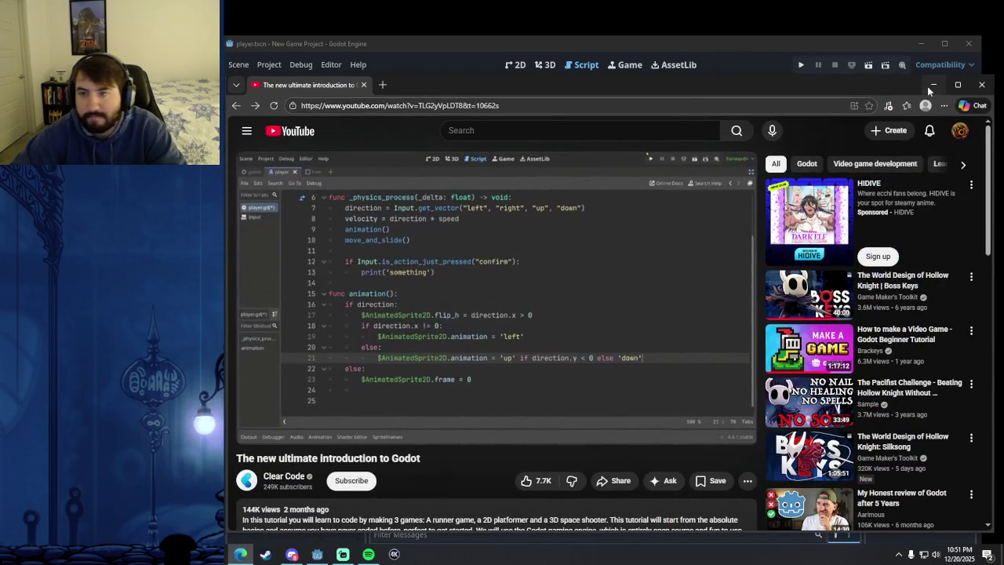
key(alt+Tab)
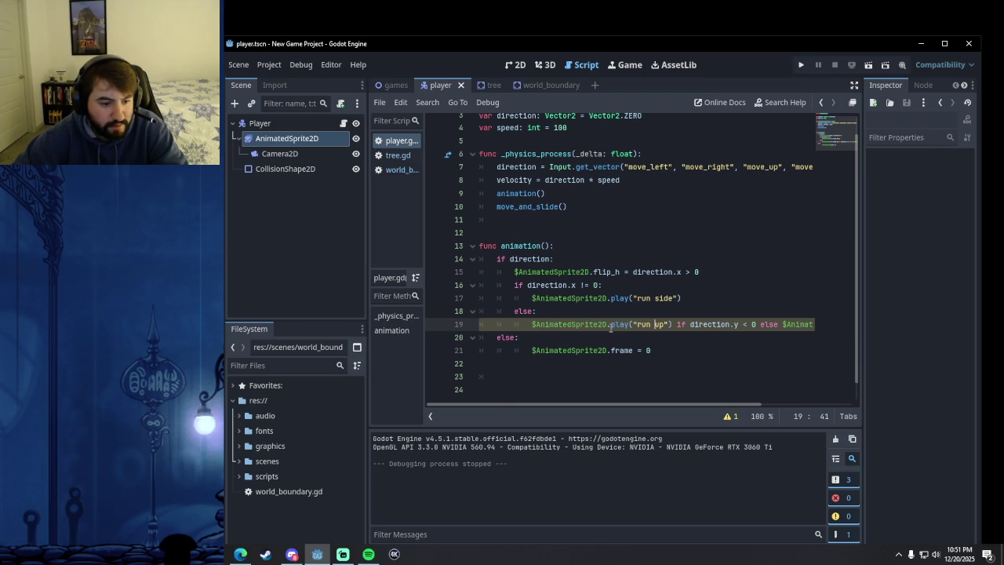
mouse_move(611, 326)
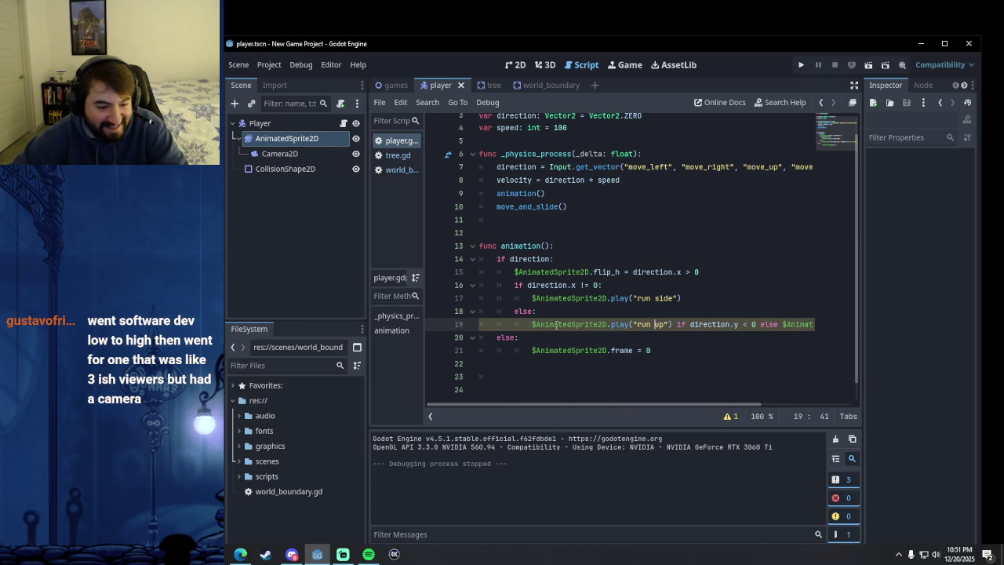
mouse_move(540, 324)
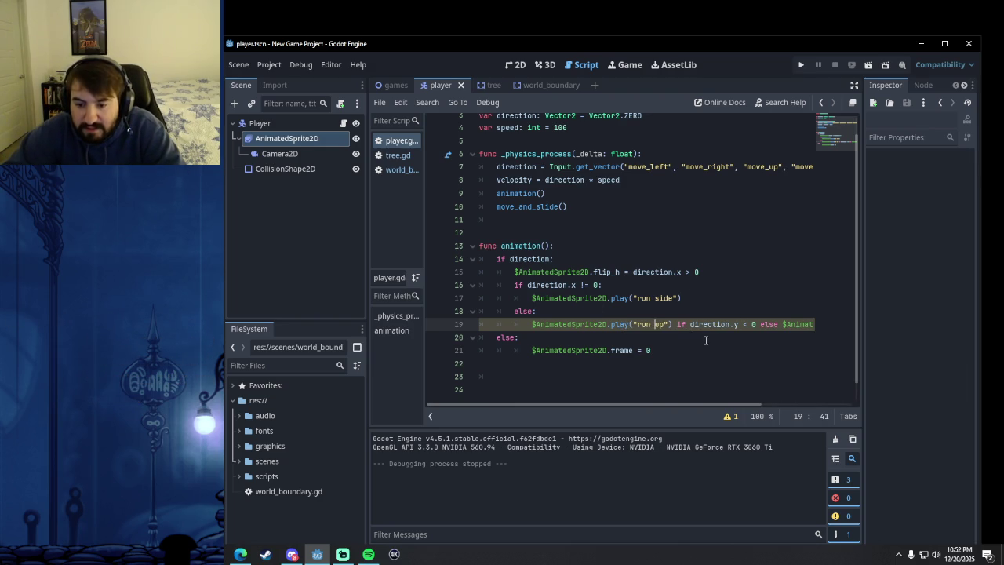
mouse_move(690, 324)
mouse_down()
mouse_move(796, 329)
mouse_move(832, 345)
mouse_move(507, 352)
mouse_move(601, 354)
mouse_move(601, 340)
mouse_move(608, 345)
mouse_up()
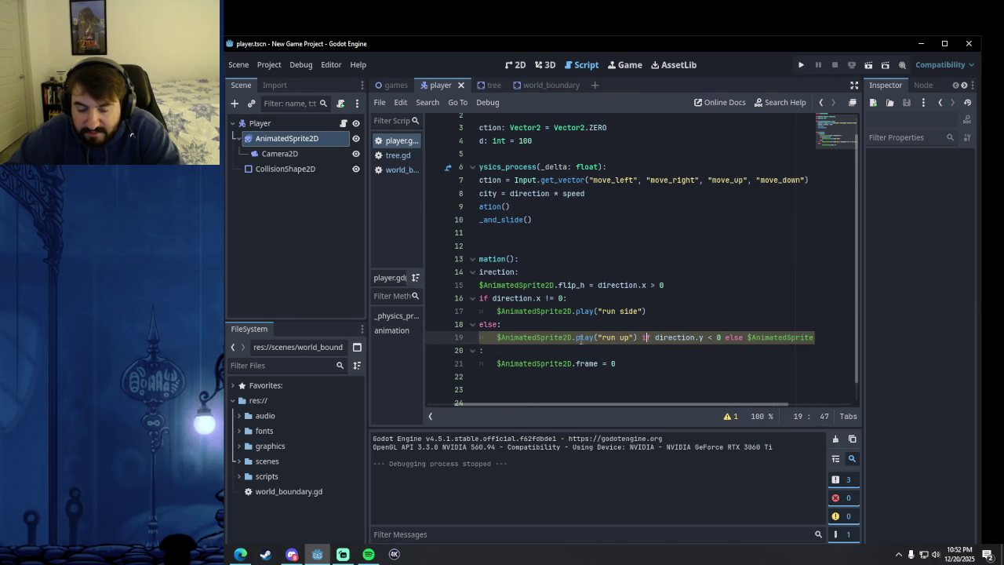
click(514, 322)
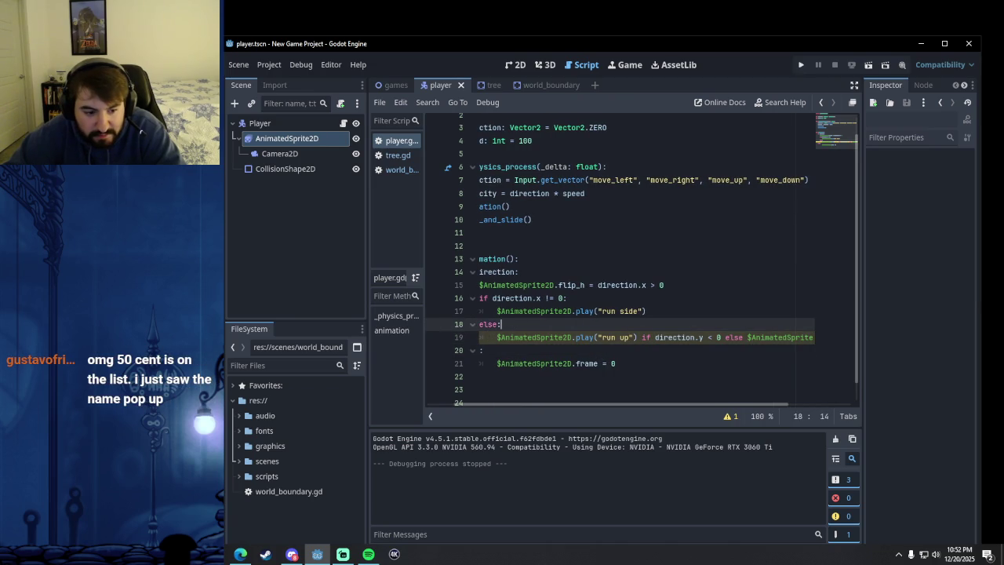
key(alt+Tab)
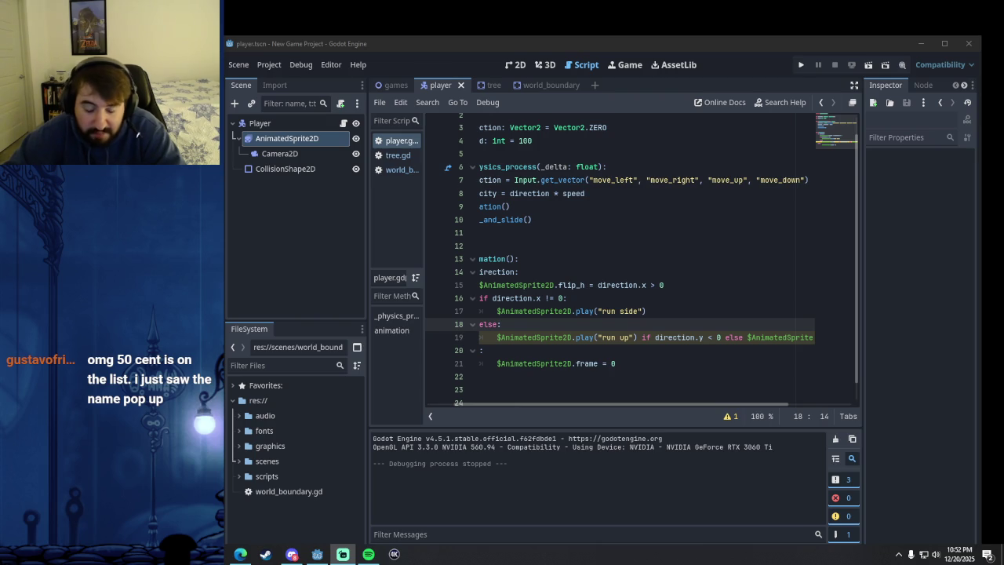
click(651, 51)
drag(640, 47, 643, 22)
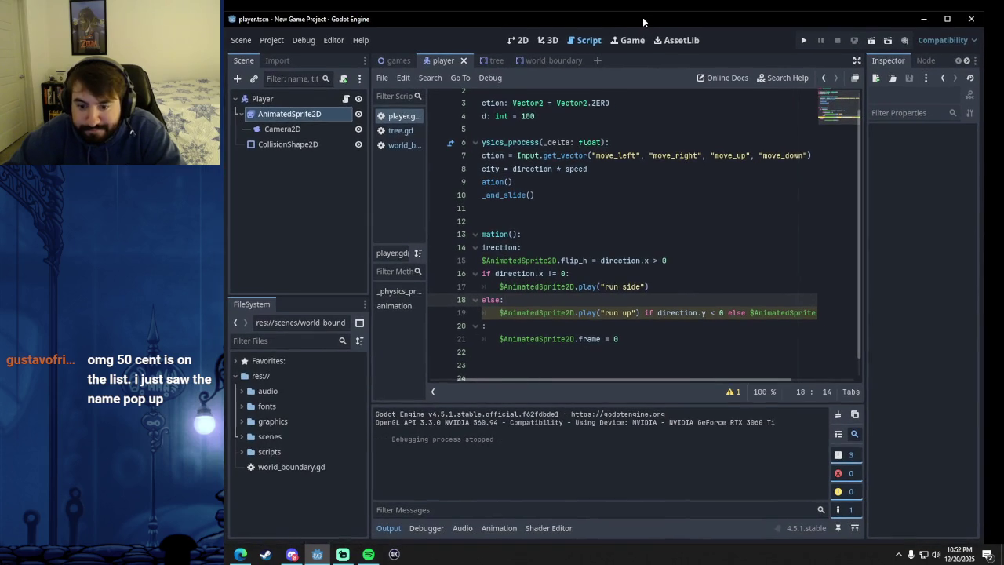
click(637, 338)
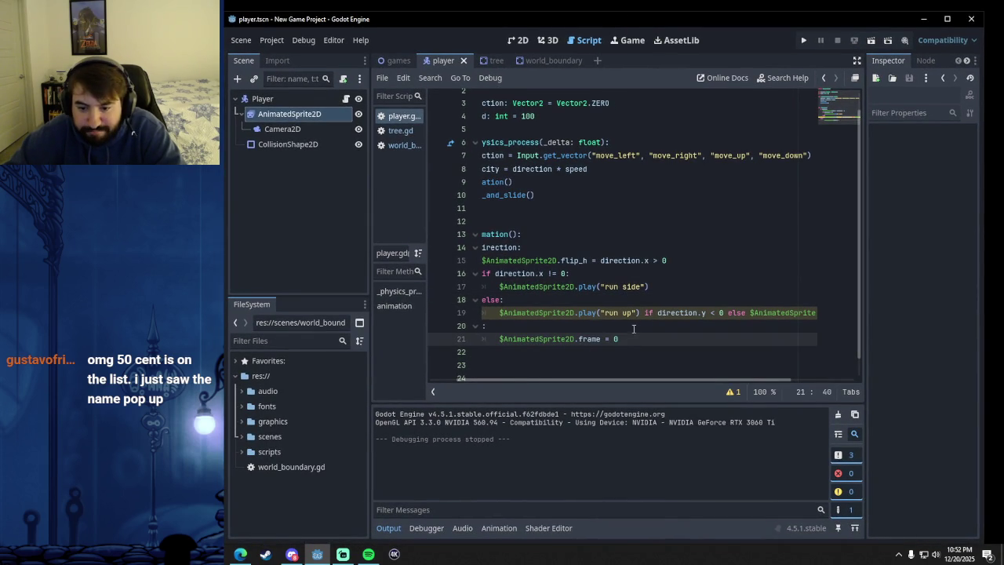
drag(565, 312, 616, 312)
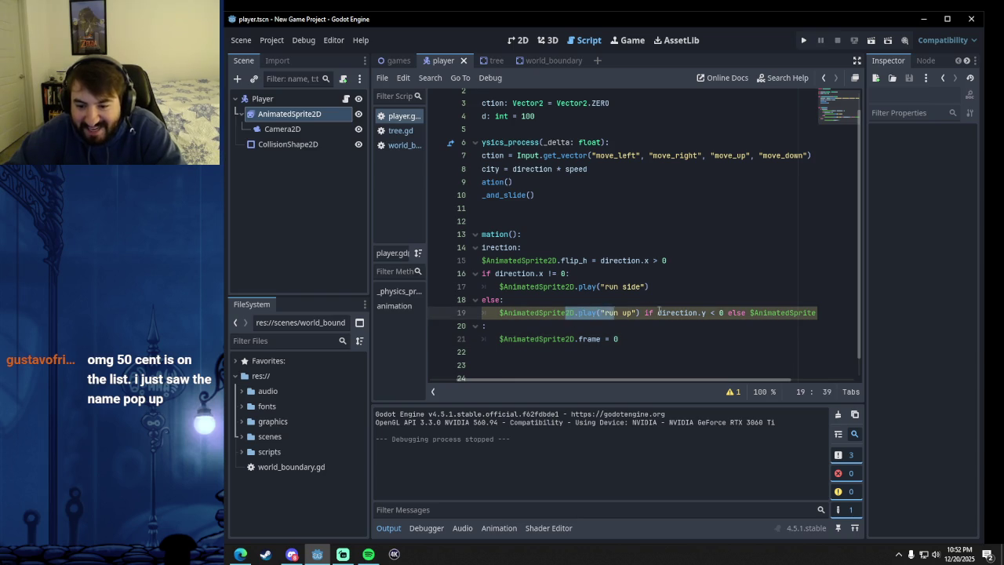
click(657, 312)
key(Right)
key(Right)
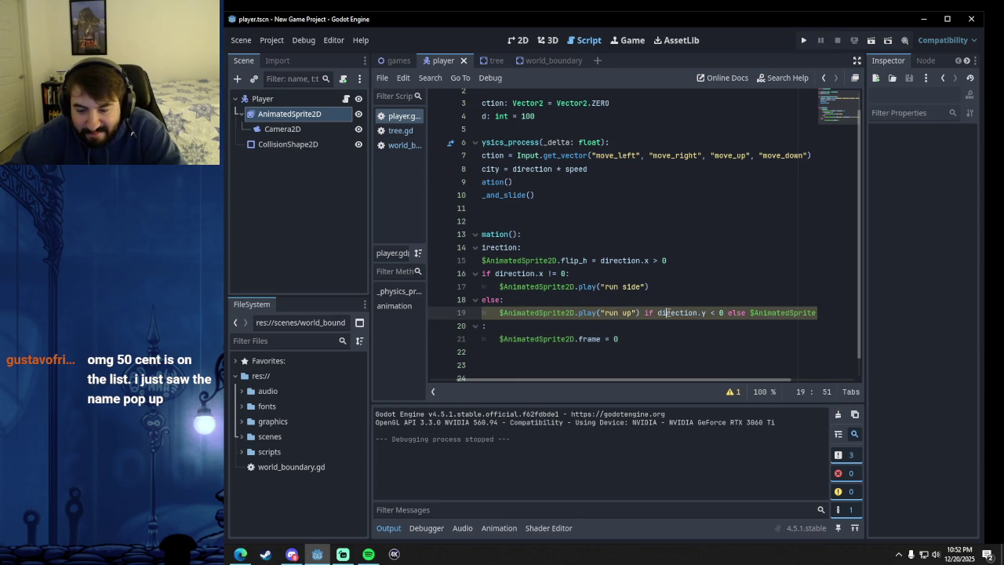
- Add the missing colon after else on line 18 and view line 19's standalone-ternary warning
mouse_move(697, 312)
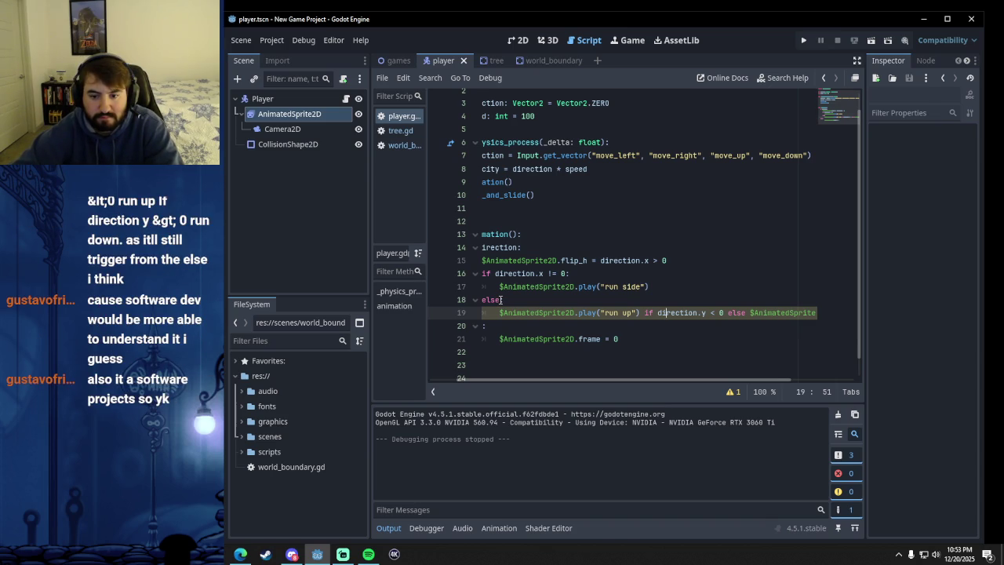
click(498, 300)
text(:)
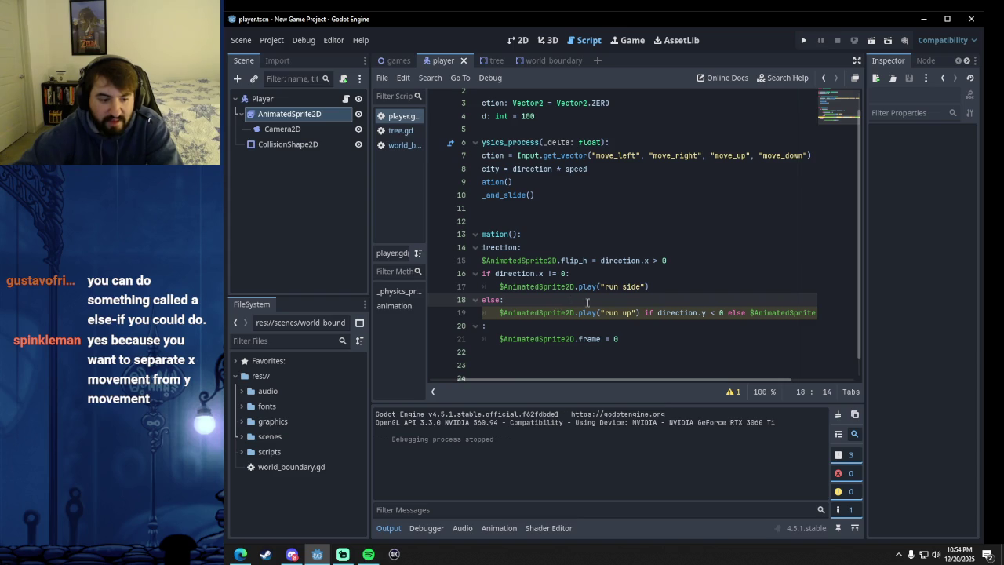
mouse_move(596, 344)
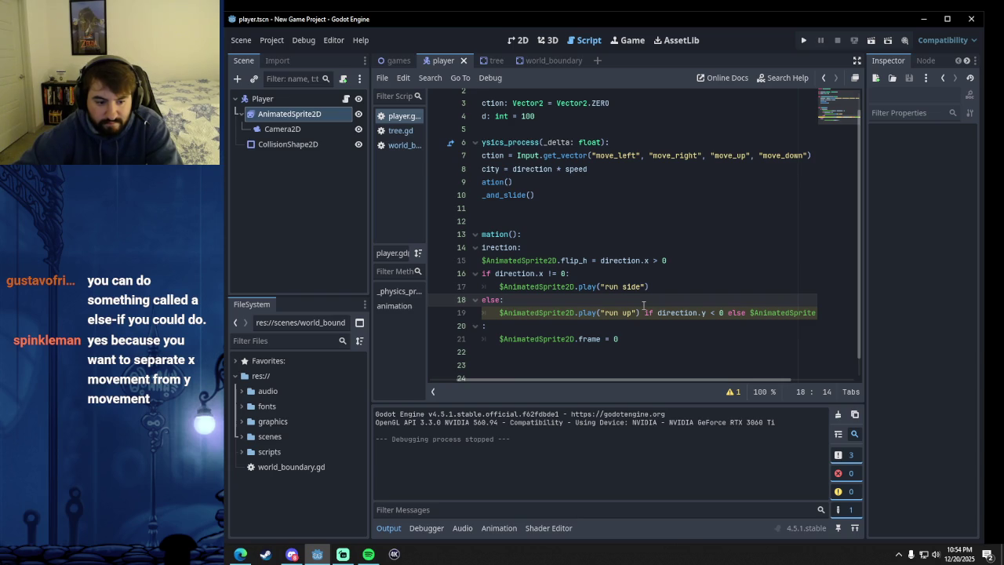
click(644, 312)
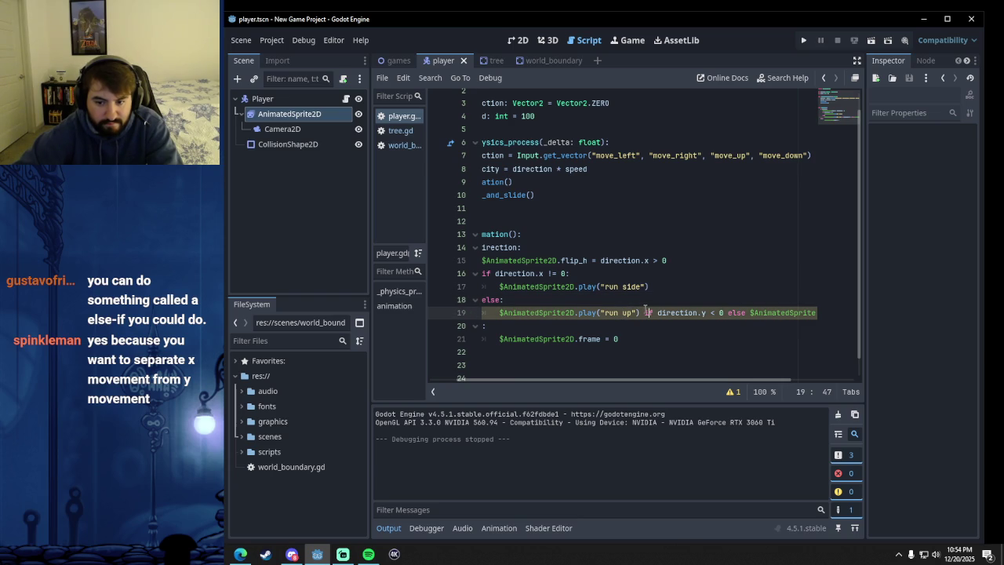
click(698, 312)
click(733, 391)
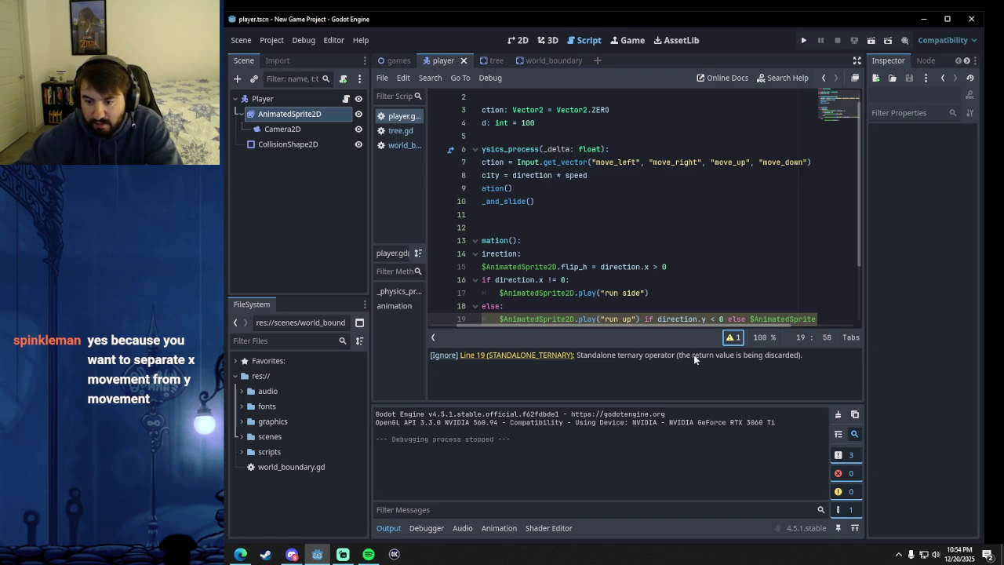
- Run the project, move the player with Right and Up, and stop after the line 19 error
click(734, 337)
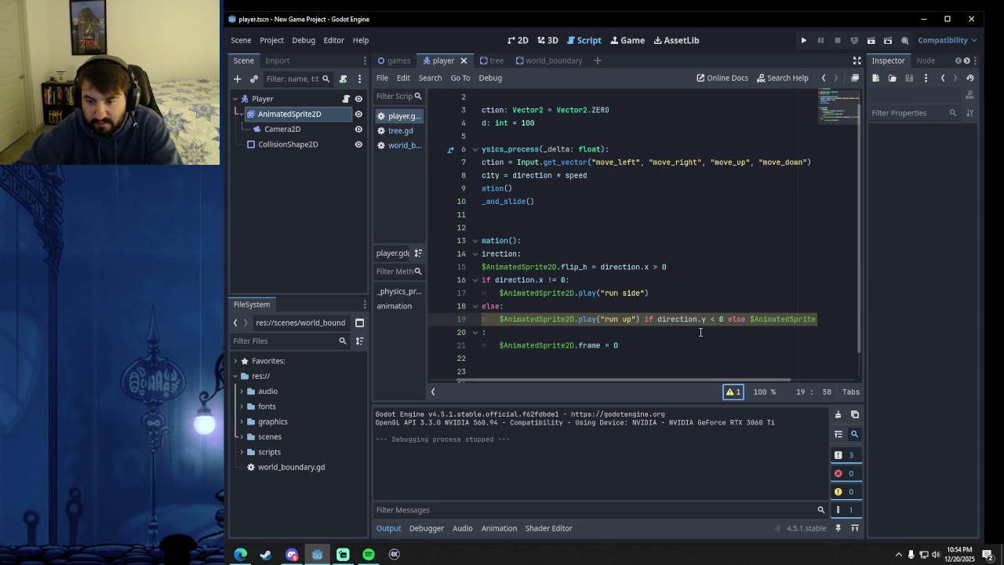
click(660, 319)
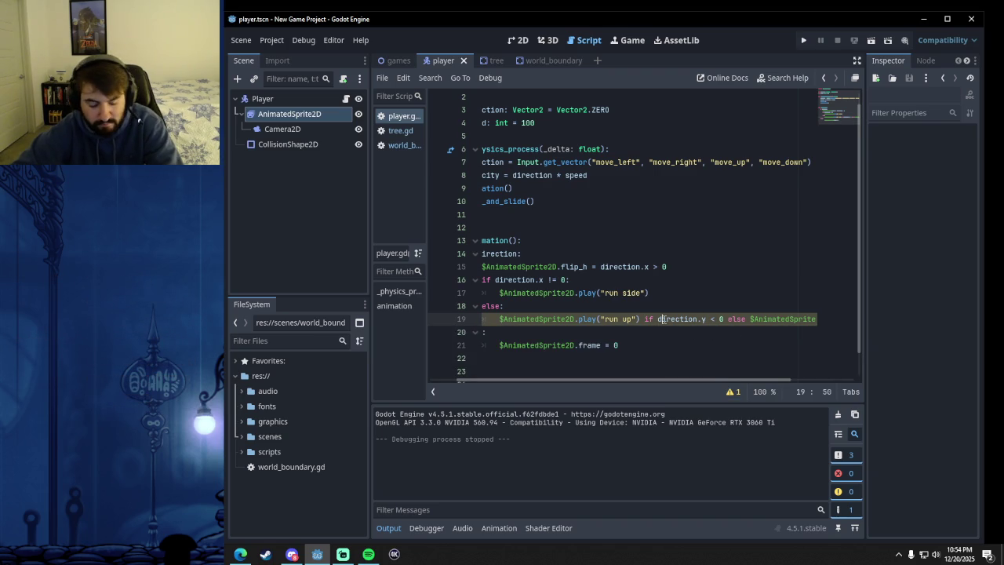
click(803, 40)
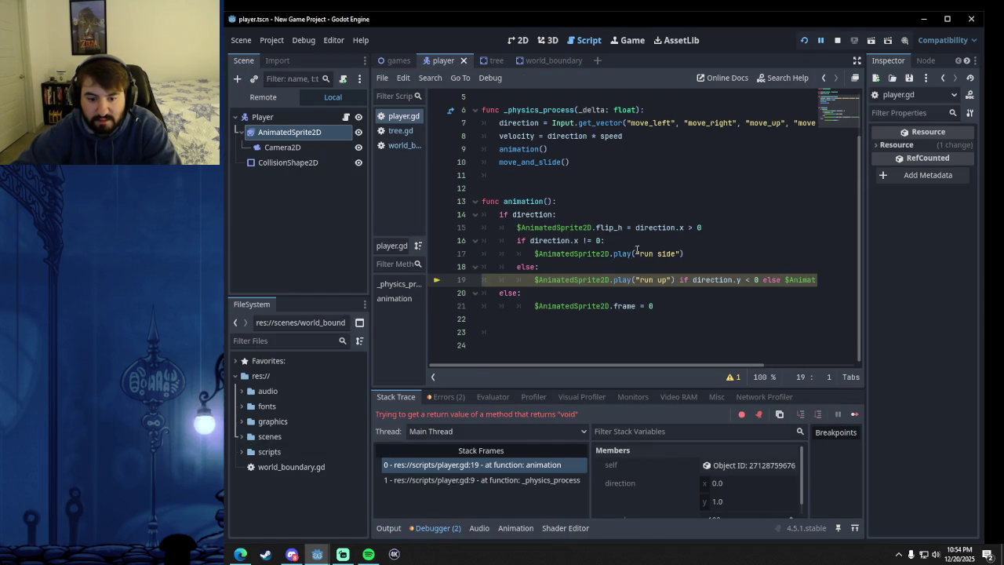
click(838, 40)
click(669, 284)
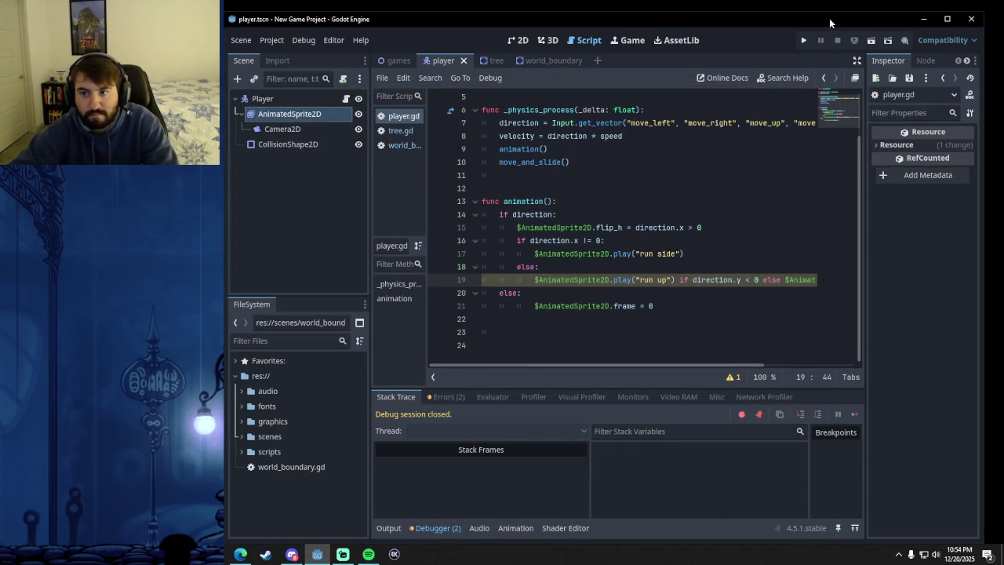
click(801, 40)
key(Right)
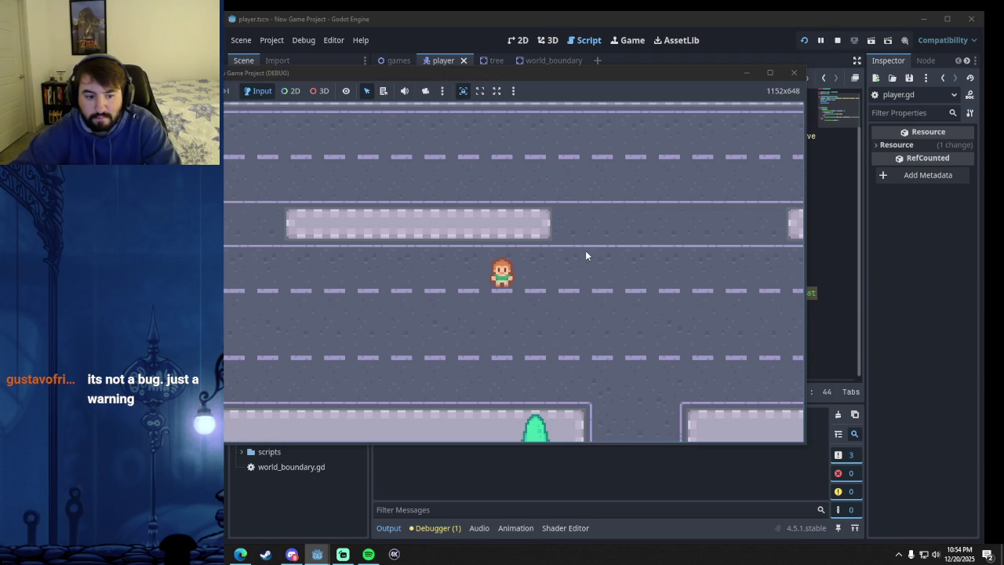
key(Up)
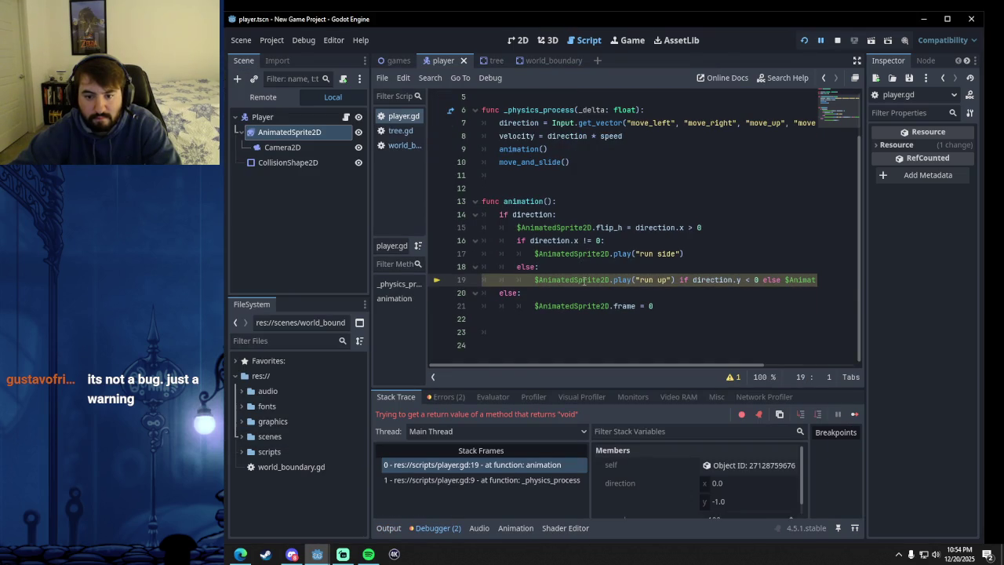
click(674, 301)
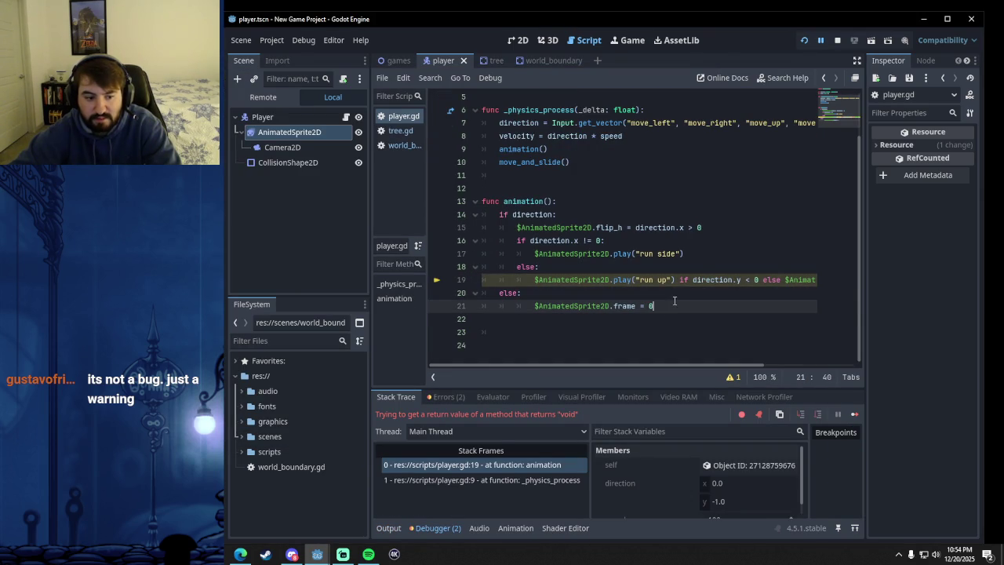
click(837, 40)
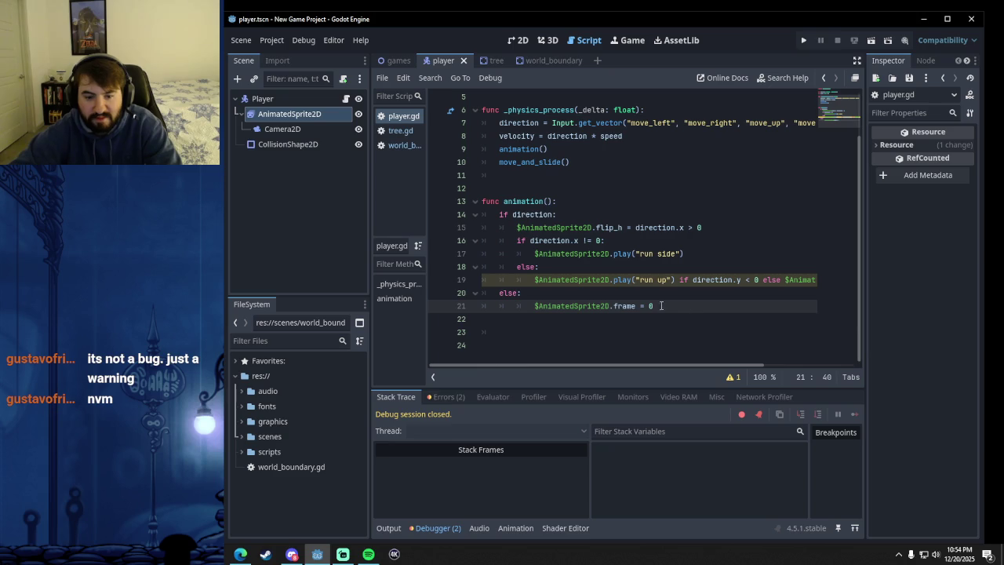
drag(534, 280, 552, 279)
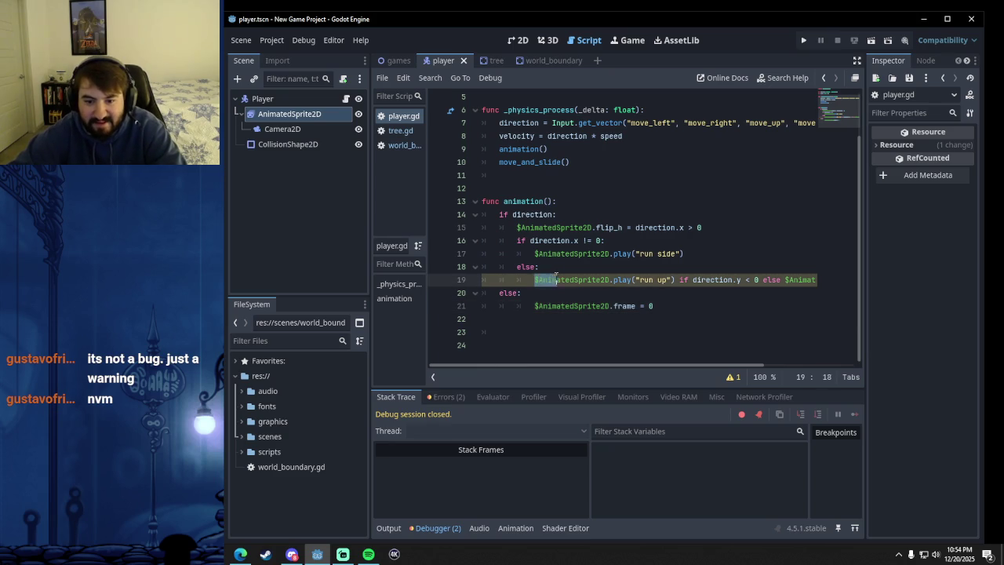
- Expand the script editor to full width, then compare with the tutorial's 'up'/'down' animation code
click(665, 279)
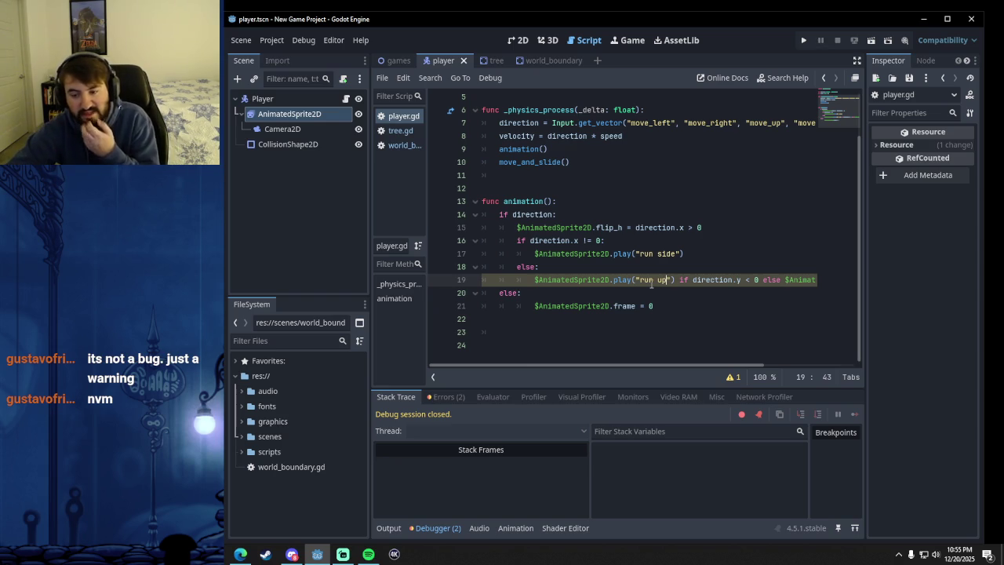
mouse_move(680, 280)
mouse_down()
mouse_move(851, 280)
mouse_move(783, 280)
mouse_up()
click(855, 61)
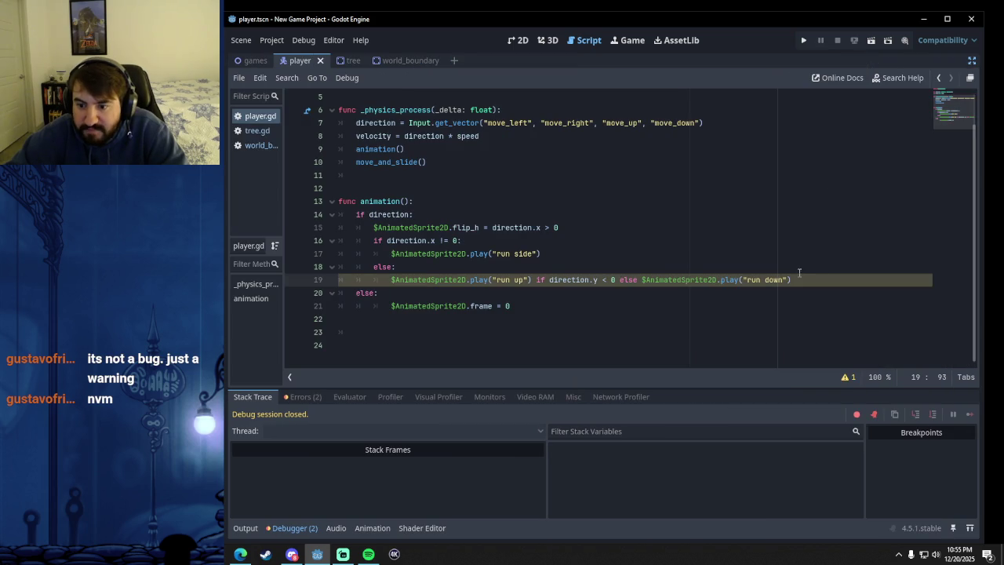
click(502, 267)
click(547, 251)
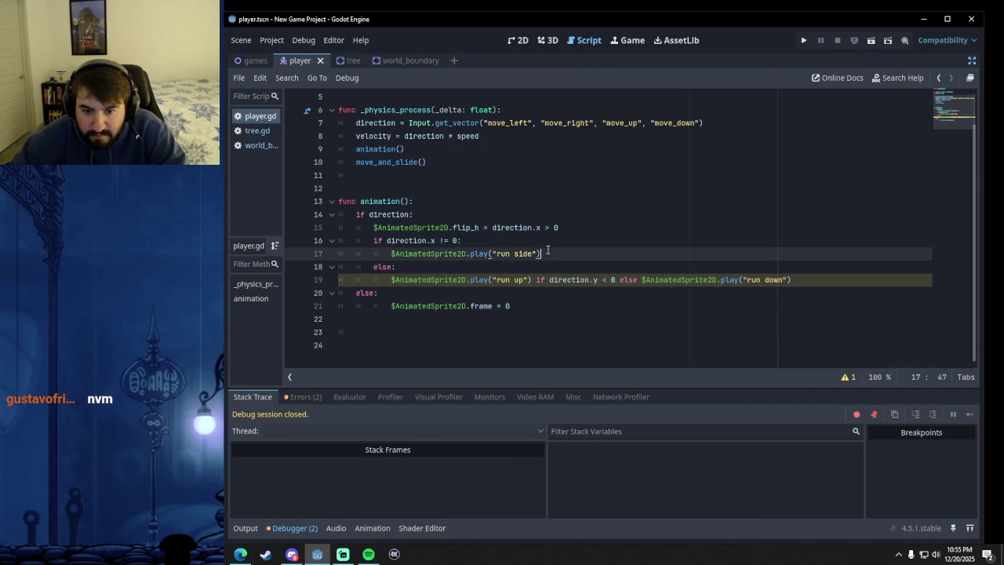
click(525, 241)
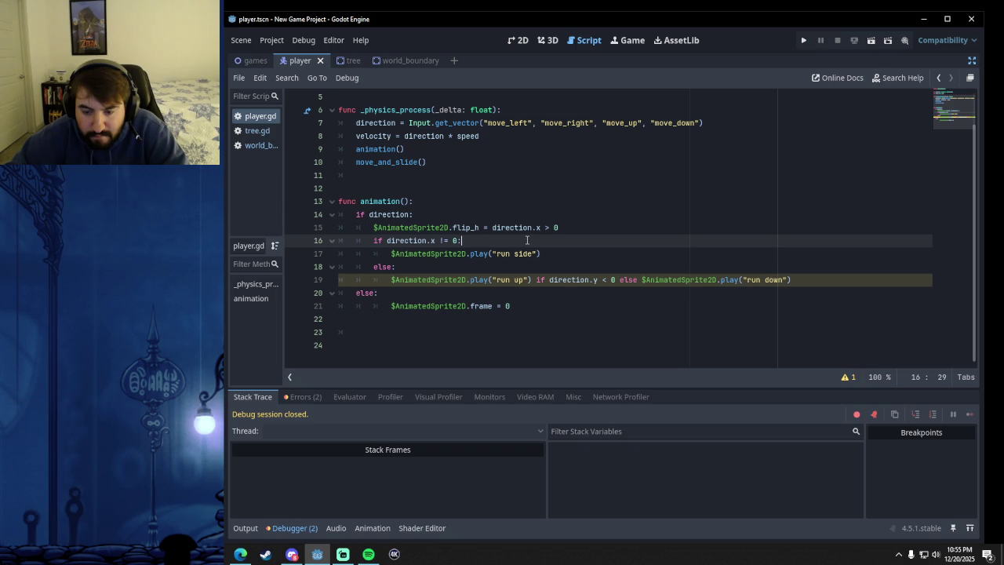
click(240, 554)
mouse_move(564, 69)
mouse_down()
mouse_move(583, 53)
mouse_move(517, 58)
mouse_up()
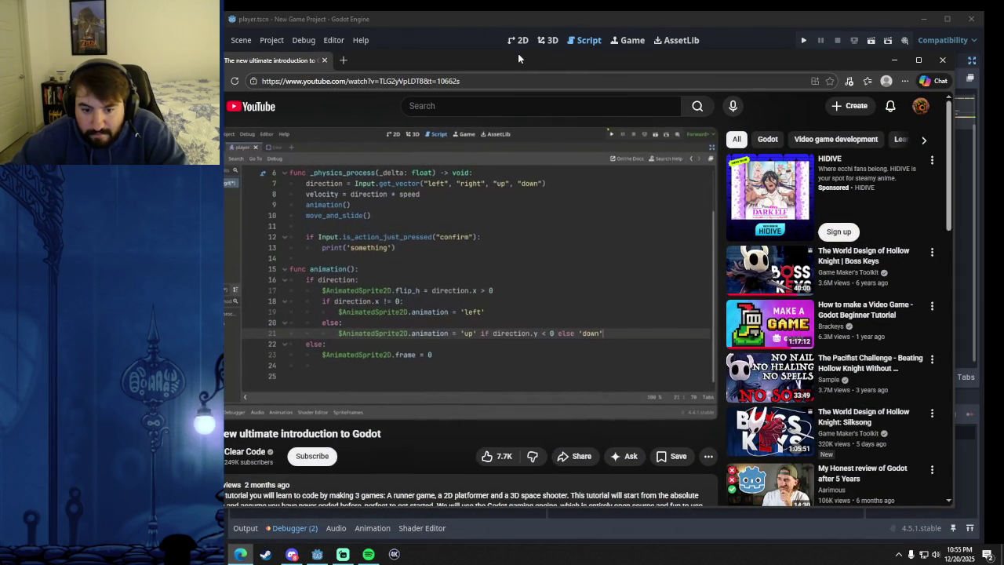
- Replace line 19's play ternary with $AnimatedSprite2D.animation = "move_up", then reopen the tutorial
click(897, 62)
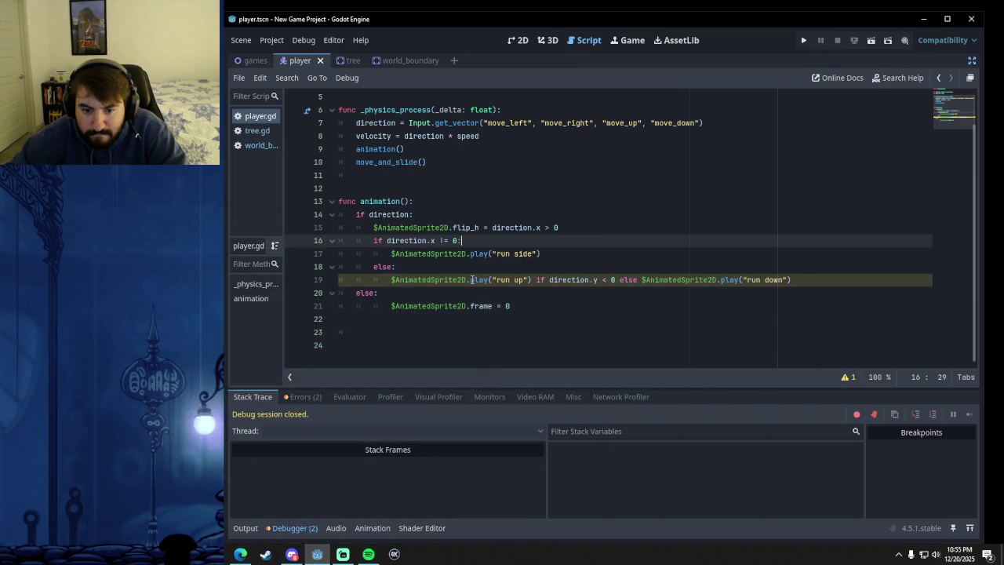
click(470, 279)
drag(470, 279, 792, 279)
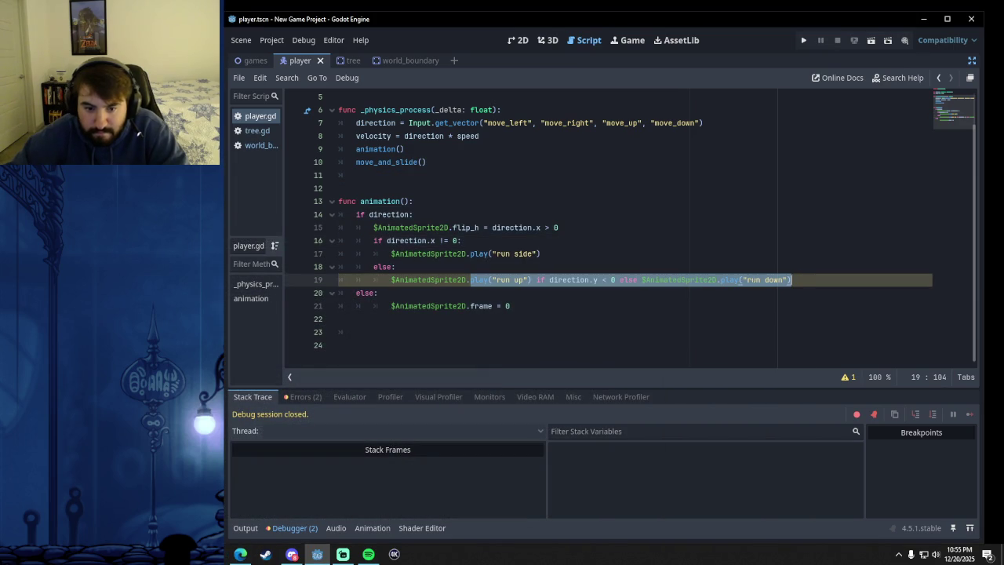
text(animation)
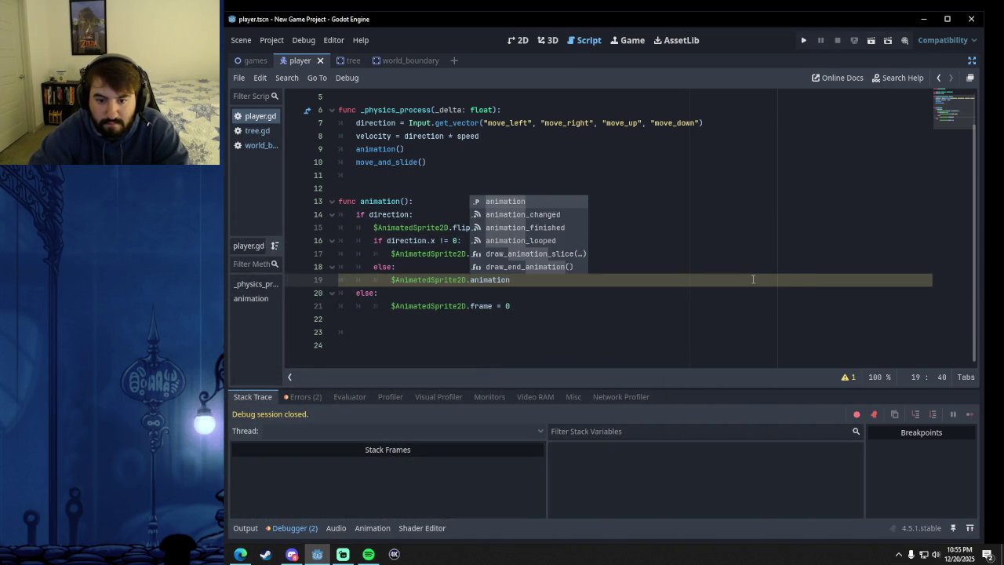
key(Escape)
text( =)
text(= )
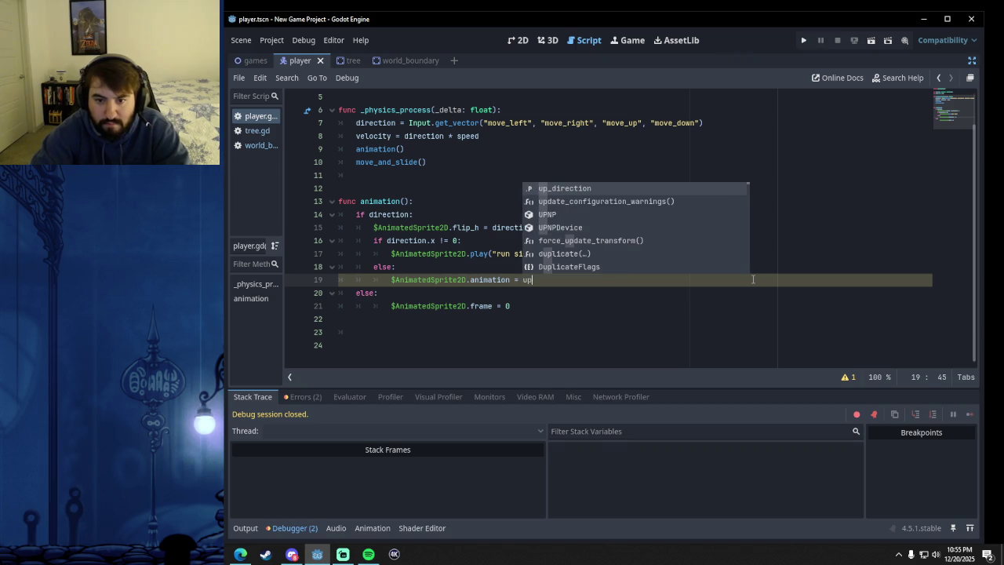
text("move)
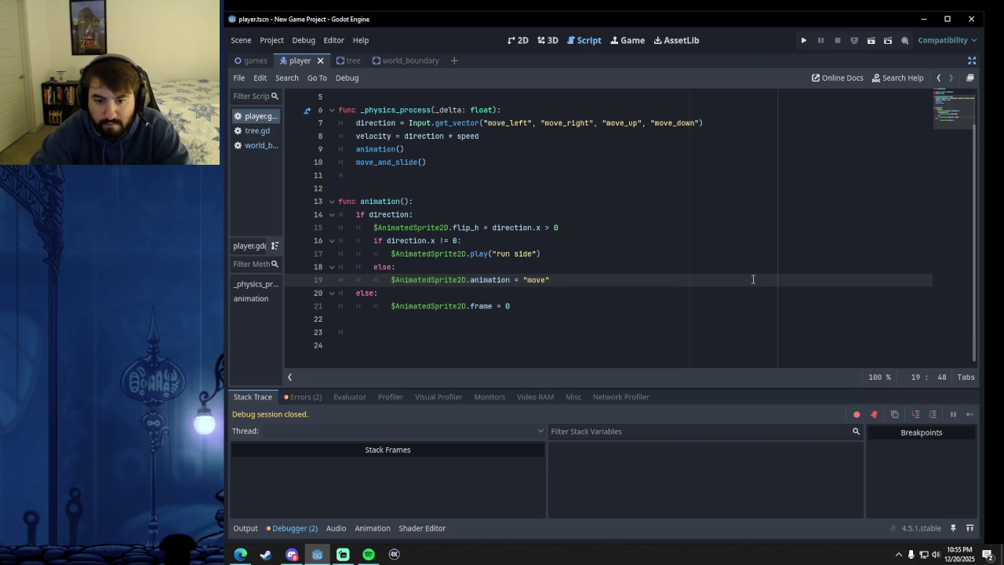
text(_up)
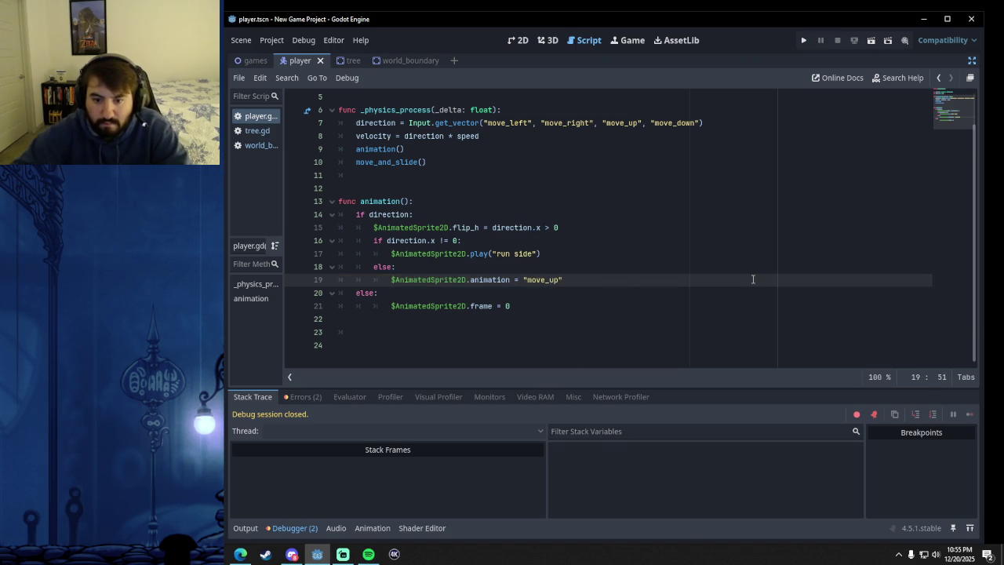
key(Right)
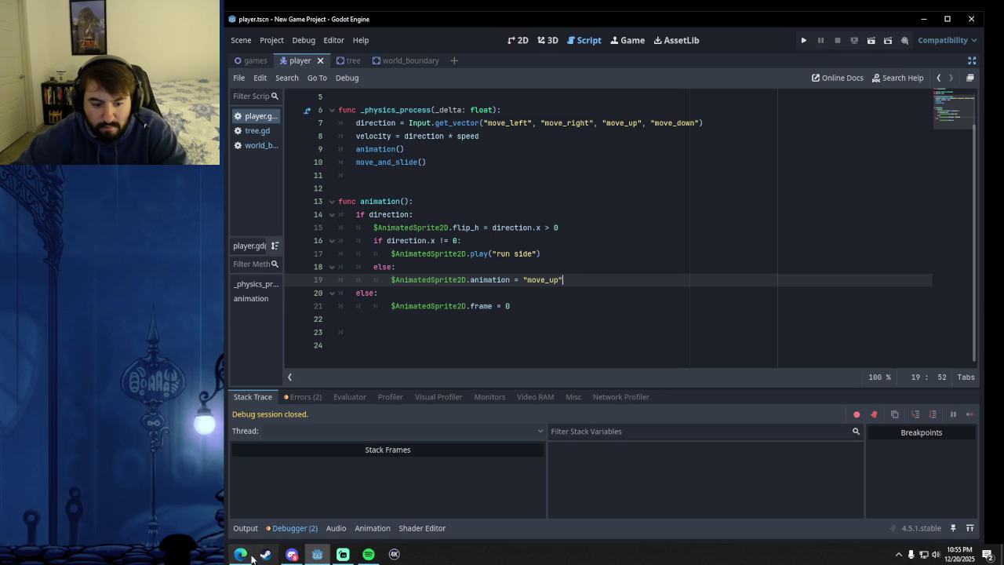
mouse_move(243, 558)
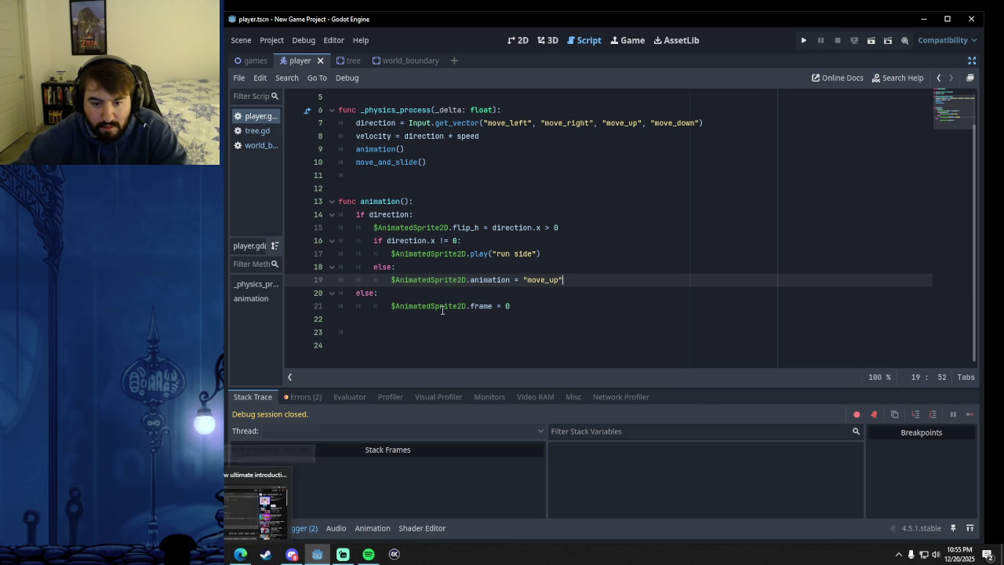
click(241, 555)
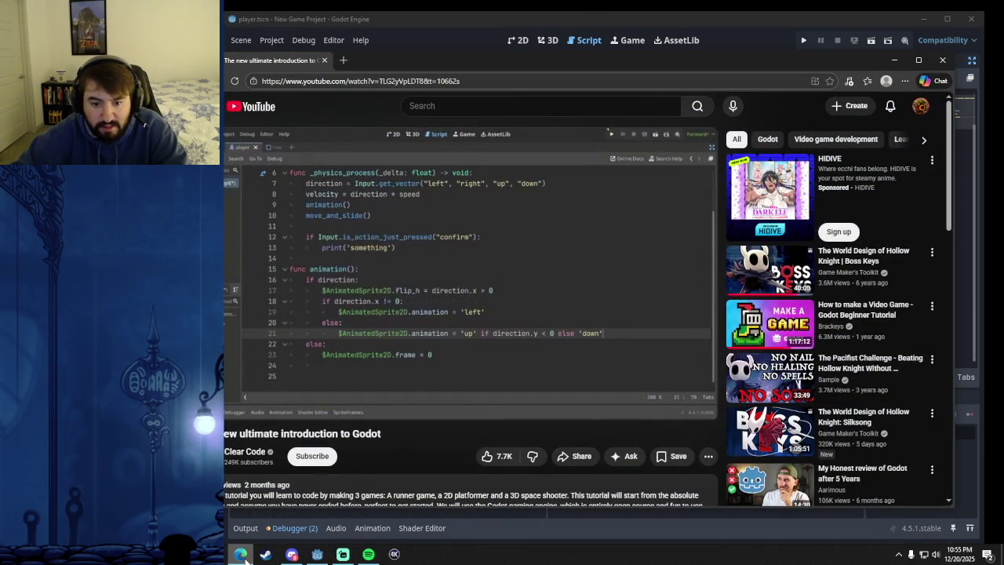
click(243, 555)
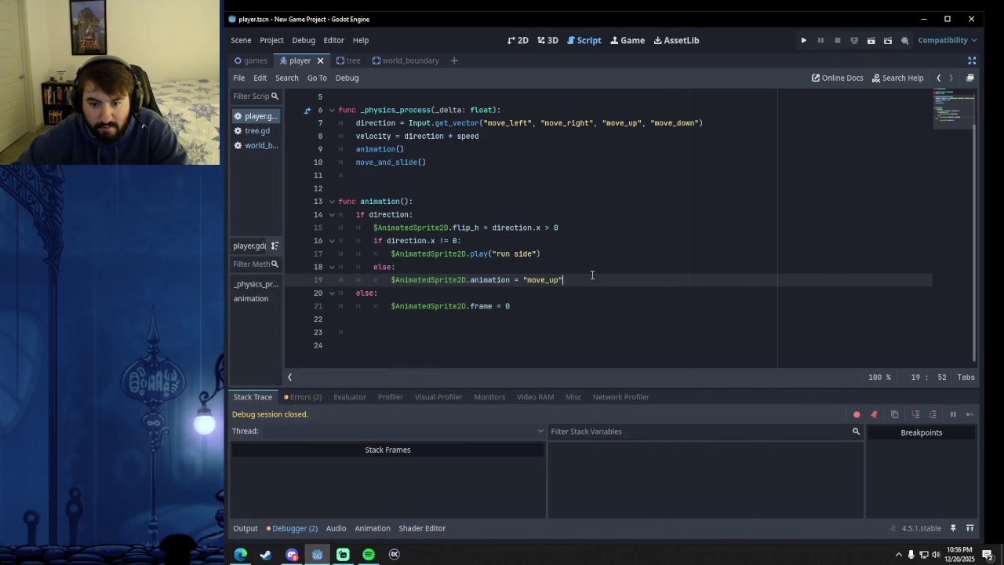
click(240, 555)
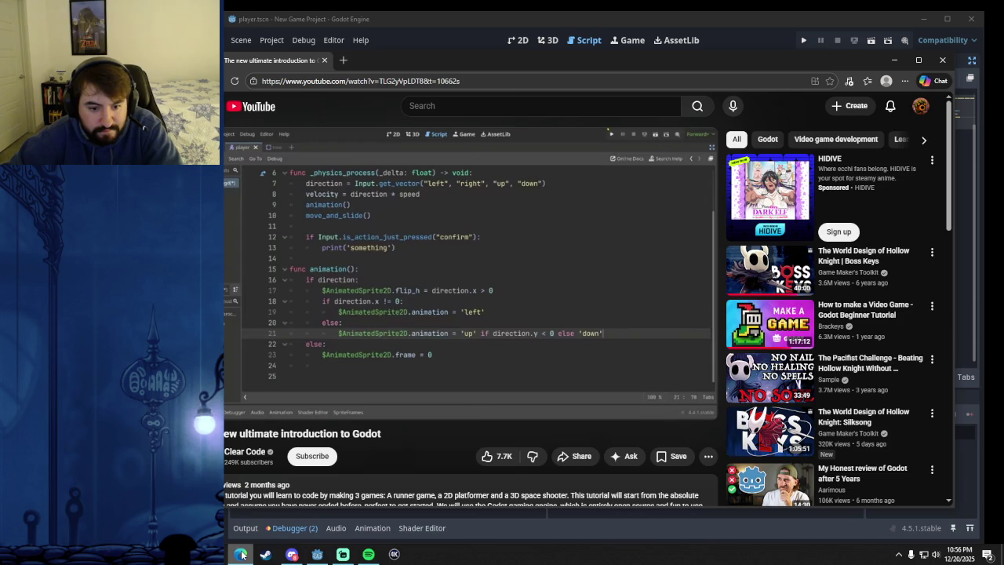
click(452, 48)
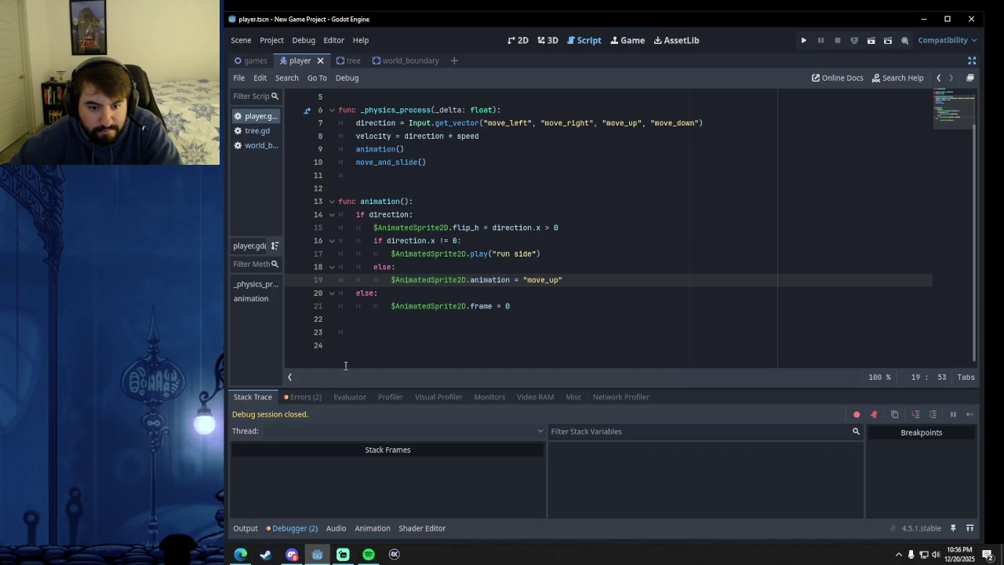
key(alt+Tab)
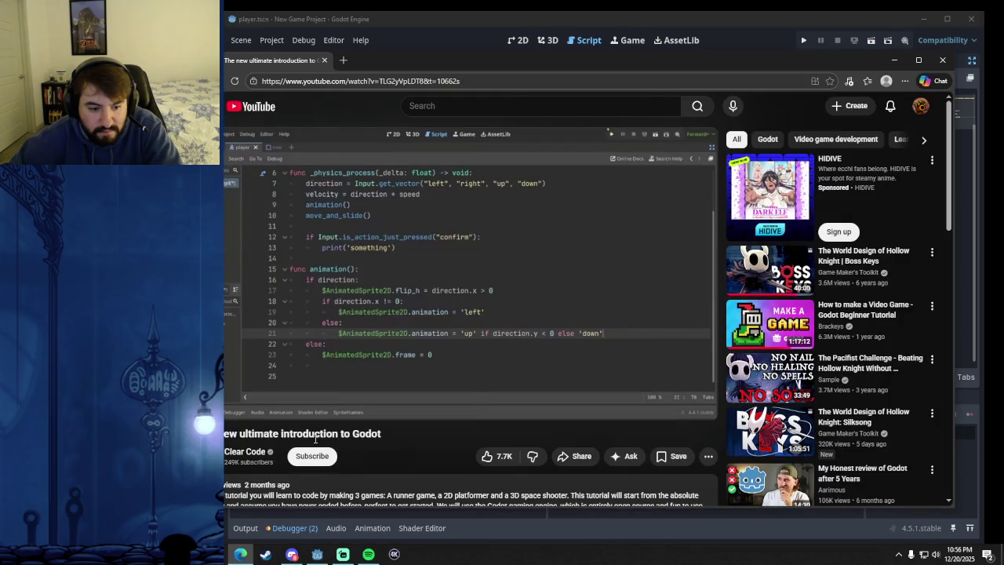
drag(382, 434, 225, 433)
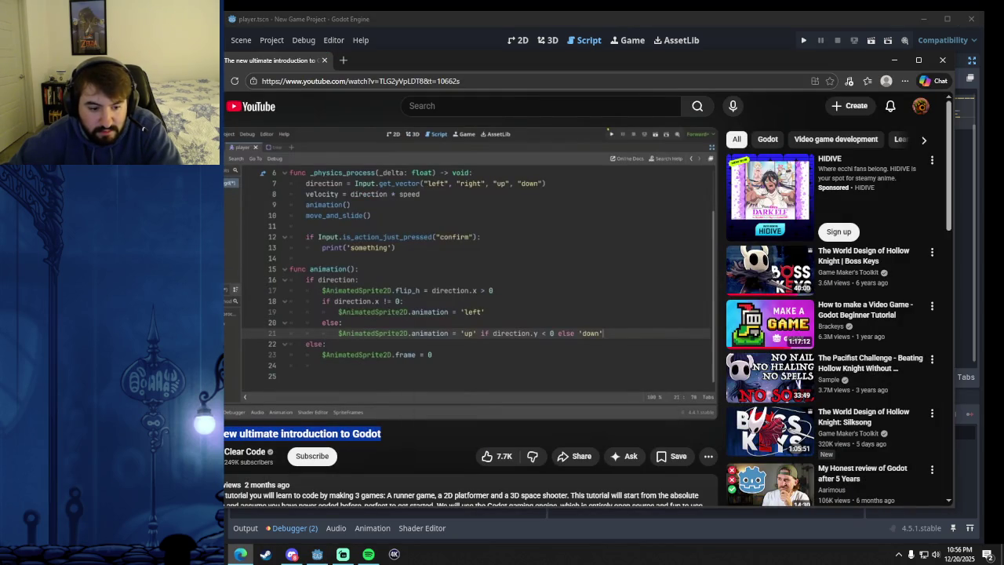
click(316, 554)
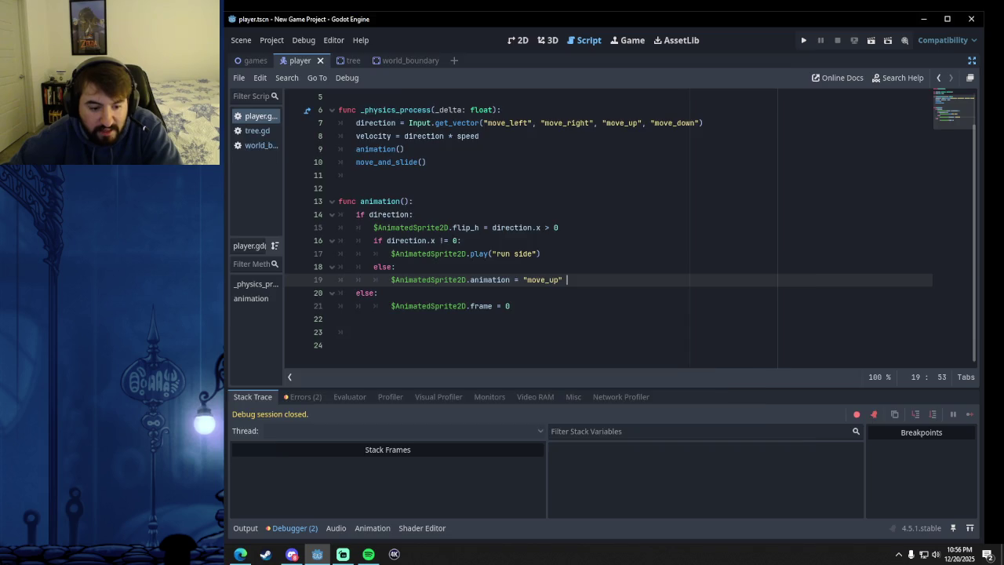
key(alt+Tab)
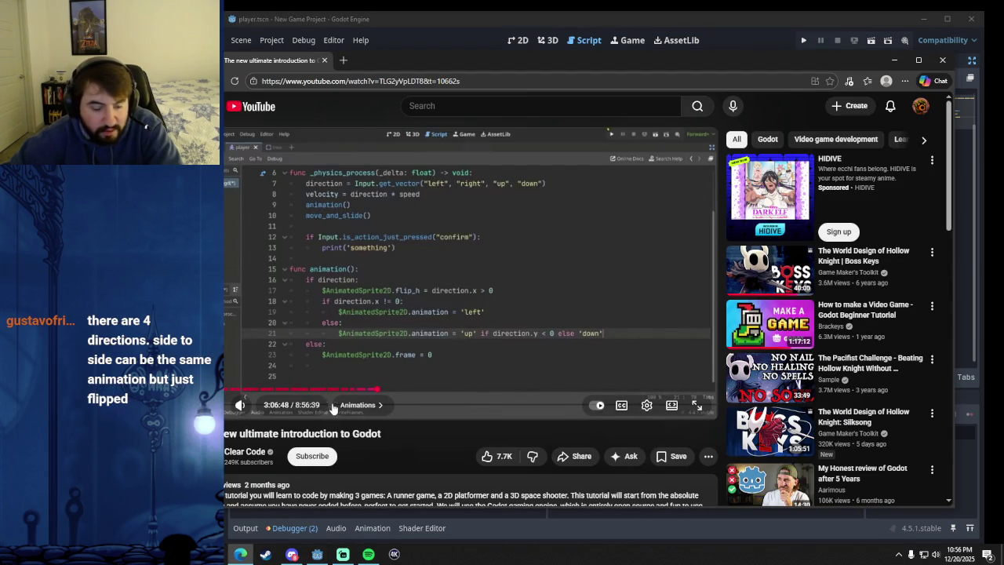
mouse_move(542, 61)
mouse_down()
mouse_move(615, 46)
mouse_move(600, 44)
mouse_up()
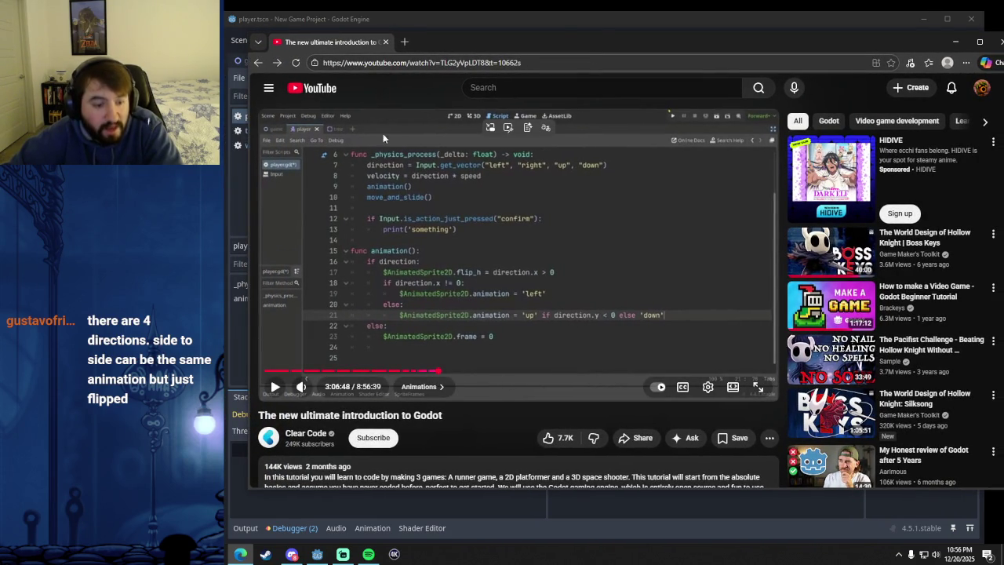
click(546, 32)
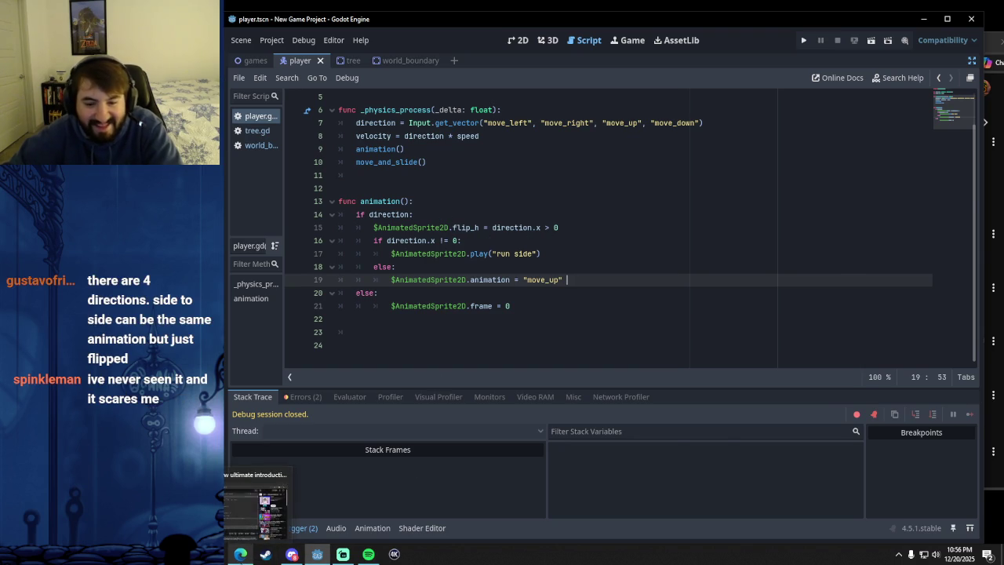
click(240, 554)
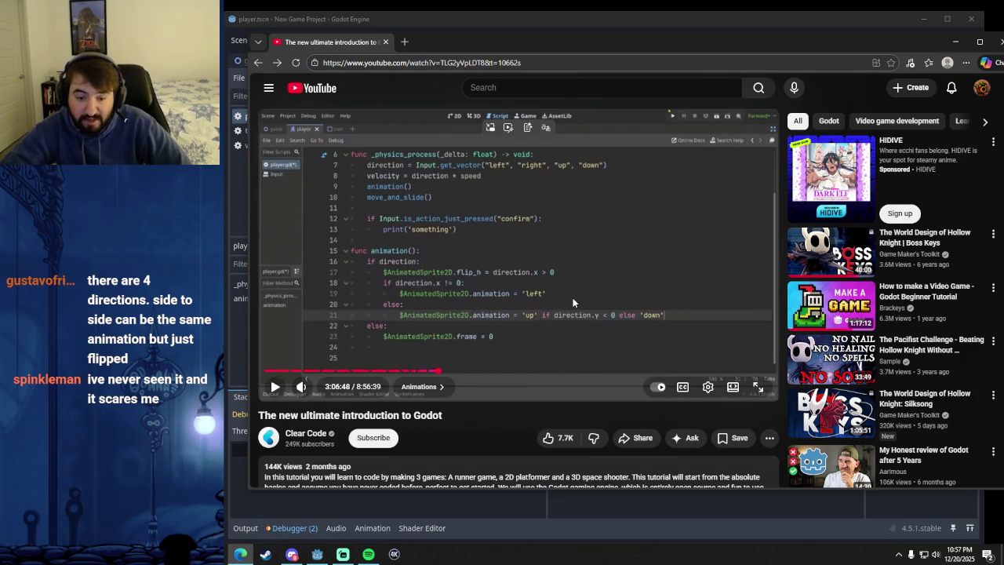
mouse_move(545, 50)
mouse_down()
mouse_move(524, 33)
mouse_move(523, 73)
mouse_up()
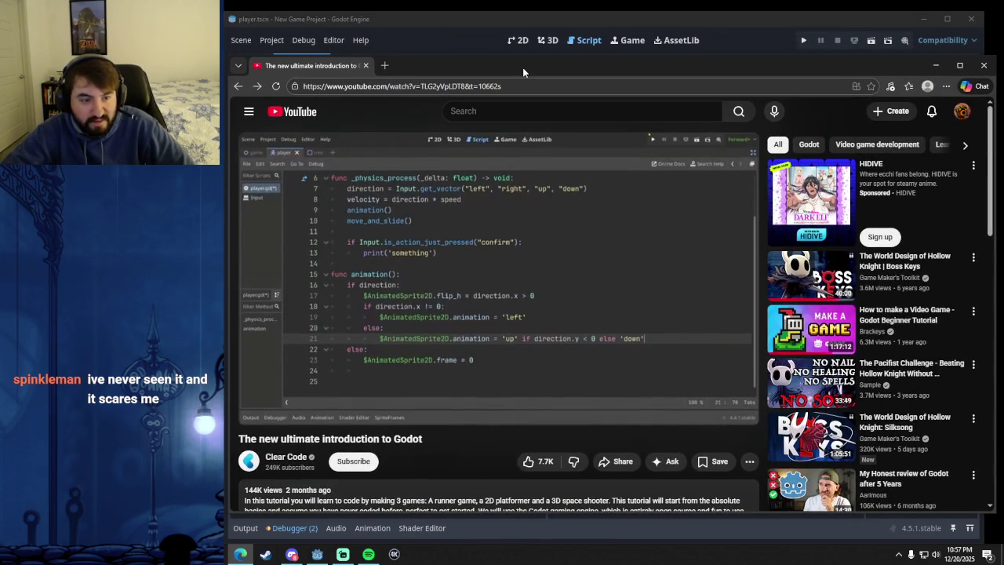
click(552, 21)
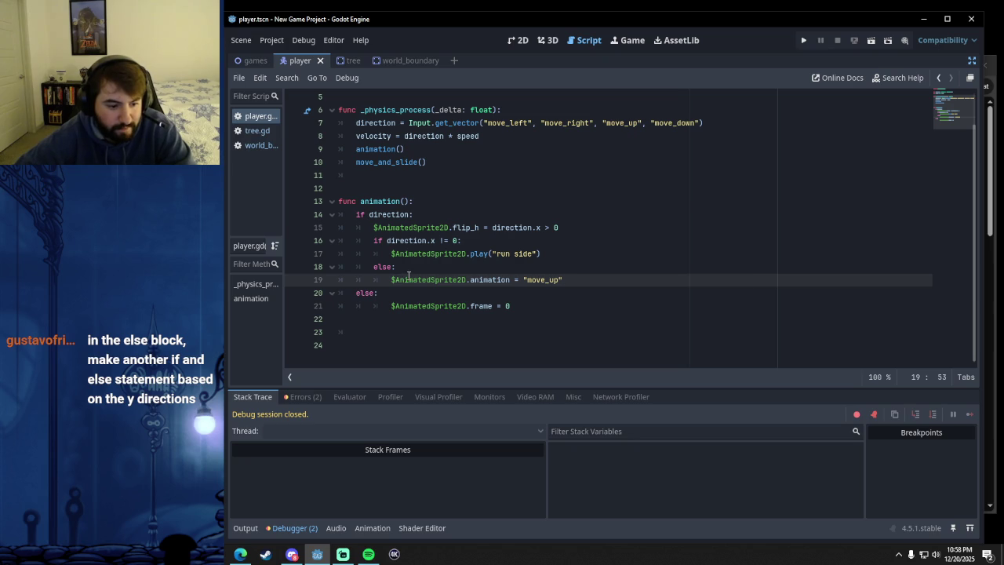
mouse_move(407, 276)
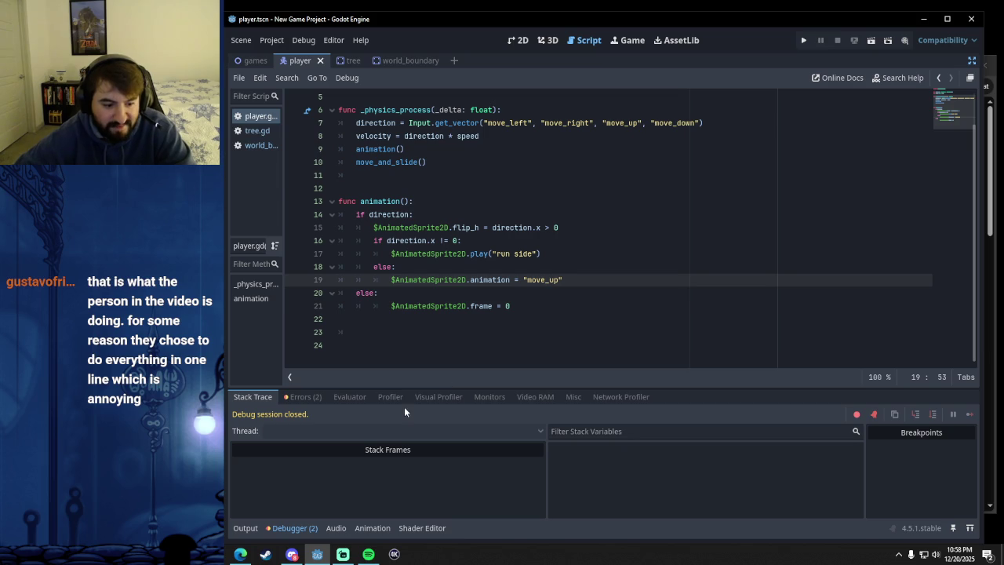
click(243, 558)
mouse_move(477, 65)
mouse_down()
mouse_move(491, 76)
mouse_move(485, 62)
mouse_up()
key(alt+Tab)
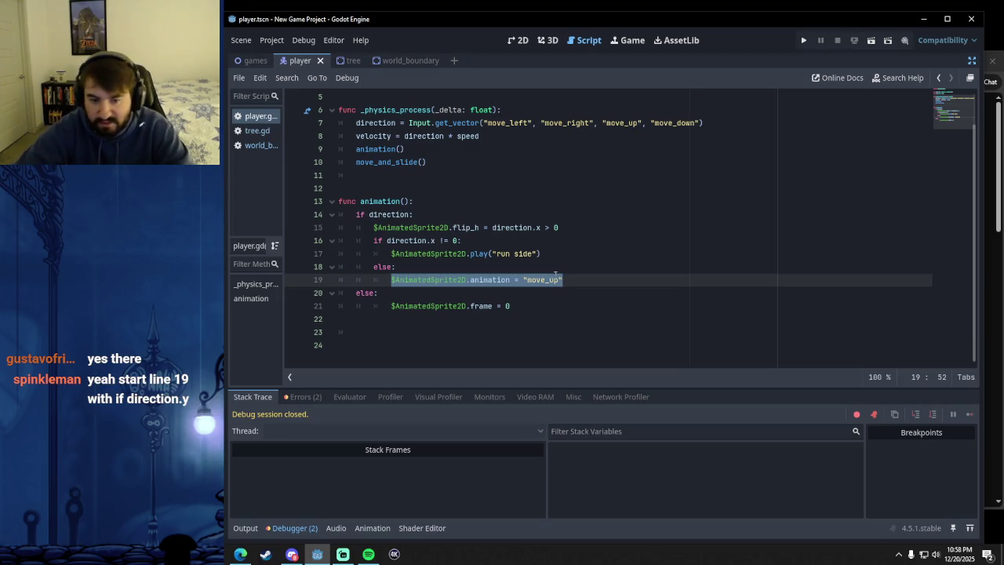
- Delete the move_up line and turn line 18's else into elif with a new indented line
key(BackSpace)
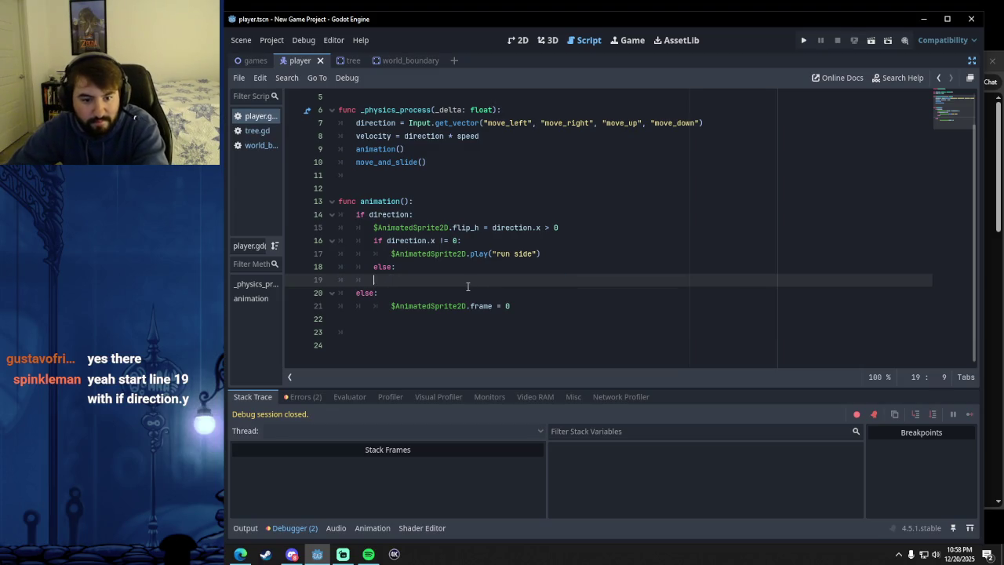
key(BackSpace)
key(BackSpace)
key(BackSpace)
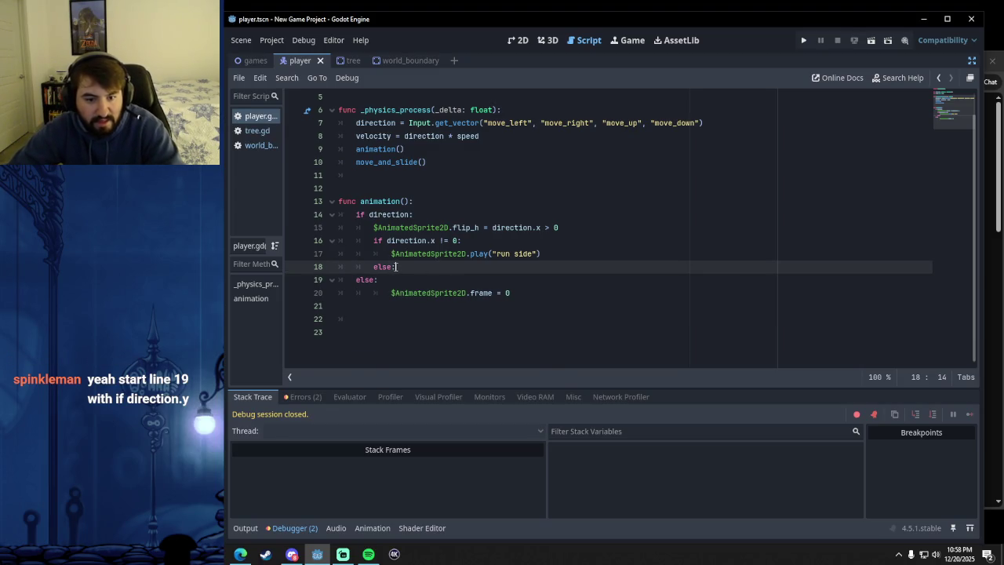
double_click(383, 267)
text(elif)
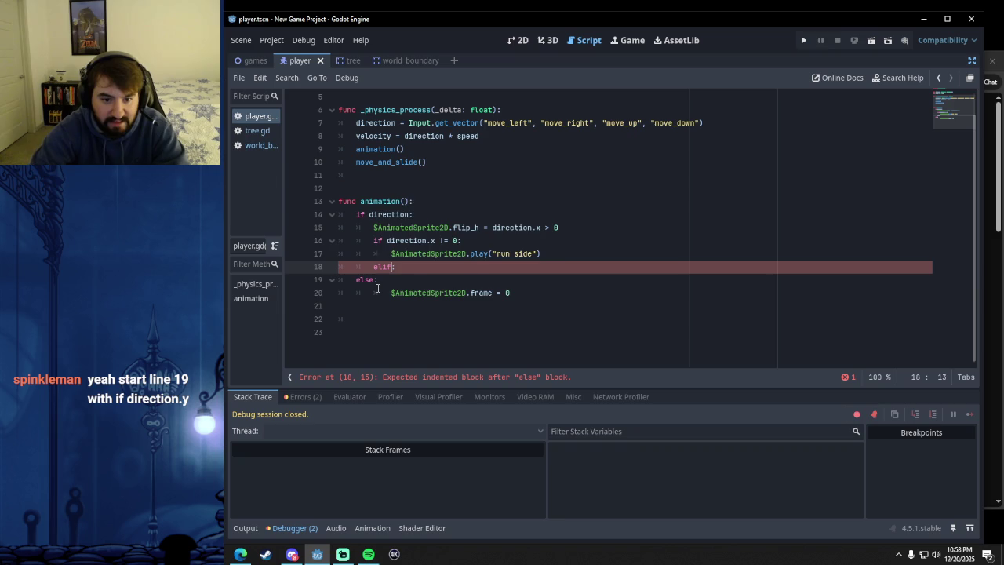
click(413, 267)
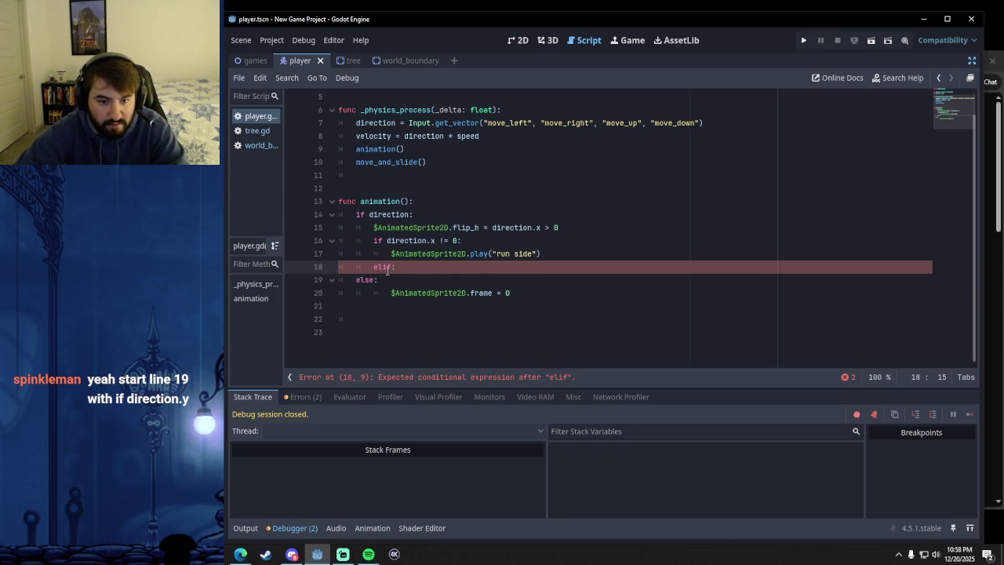
key(Return)
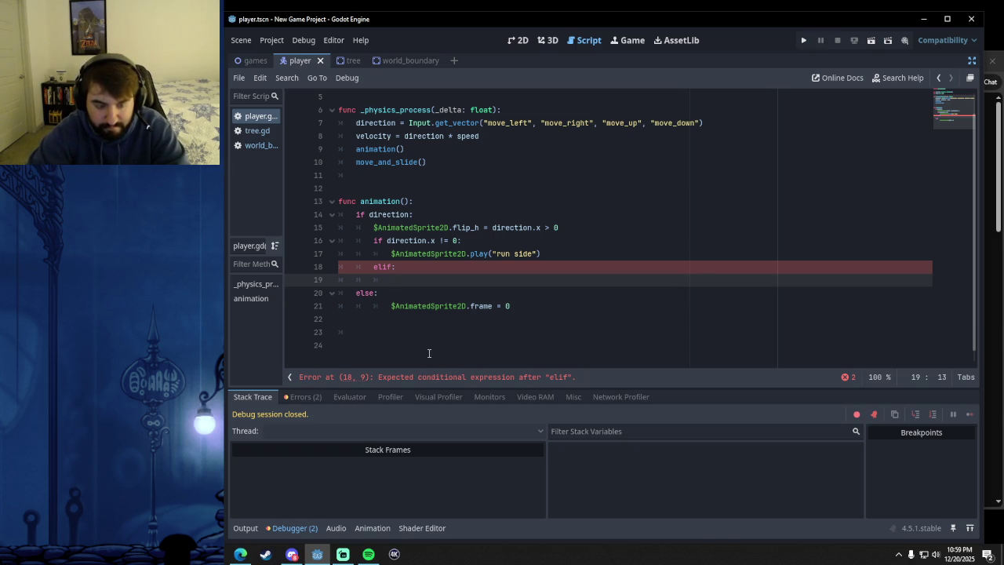
click(972, 60)
- Discard a $AnimatedSprite2D.position.y > 0 attempt and restore else: with an indented line below
mouse_move(306, 127)
mouse_down()
mouse_move(397, 161)
mouse_move(574, 291)
mouse_move(558, 292)
mouse_up()
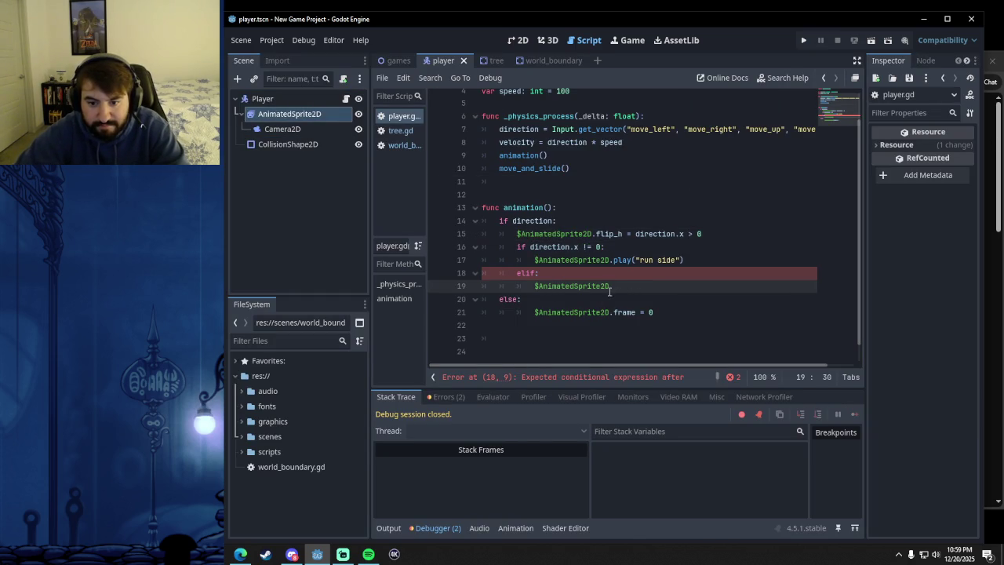
text(.)
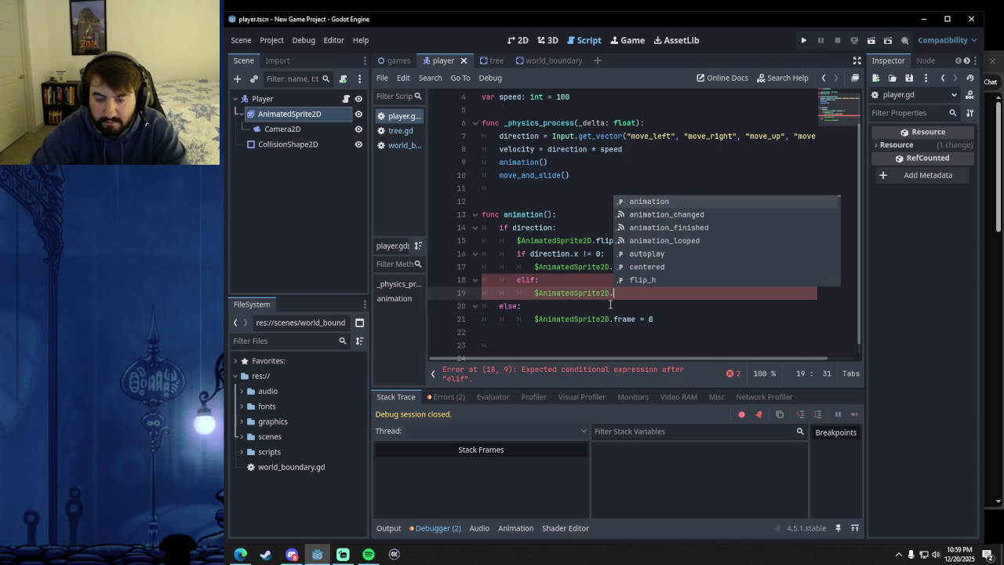
text(position)
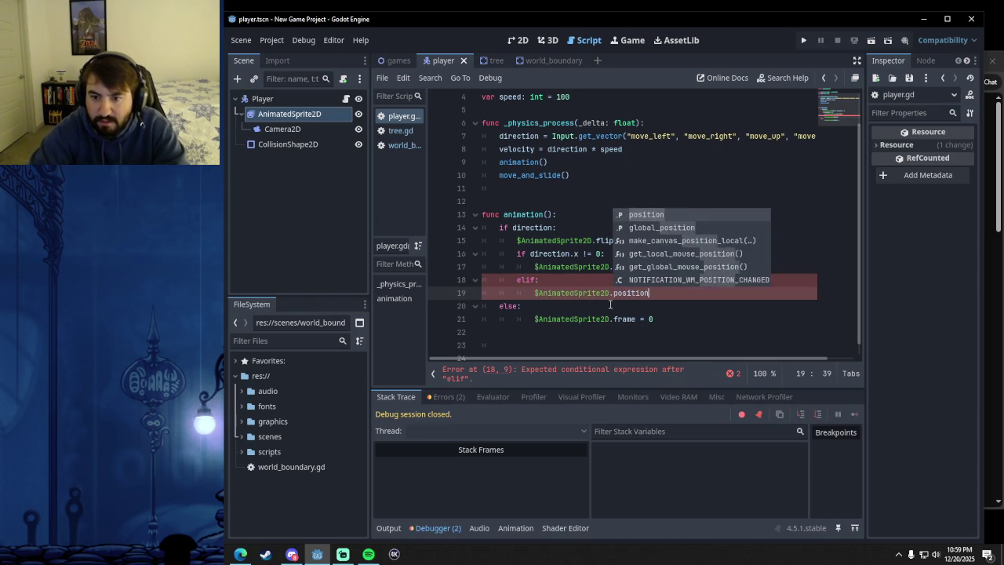
text(.y )
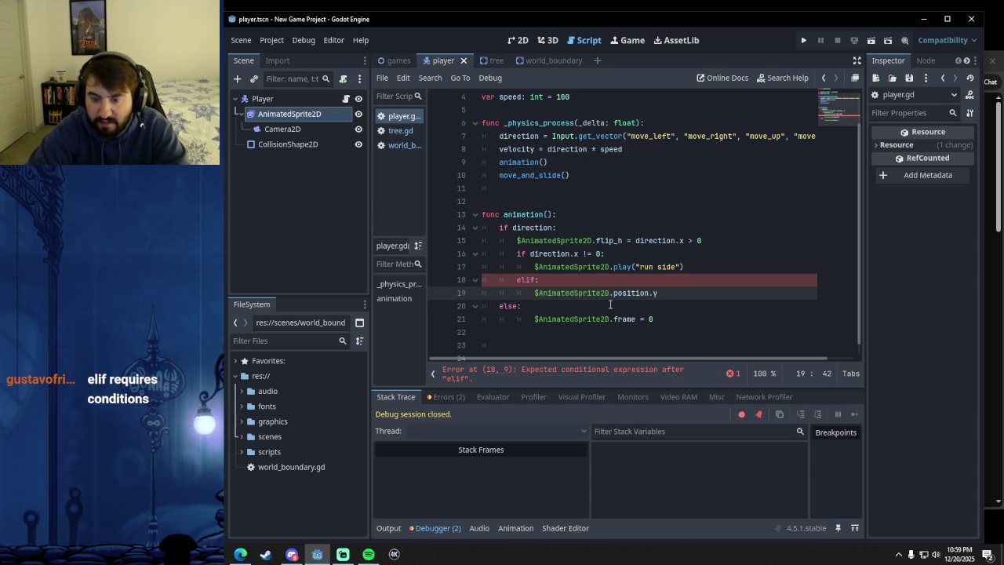
text(> 0)
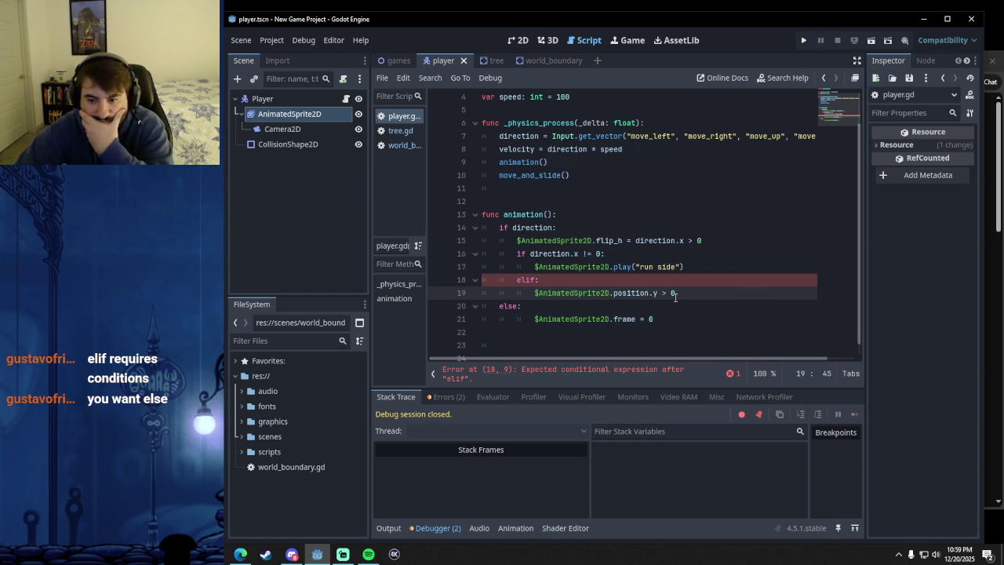
drag(674, 292, 535, 292)
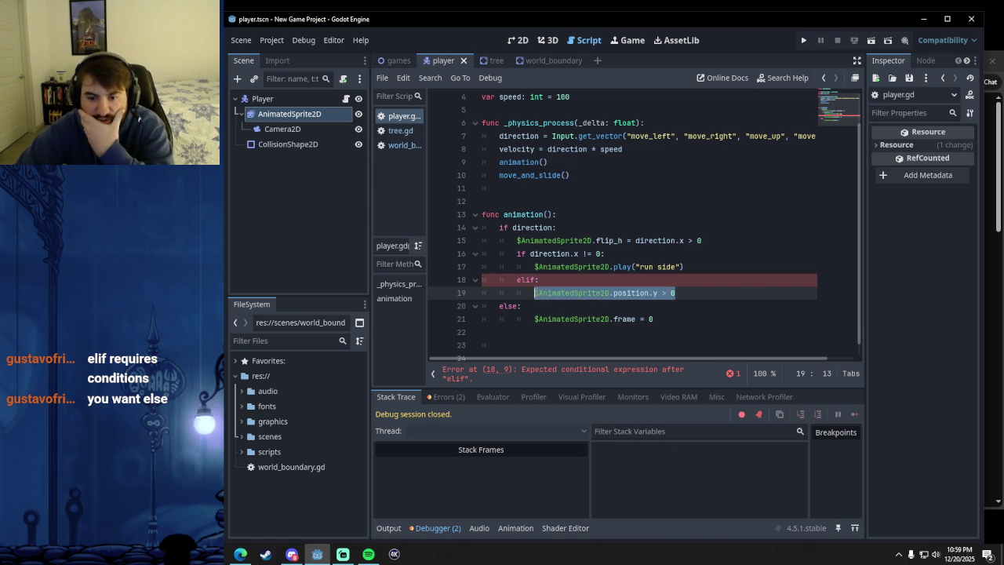
key(BackSpace)
key(BackSpace)
key(BackSpace)
key(BackSpace)
key(BackSpace)
key(shift+Left)
key(shift+Left)
key(shift+Left)
text(else:)
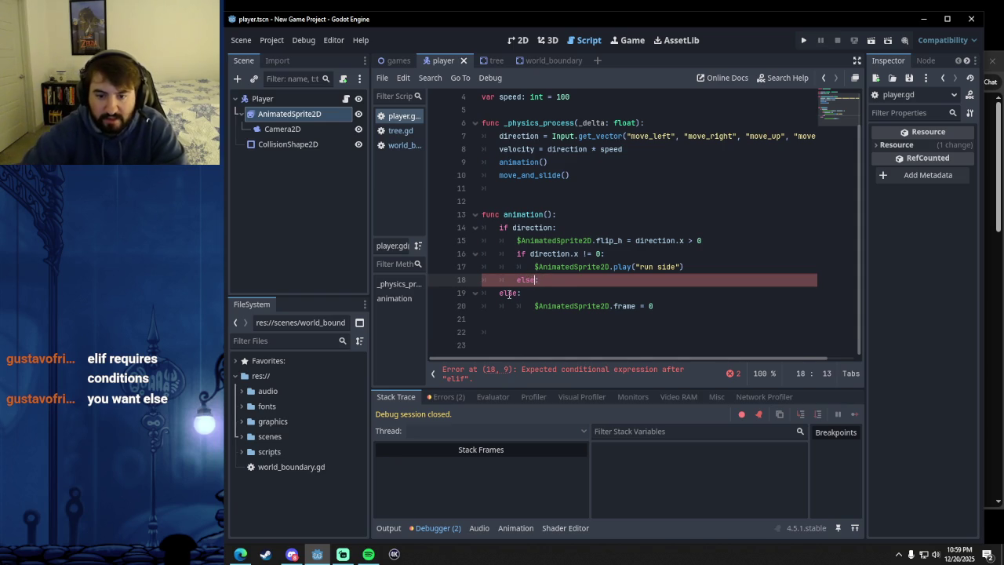
key(Return)
- Write the condition if $AnimatedSprite2D.direction.y > 0: on line 19, checking the tutorial
text(if)
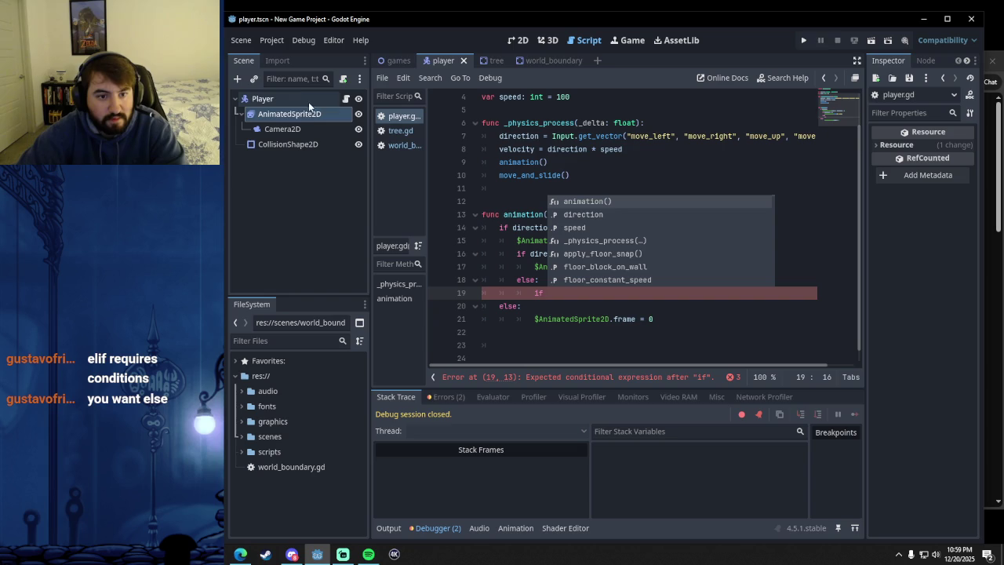
mouse_move(301, 117)
mouse_down()
mouse_move(605, 229)
mouse_move(574, 293)
mouse_up()
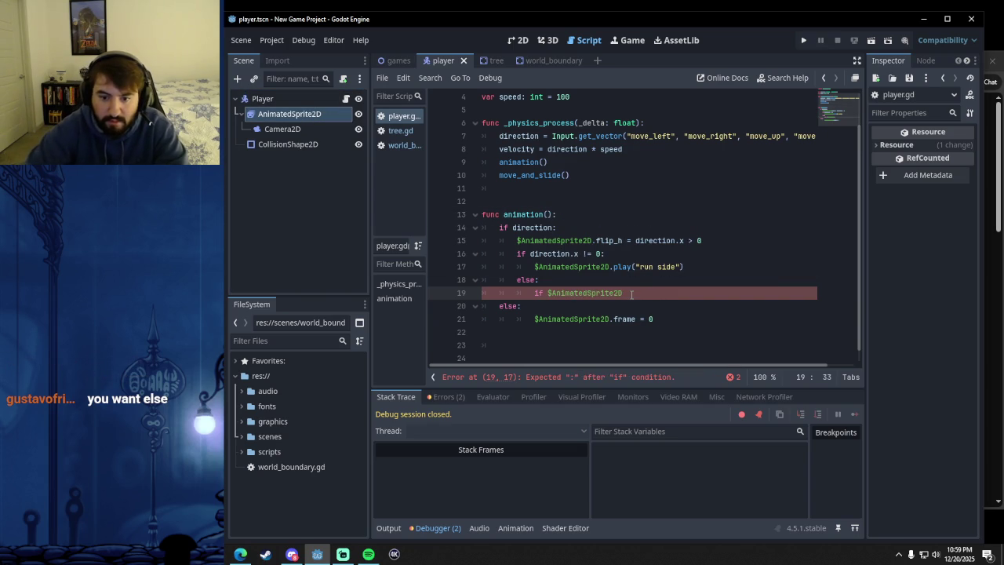
text(.)
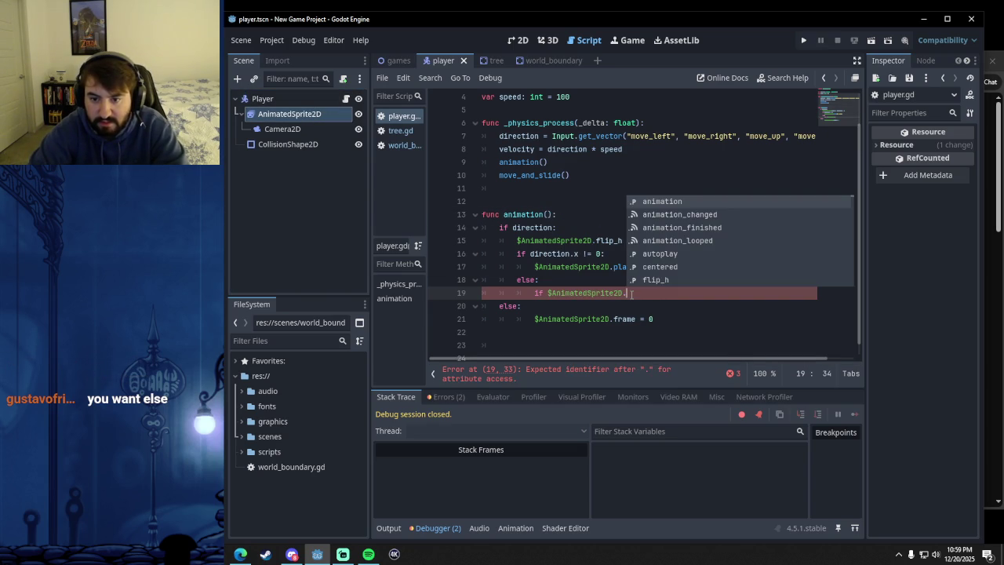
text(position.y)
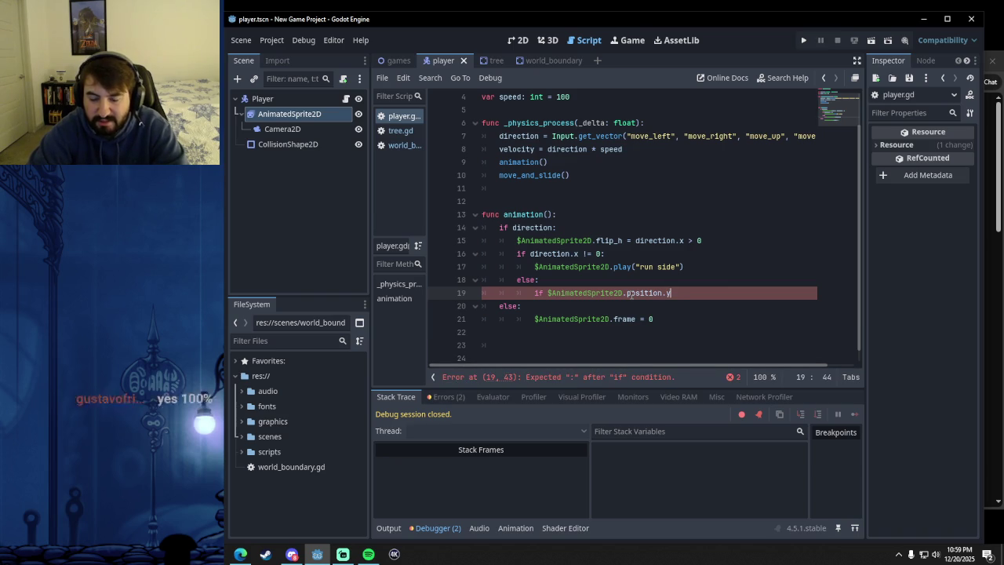
key(BackSpace)
key(BackSpace)
key(BackSpace)
text(dir)
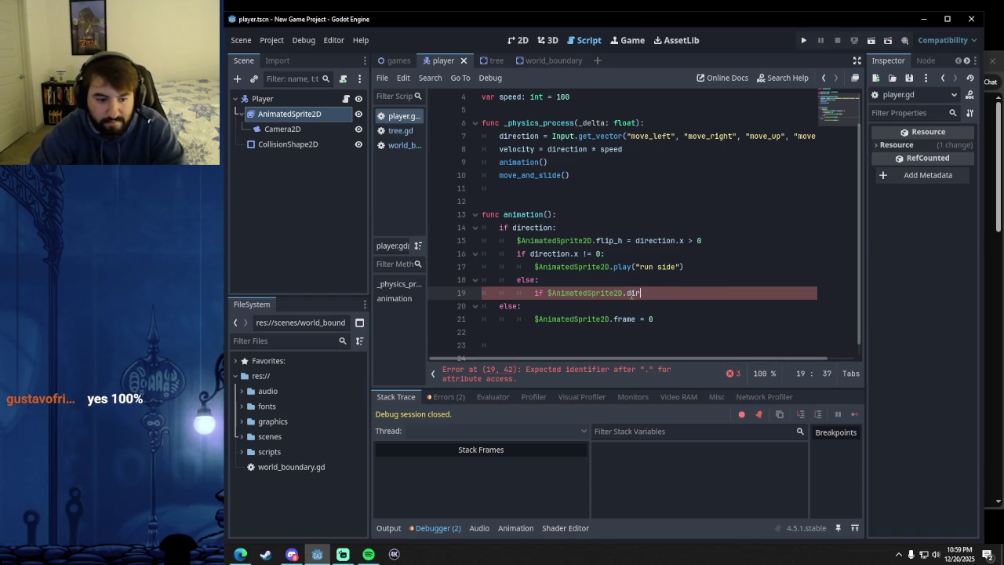
text(ection.y)
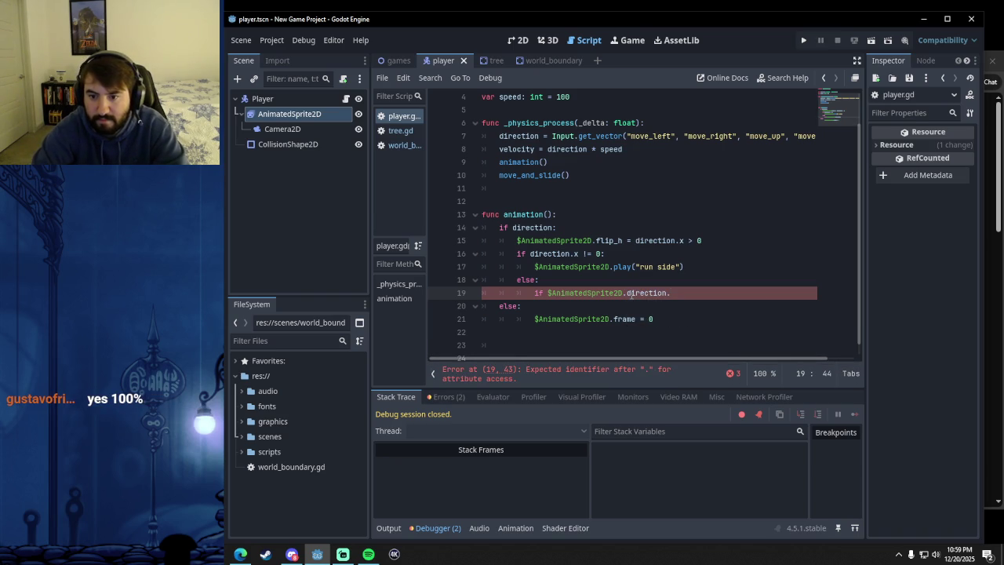
key(BackSpace)
key(BackSpace)
key(BackSpace)
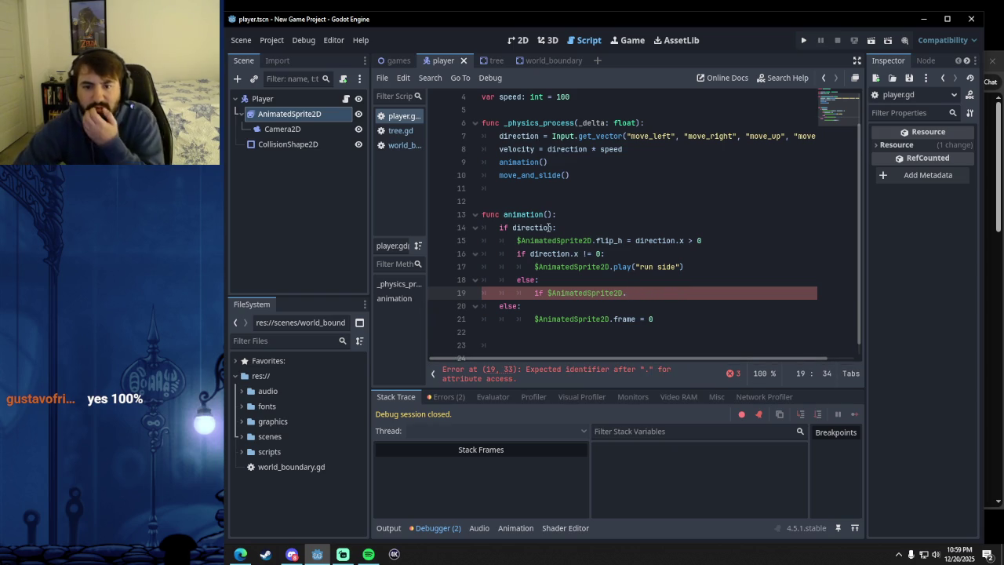
scroll(596, 240, up, 1)
scroll(620, 248, down, 2)
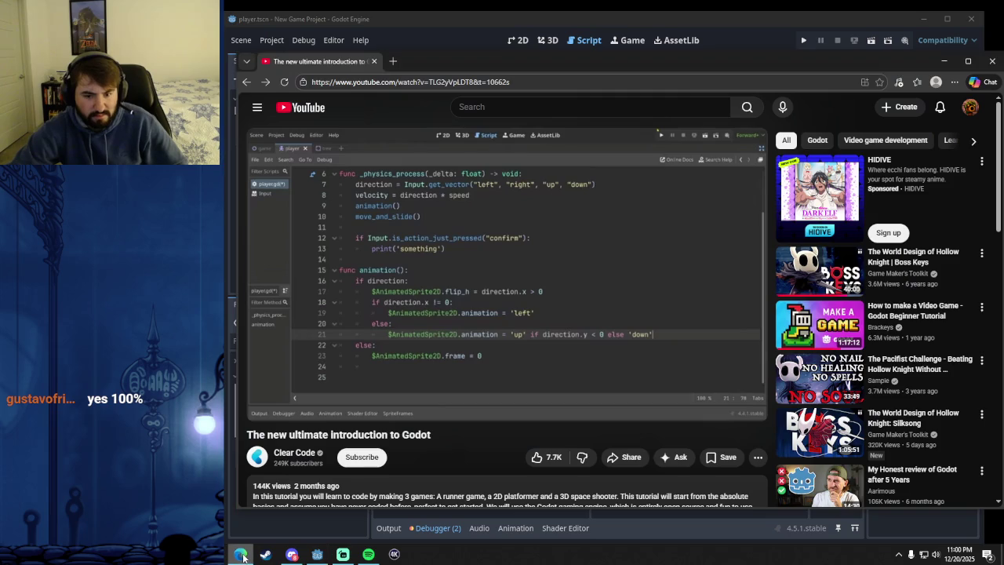
click(240, 554)
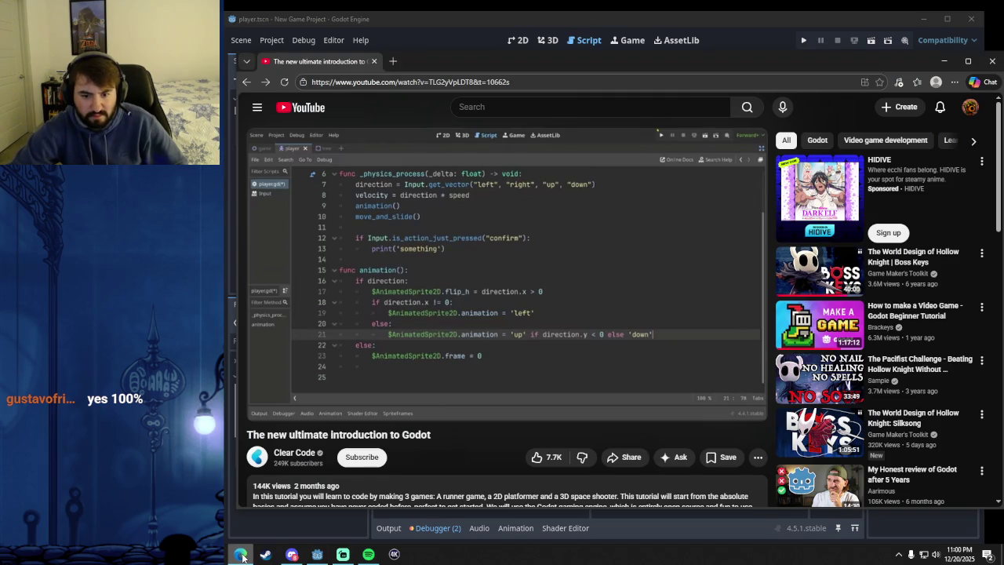
click(241, 555)
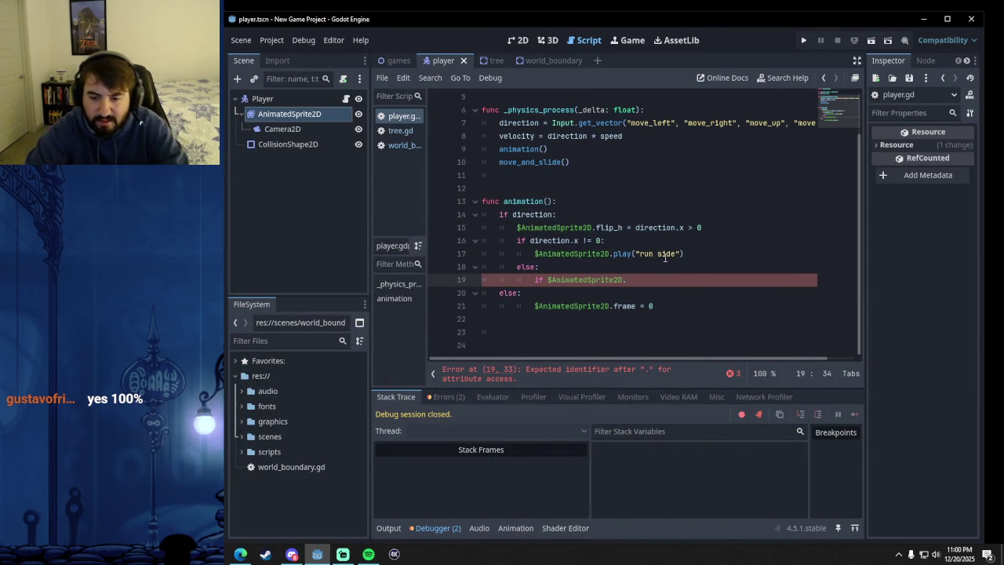
text(direction.)
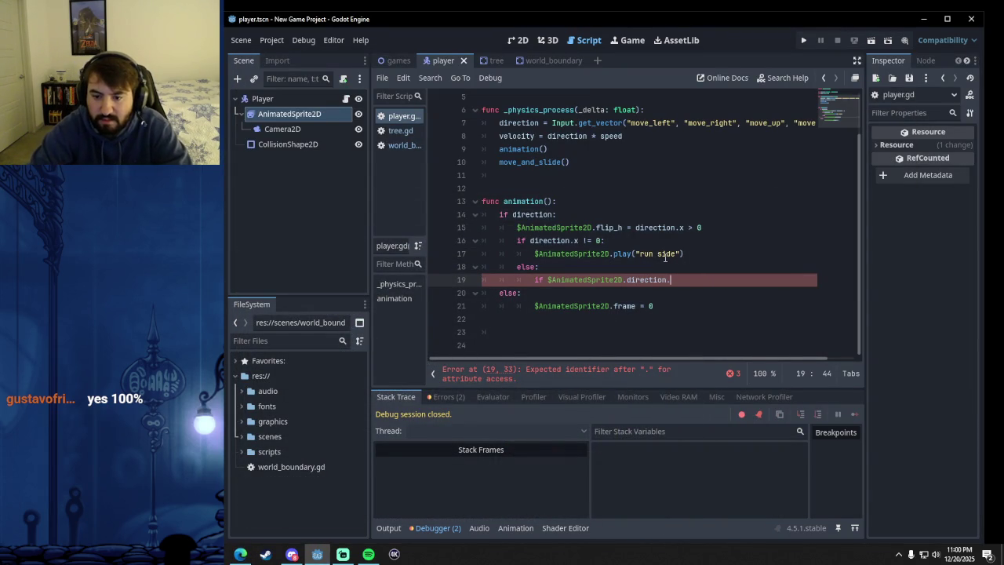
text(y )
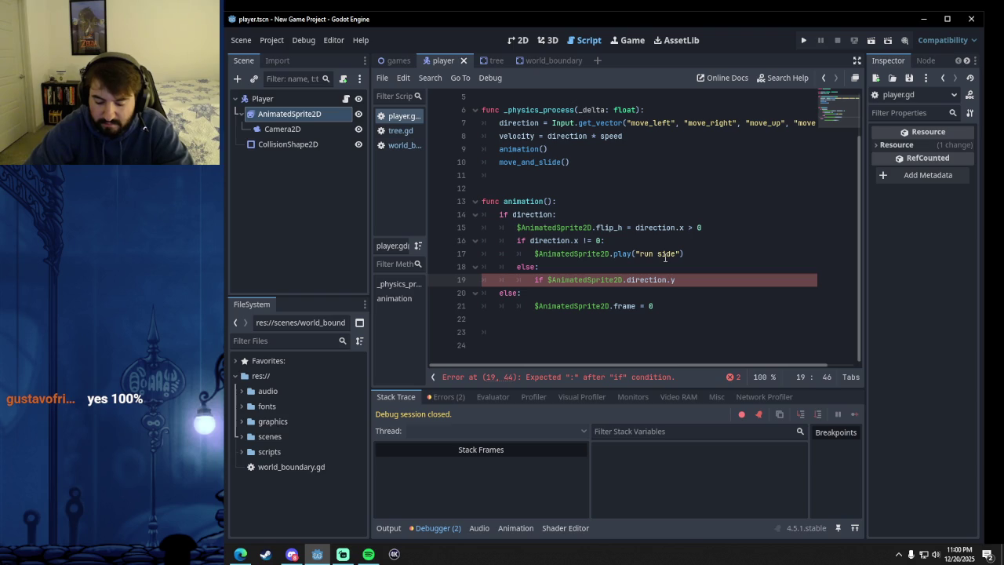
text(> 0:)
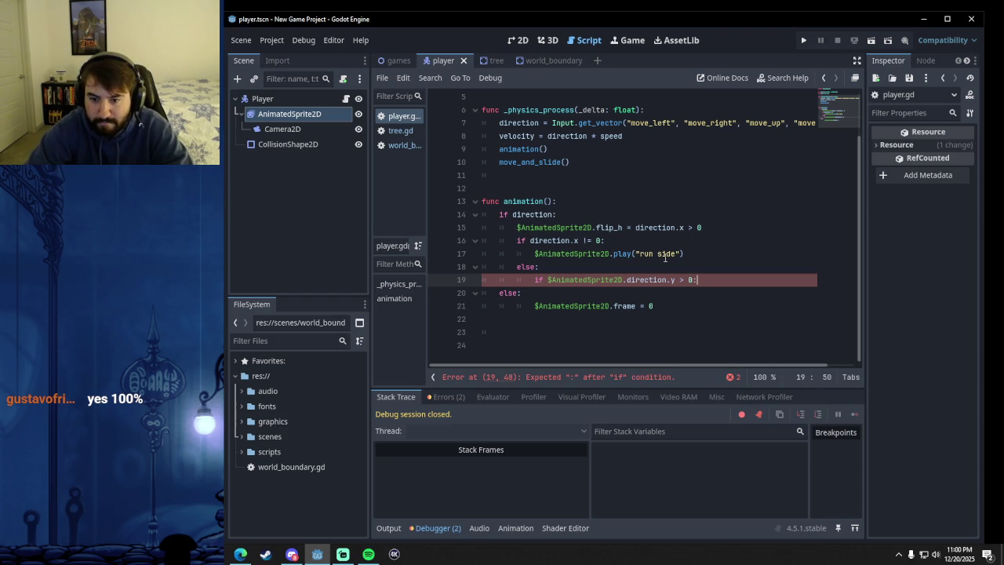
key(Return)
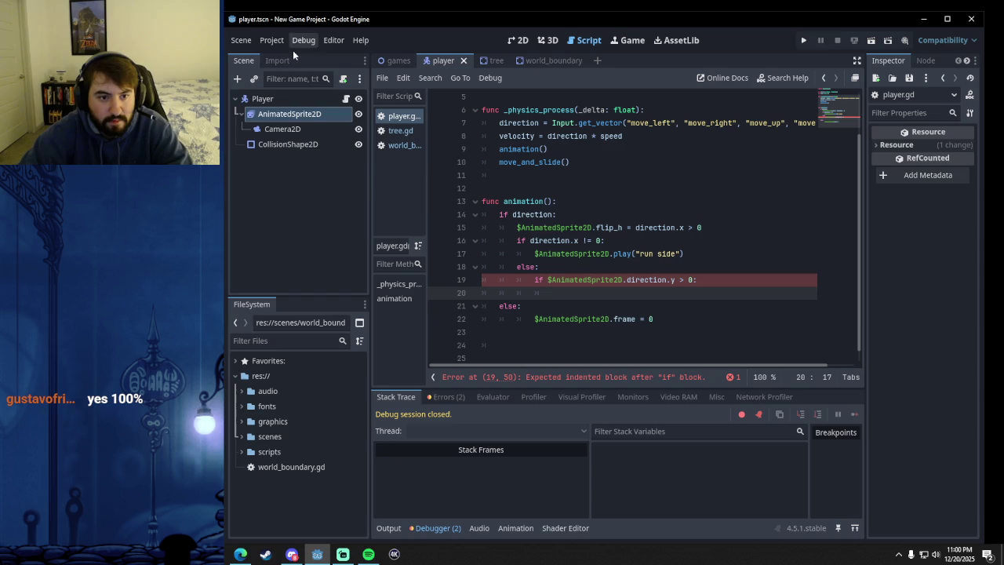
- Add $AnimatedSprite2D.play("run down") on line 20 and launch the game to test it
mouse_move(283, 115)
mouse_down()
mouse_move(508, 176)
mouse_move(576, 302)
mouse_up()
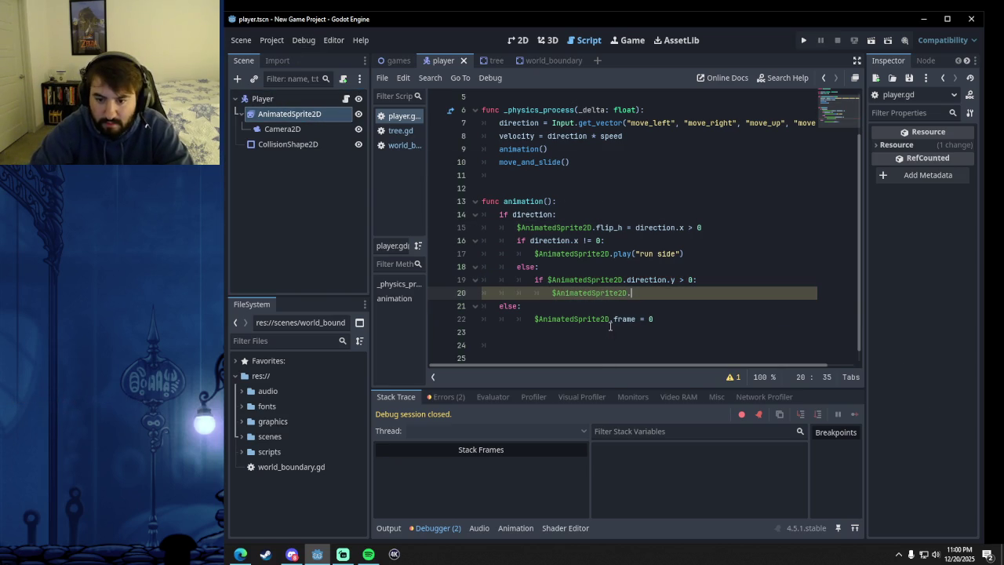
text(.play()
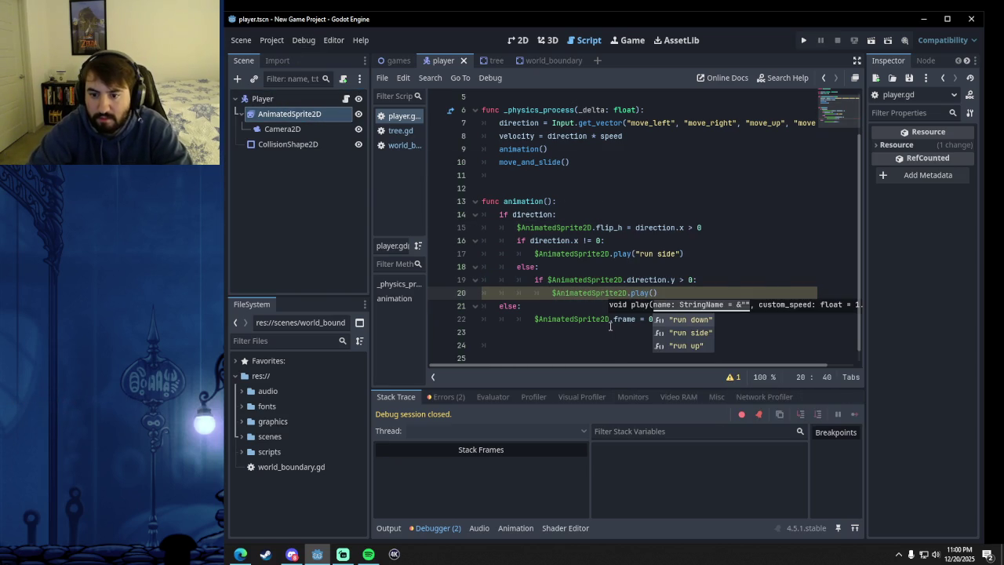
click(694, 320)
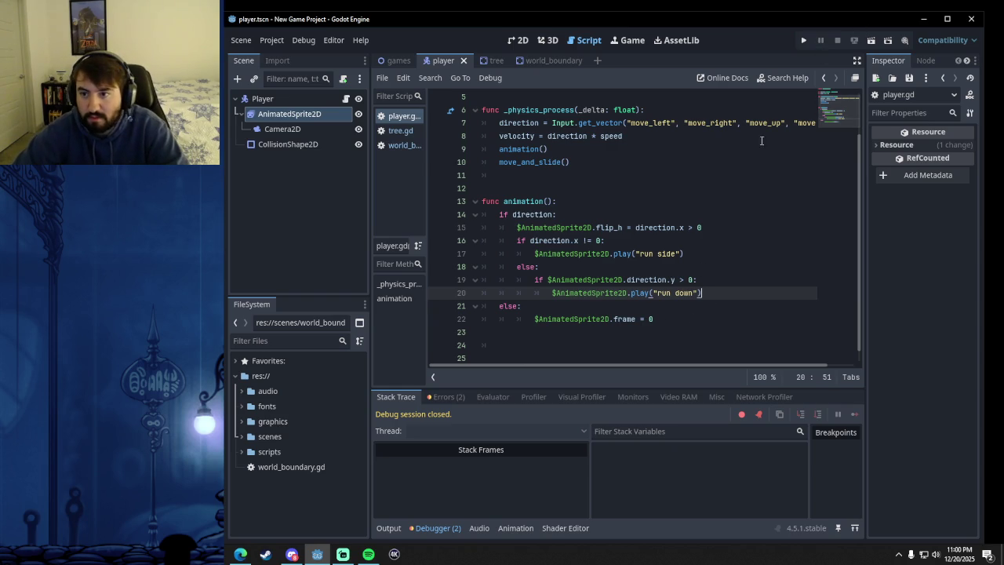
click(803, 40)
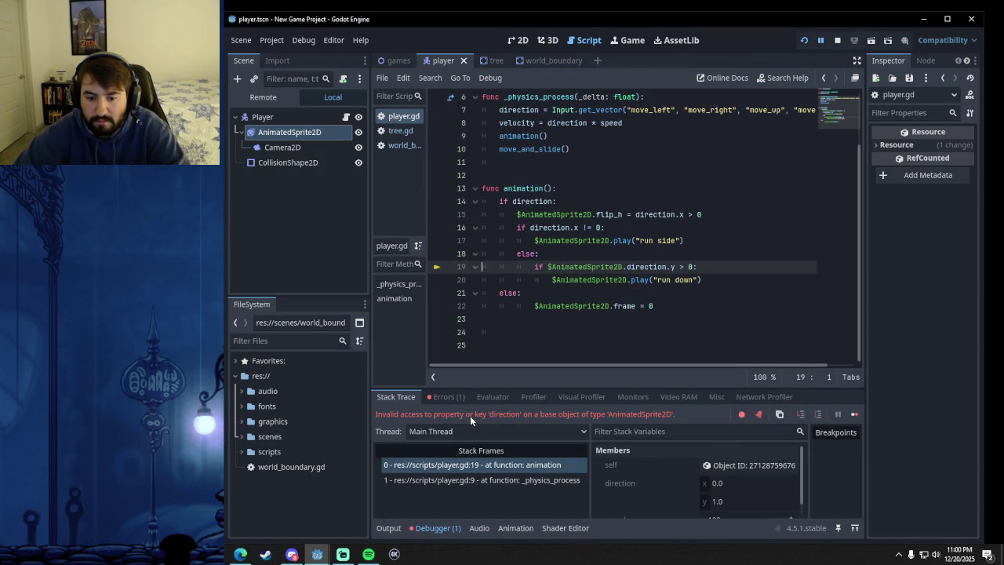
- Stop and rerun the game, reproducing the invalid 'direction' access error on the AnimatedSprite2D at line 19
click(734, 276)
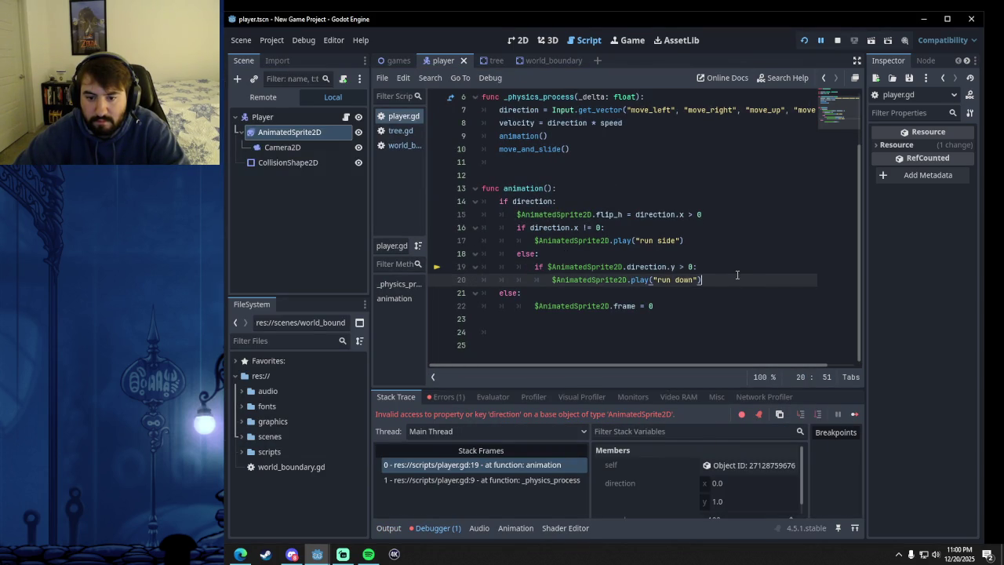
click(837, 40)
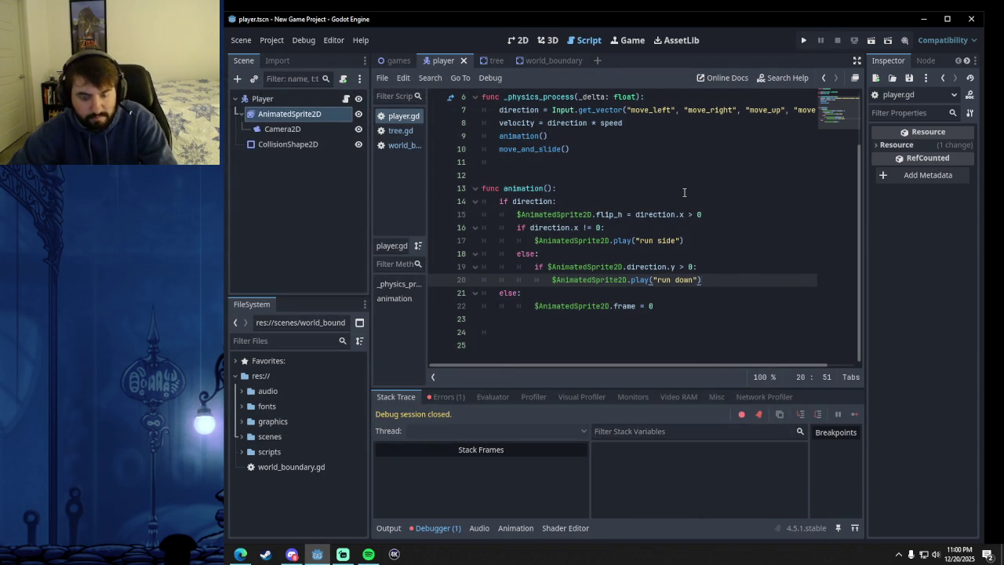
click(523, 45)
click(803, 40)
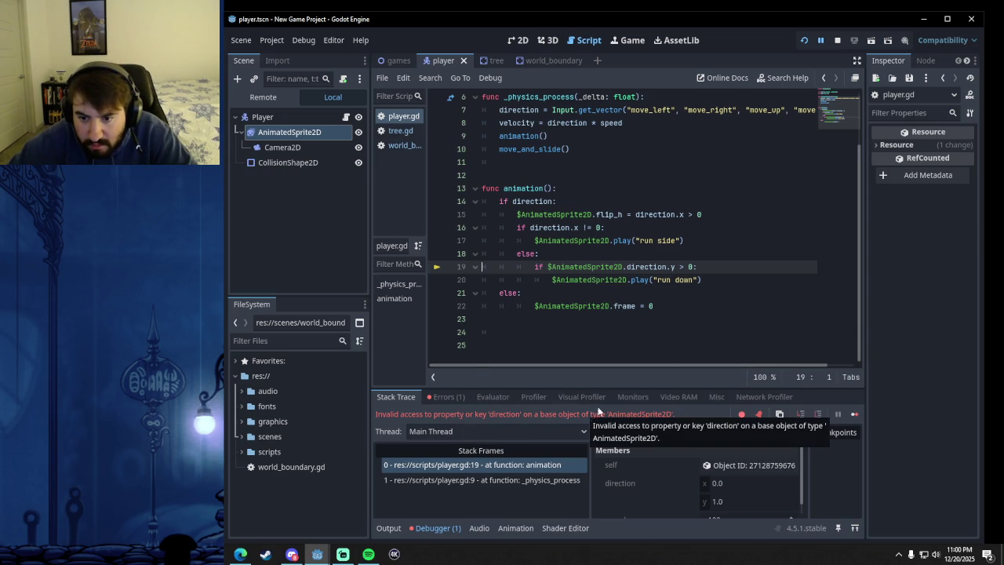
- Open a new line below the "run down" call on line 20
click(697, 279)
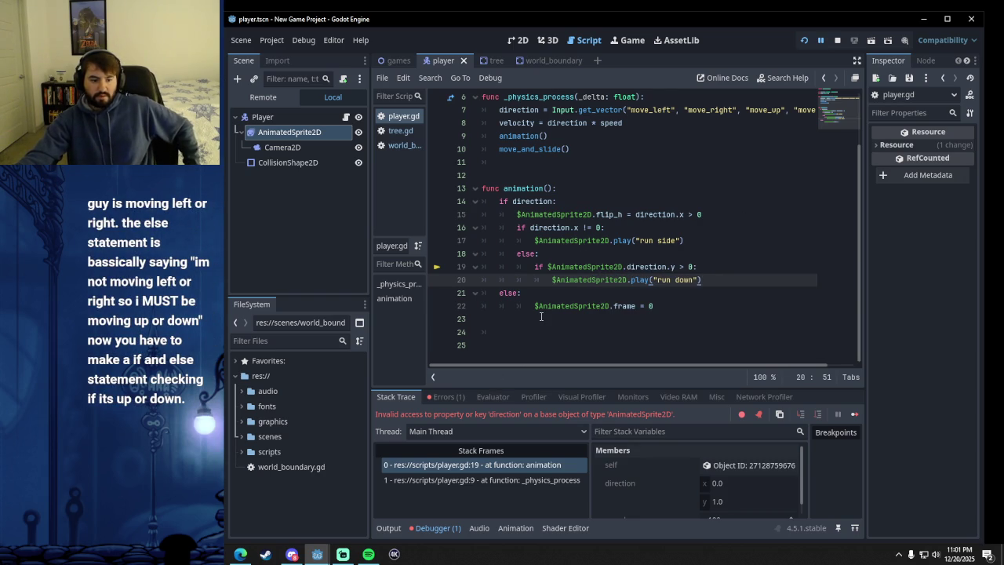
mouse_move(562, 311)
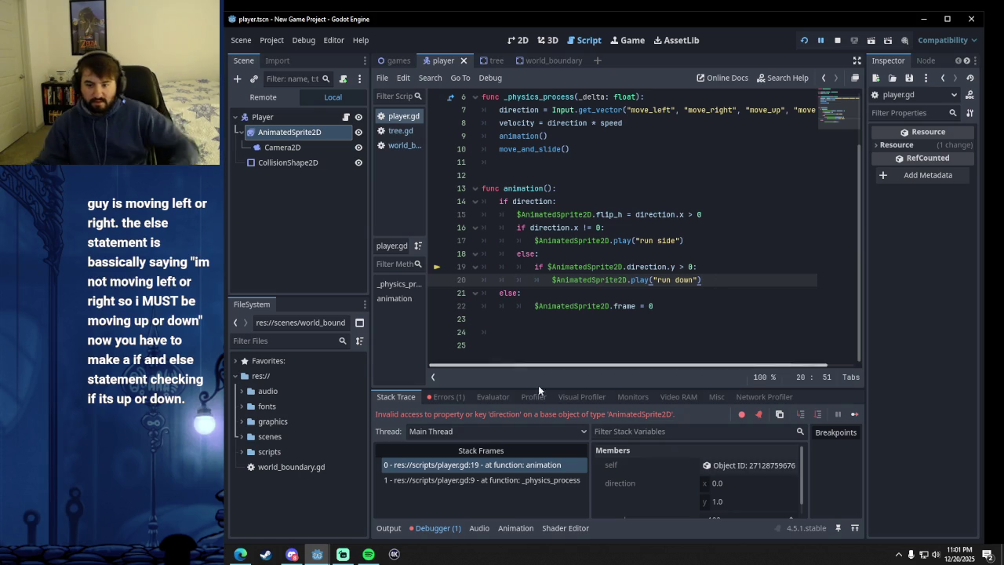
key(Return)
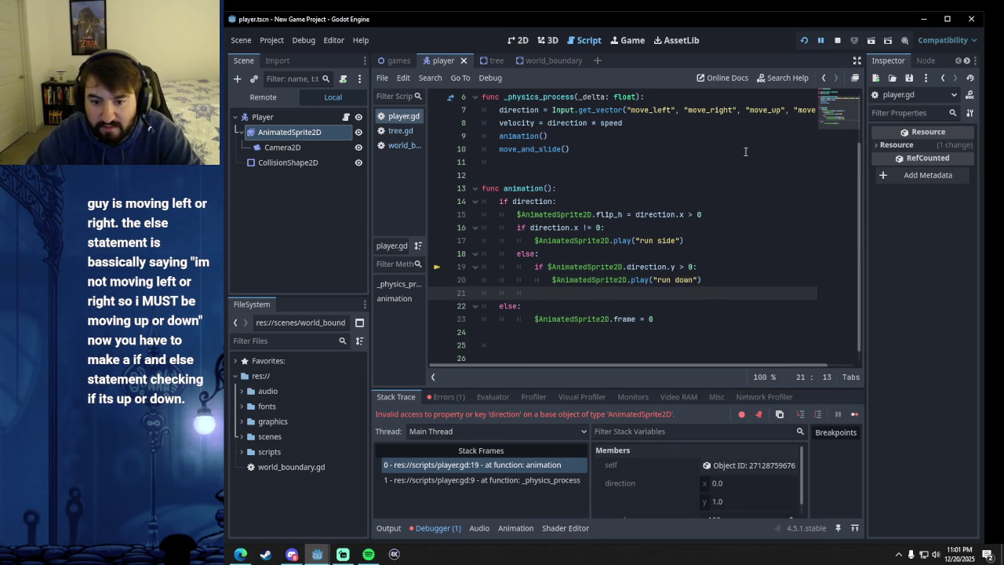
- Start an elif on the new line and strip the $AnimatedSprite2D. prefix from line 19's condition
key(BackSpace)
text(elif)
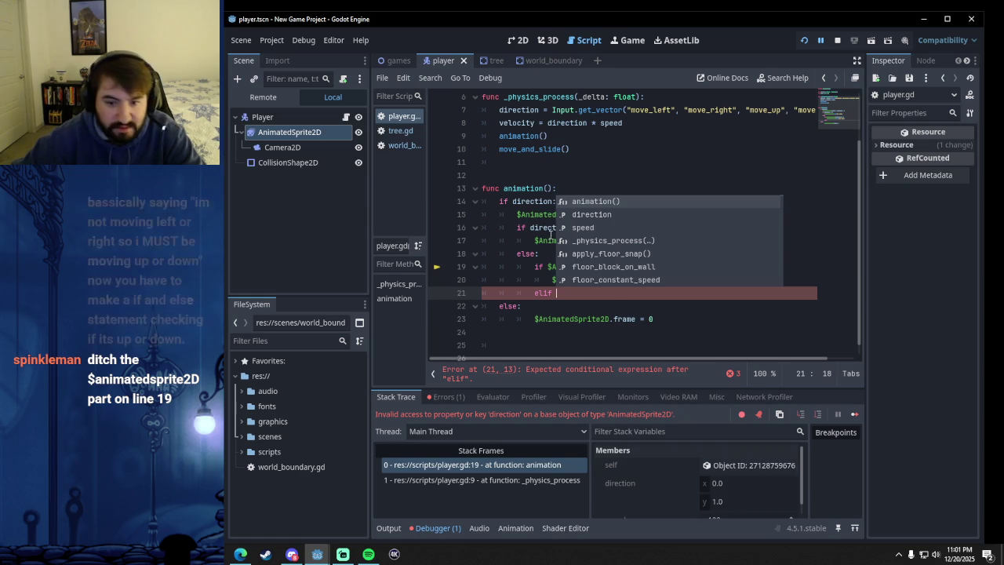
key(Escape)
key(Down)
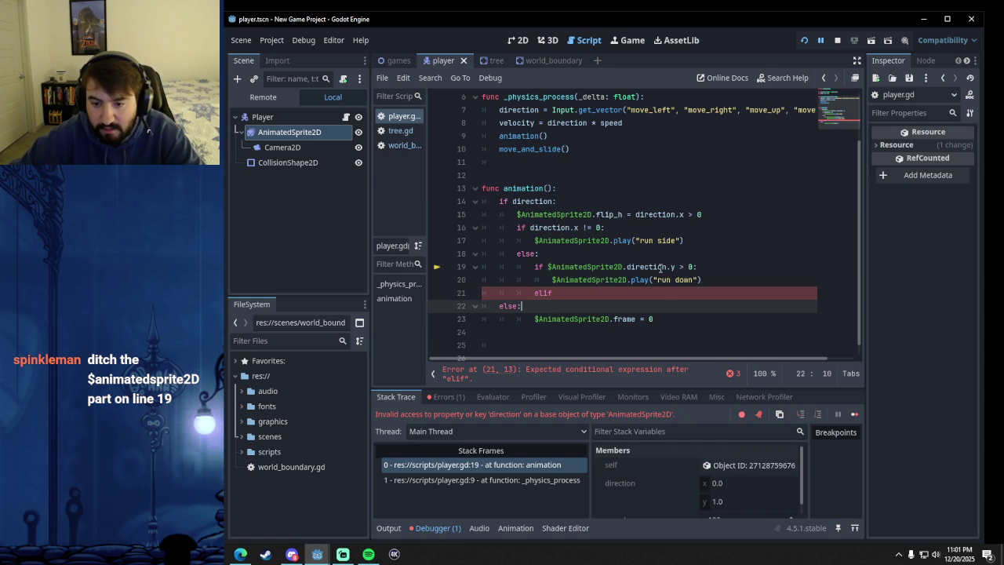
click(626, 267)
key(BackSpace)
key(BackSpace)
key(BackSpace)
key(BackSpace)
key(BackSpace)
key(BackSpace)
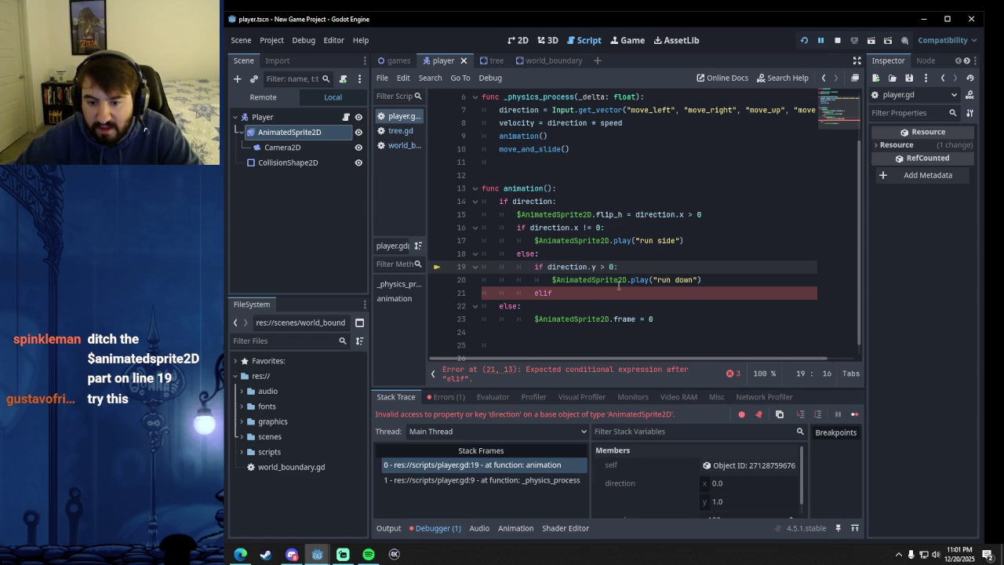
- Complete the elif direction.y < 0: branch playing "run up" and save the script
click(557, 295)
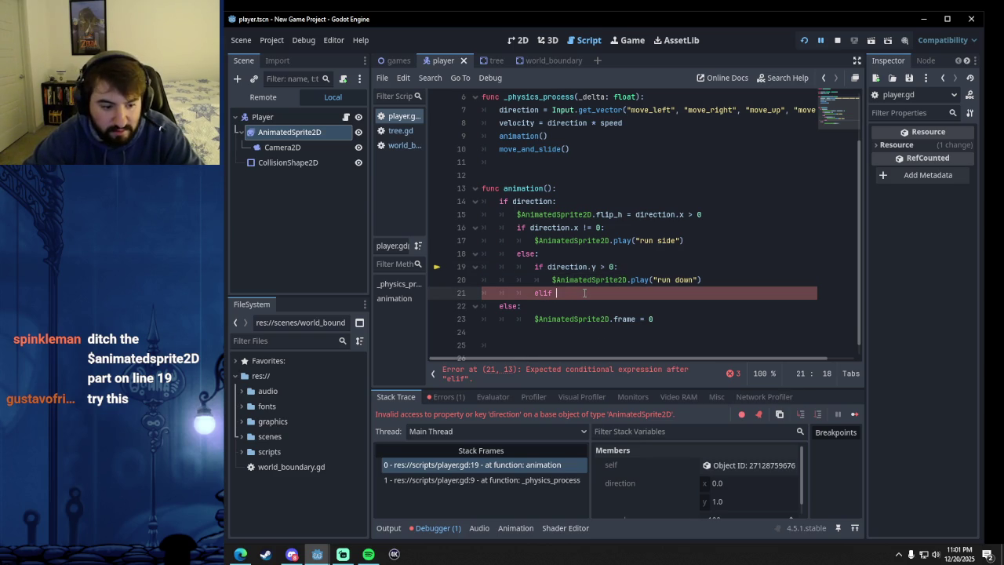
text(di)
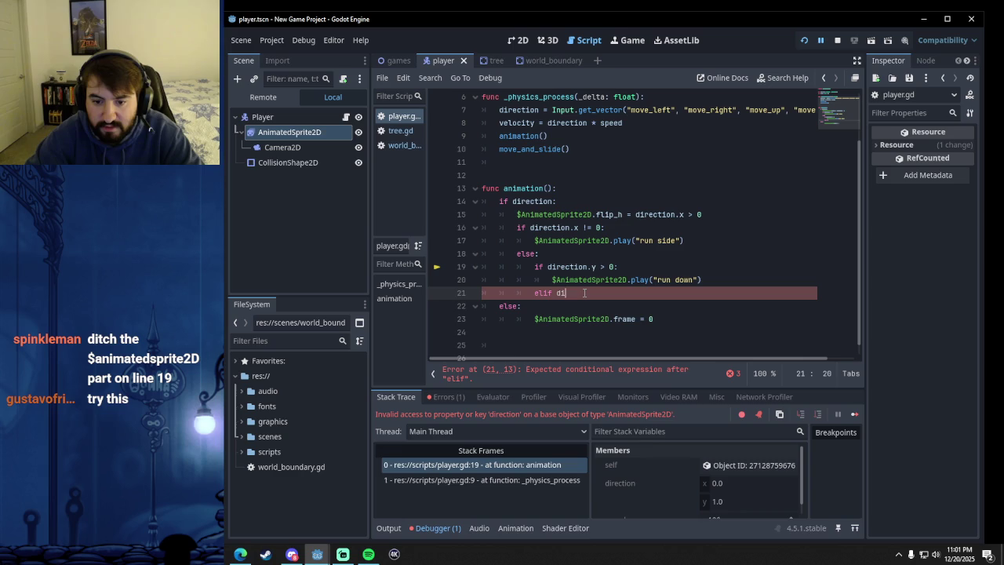
text(rection.y )
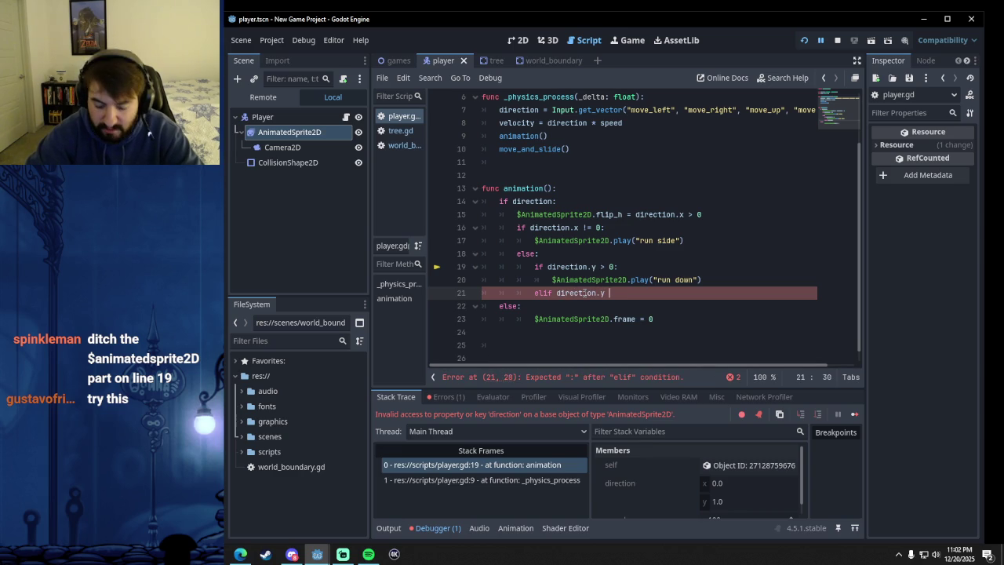
text(< 0)
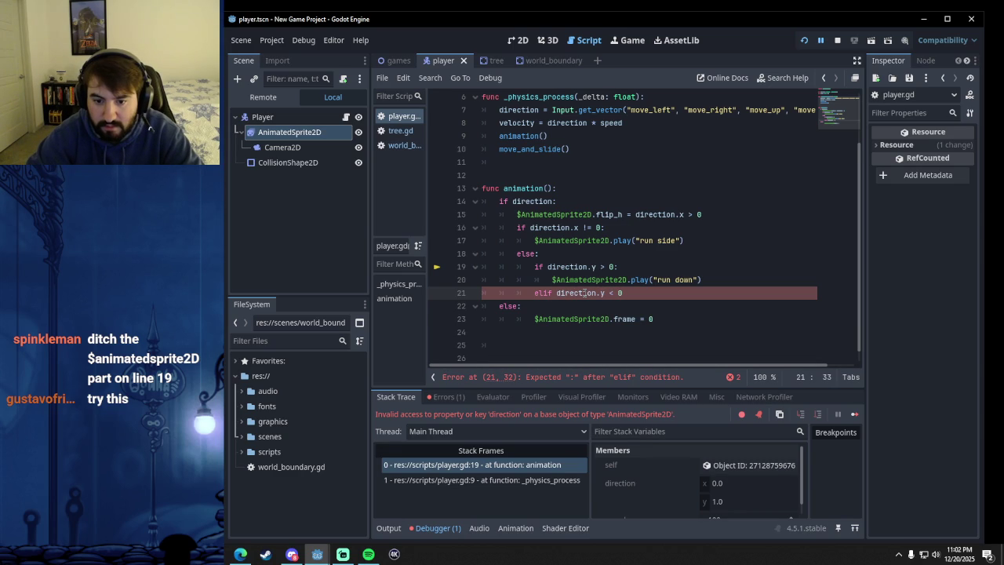
text(:)
key(Return)
drag(289, 131, 551, 300)
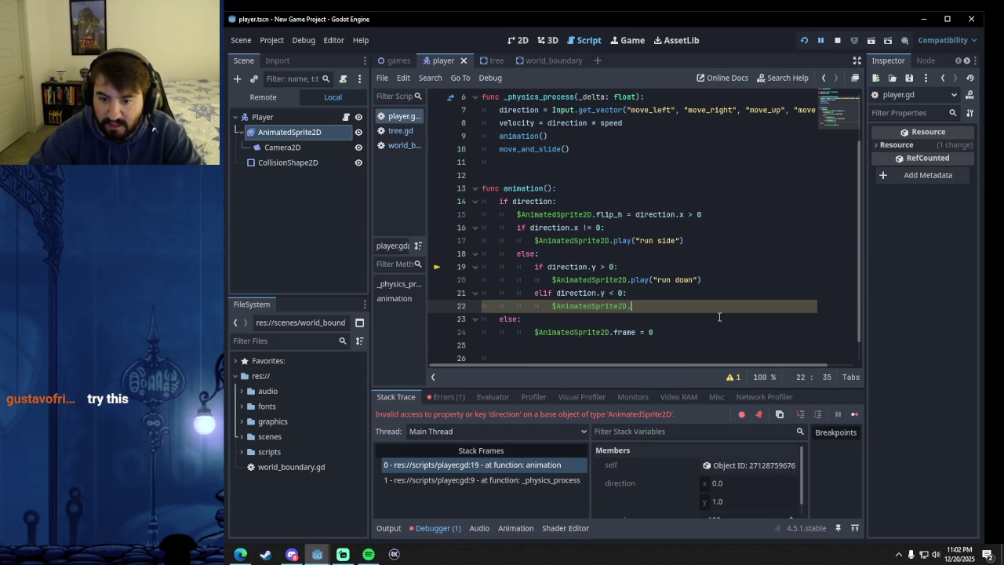
text(.play)
text((")
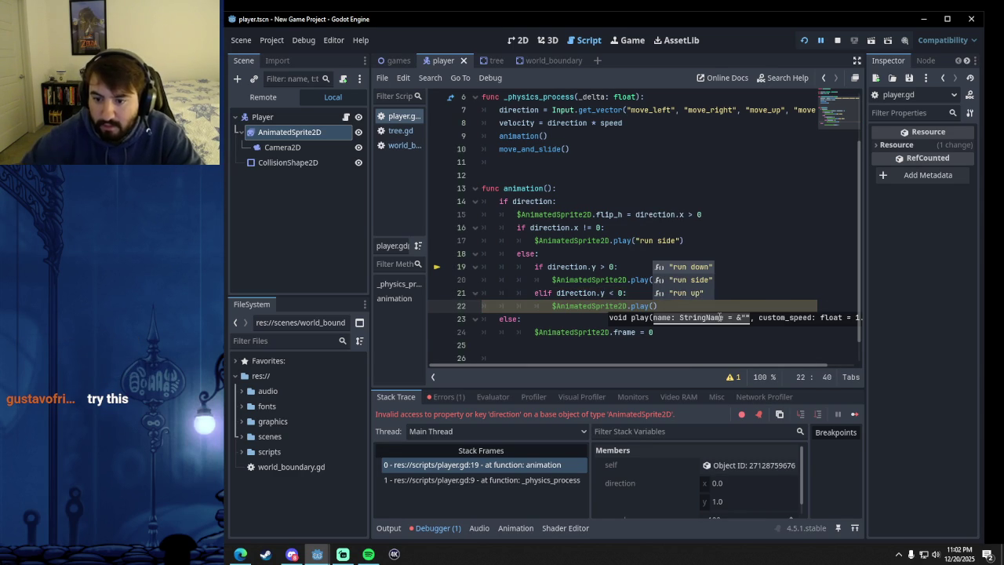
key(Down)
key(Down)
key(Return)
click(691, 327)
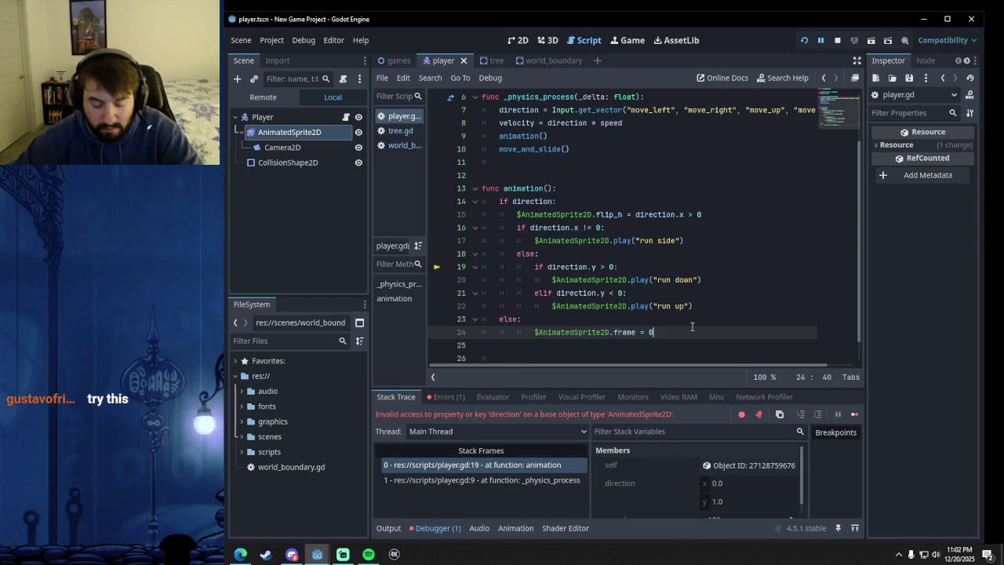
key(ctrl+s)
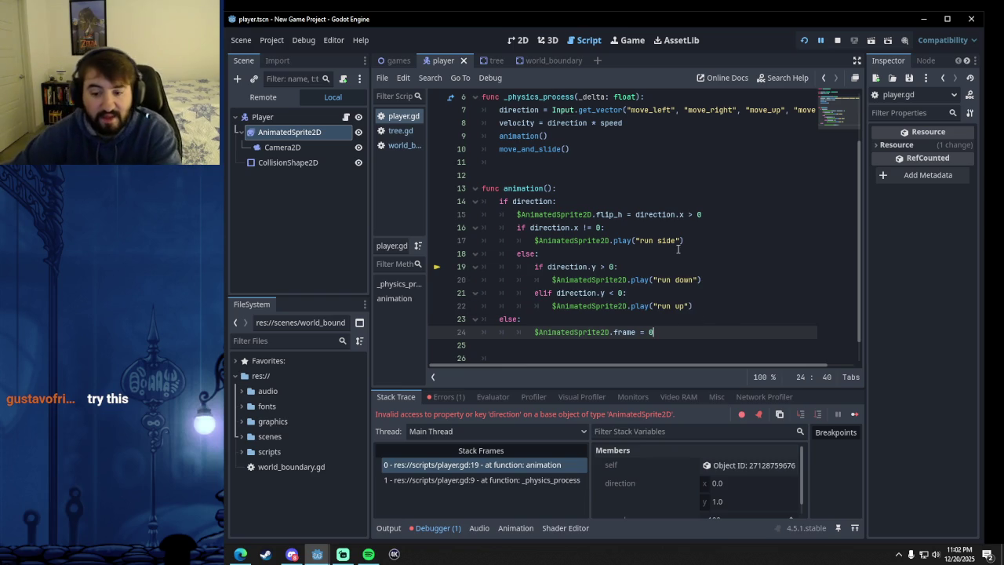
click(837, 40)
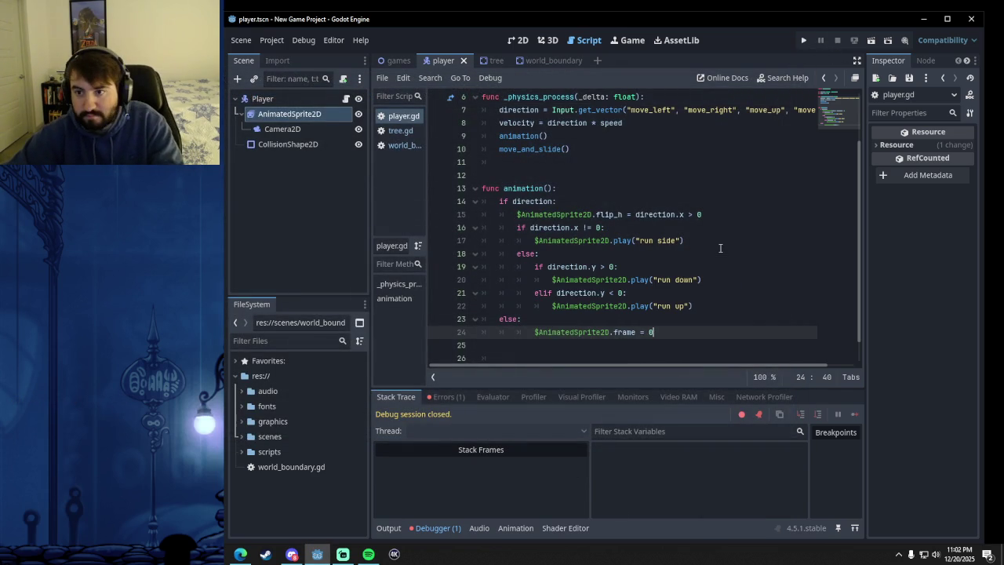
click(803, 40)
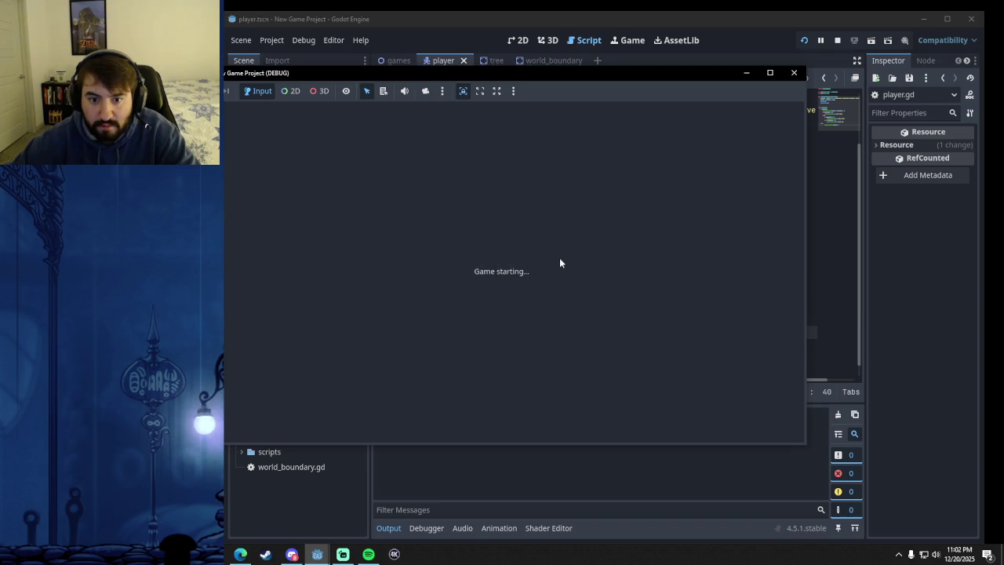
key(Down)
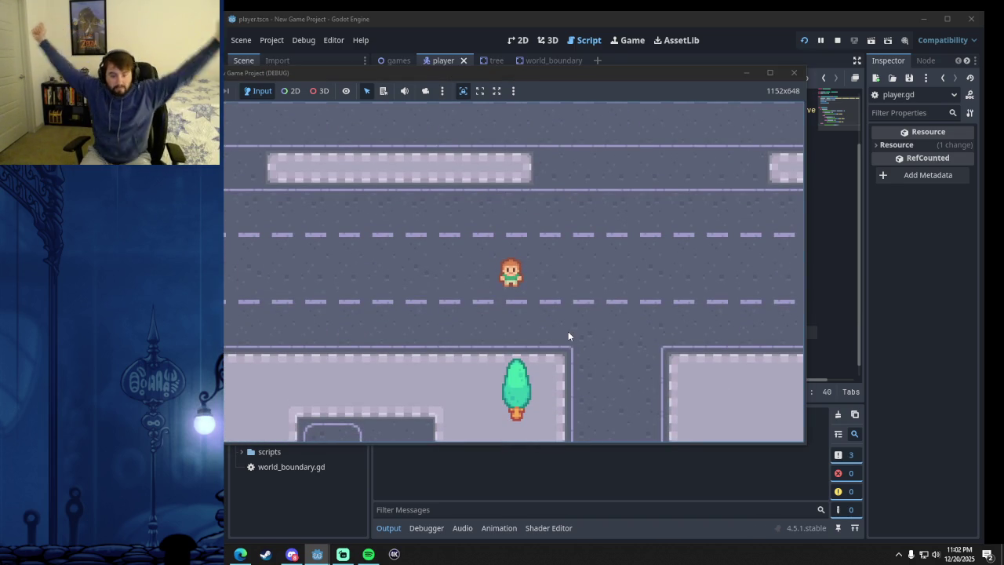
key(Up)
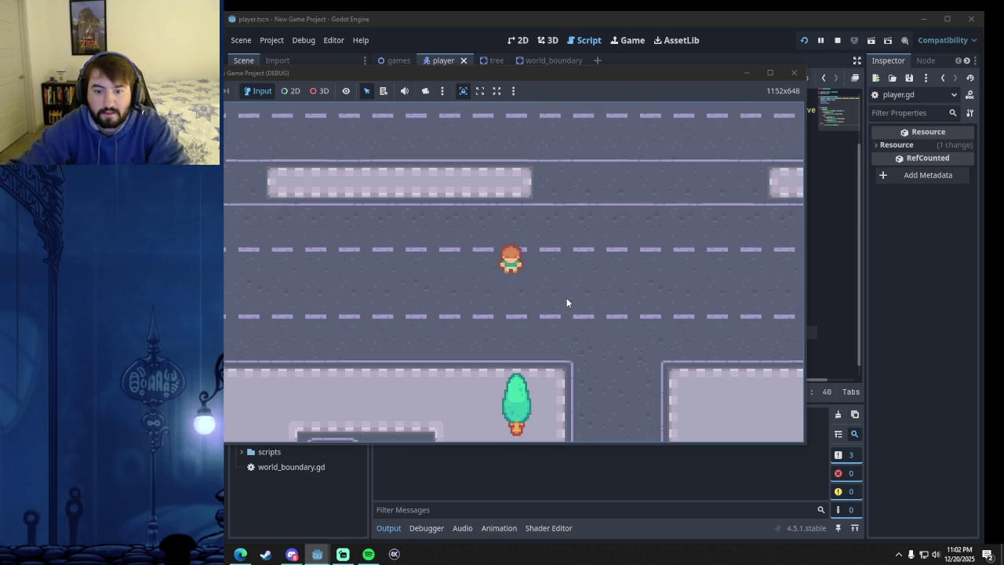
key(Right)
key(Down)
key(Right)
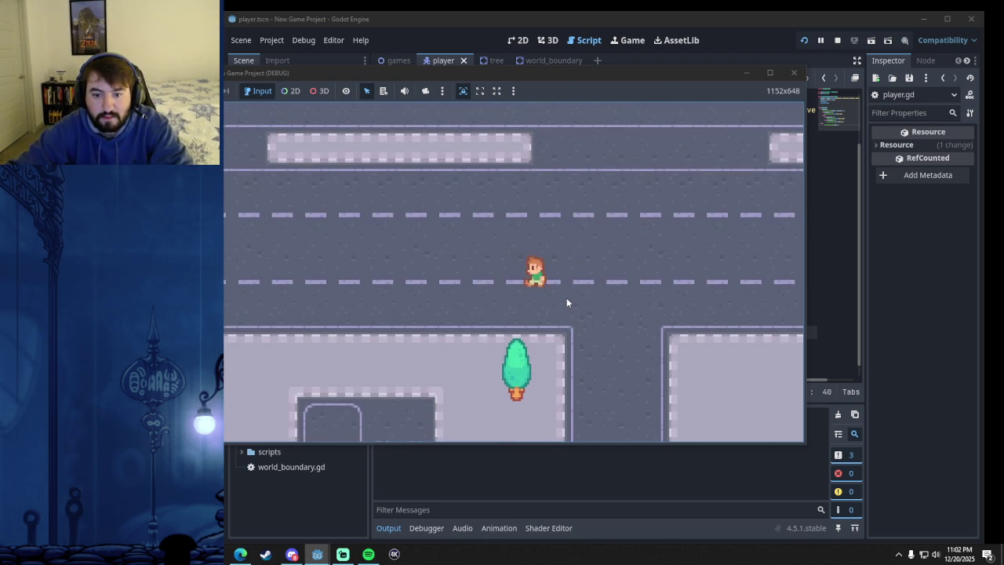
key(Up)
key(Left)
key(Down)
key(Right)
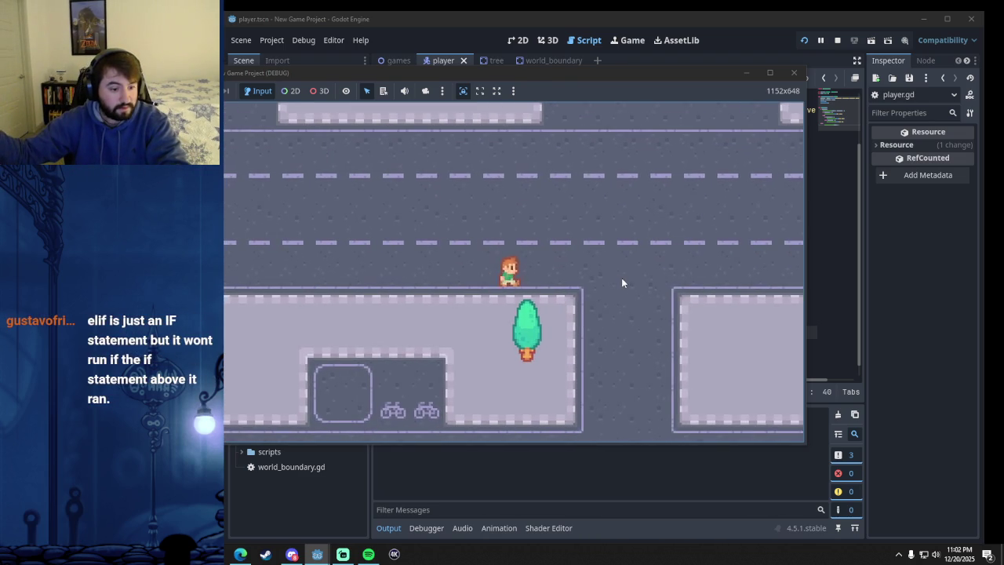
key(Right)
key(Left)
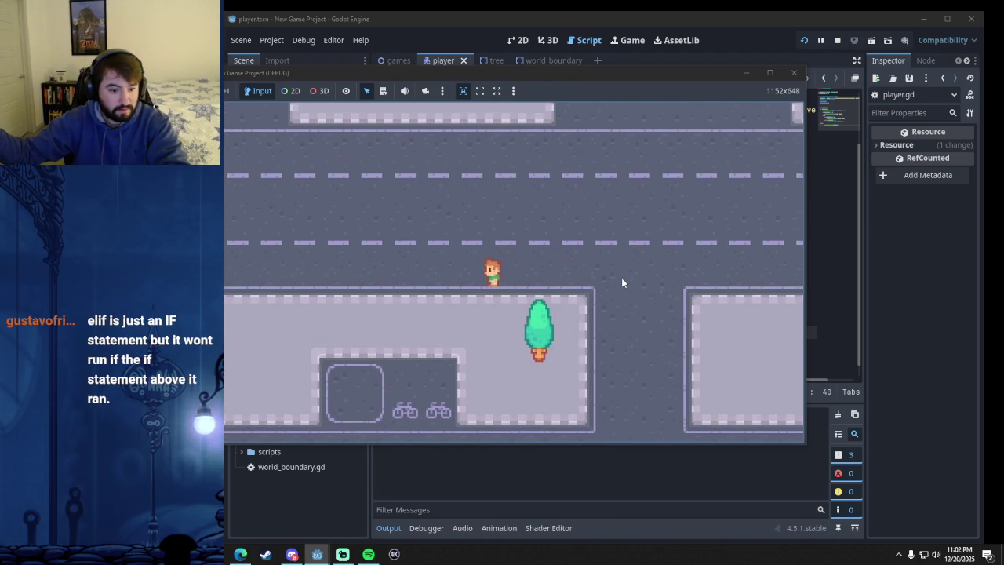
key(Up)
key(Right)
key(Down)
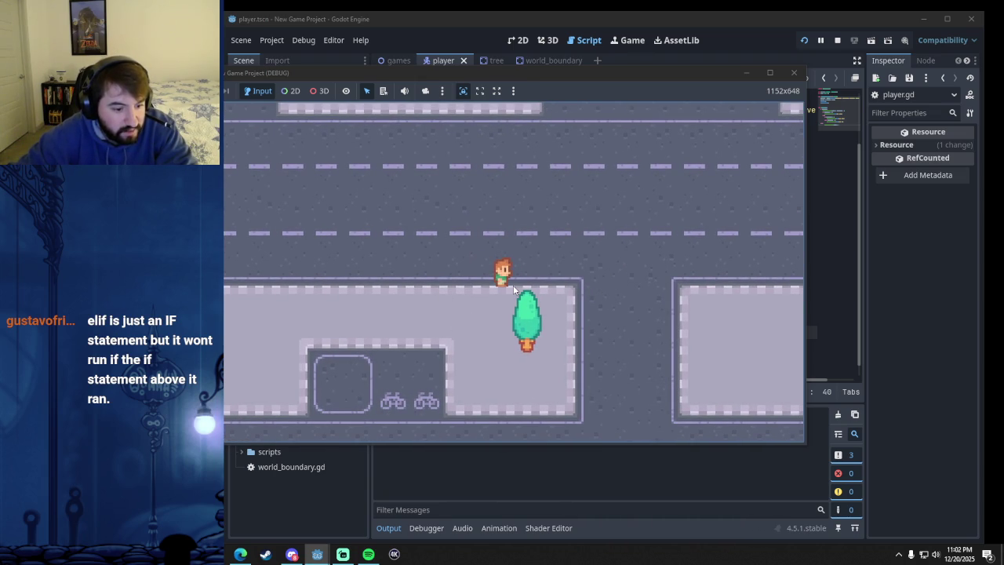
click(792, 72)
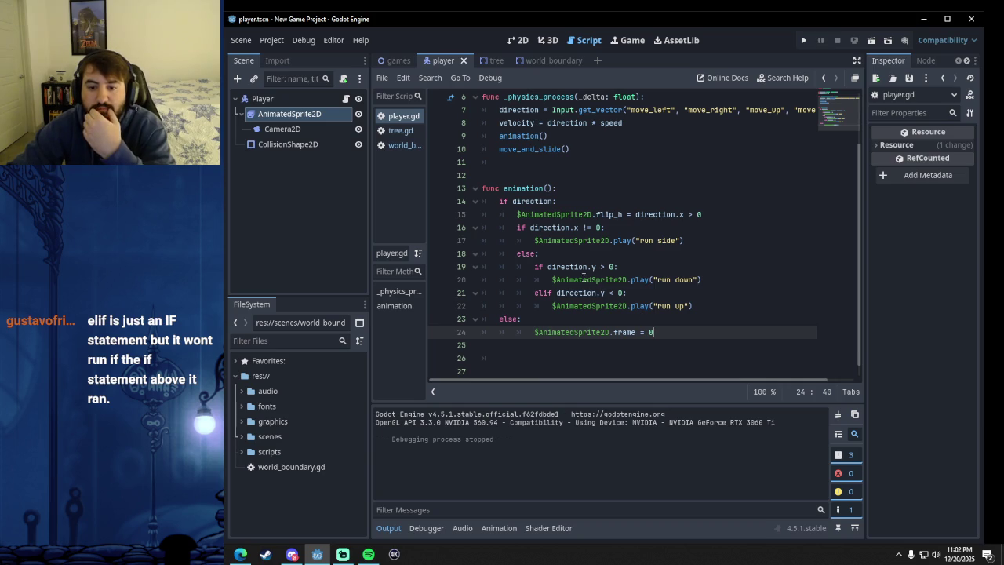
- Change line 19's if to elif and line 21's elif to if
mouse_move(586, 279)
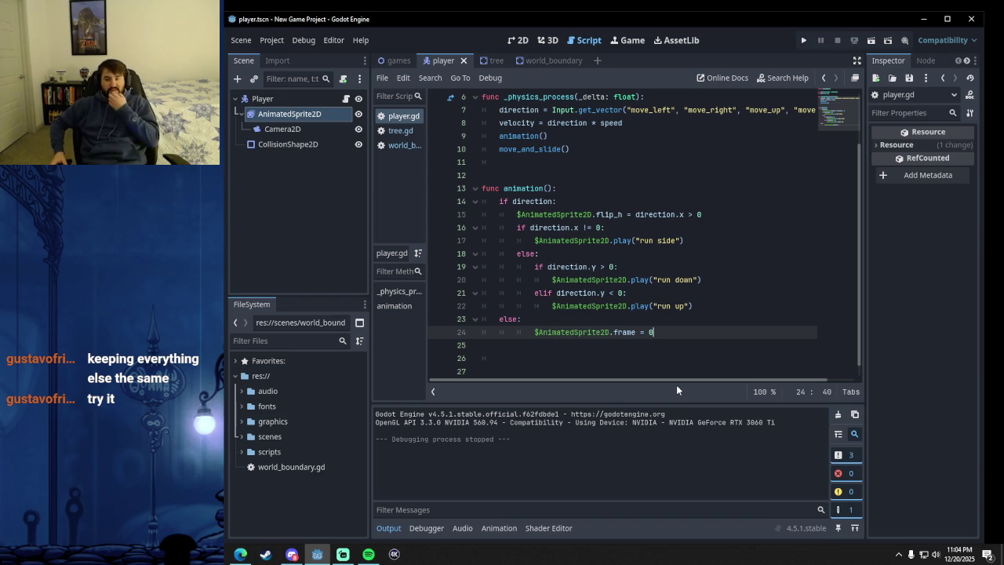
click(546, 267)
key(BackSpace)
key(BackSpace)
key(BackSpace)
text(elif)
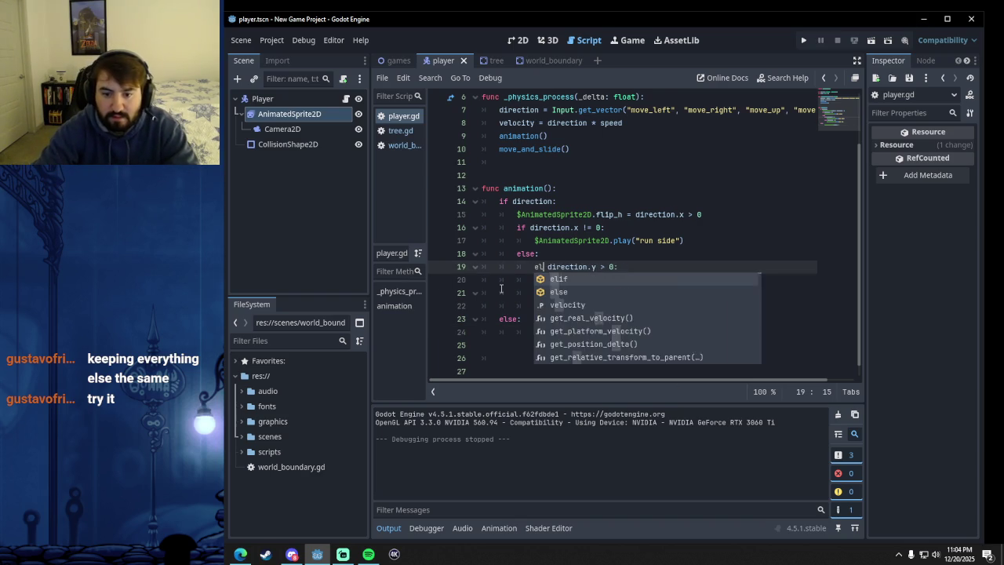
click(502, 267)
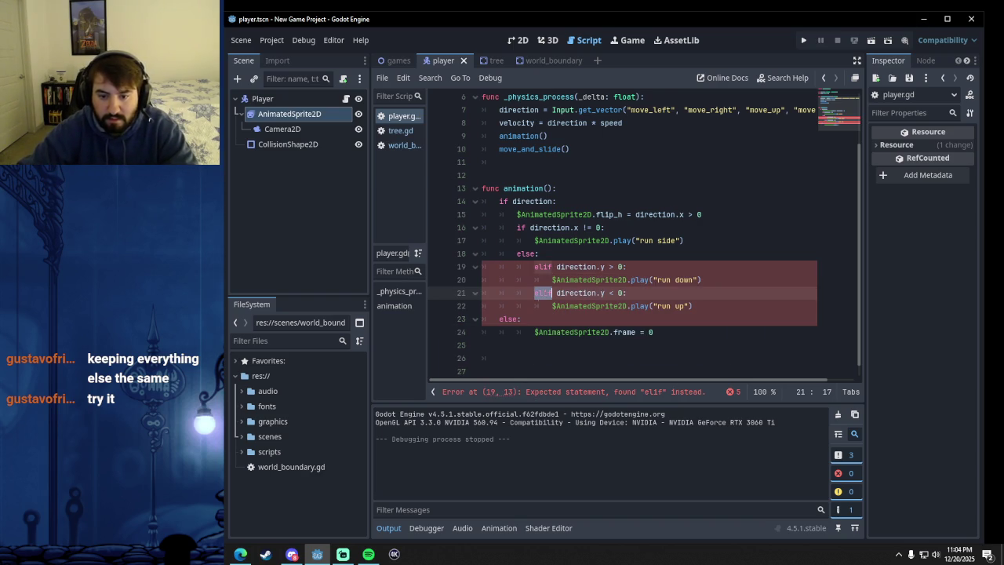
double_click(547, 294)
text(if)
click(675, 332)
- Restore line 19 to if direction.y > 0:, leaving two separate checks, and run the project
click(632, 357)
click(690, 329)
click(687, 323)
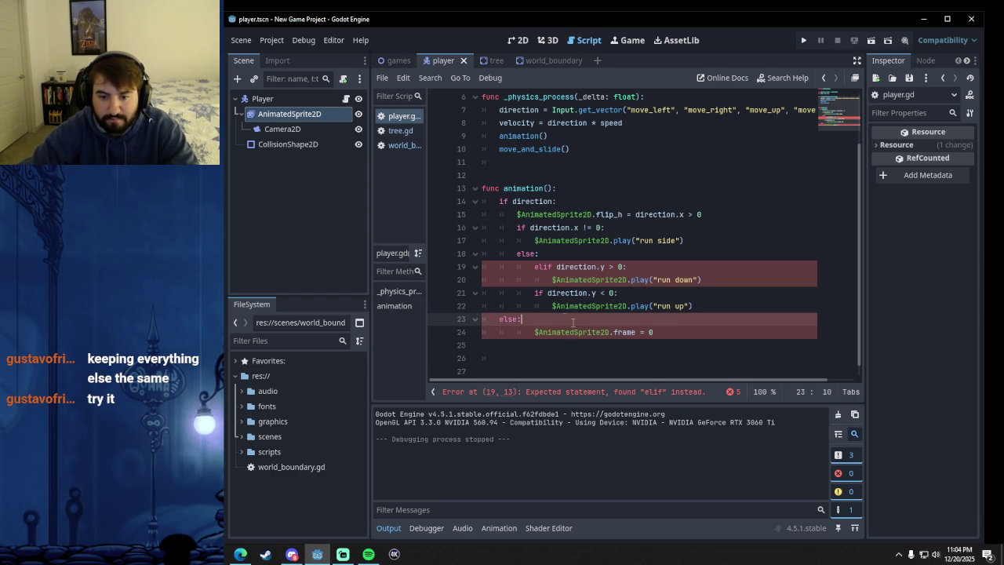
click(703, 338)
double_click(543, 267)
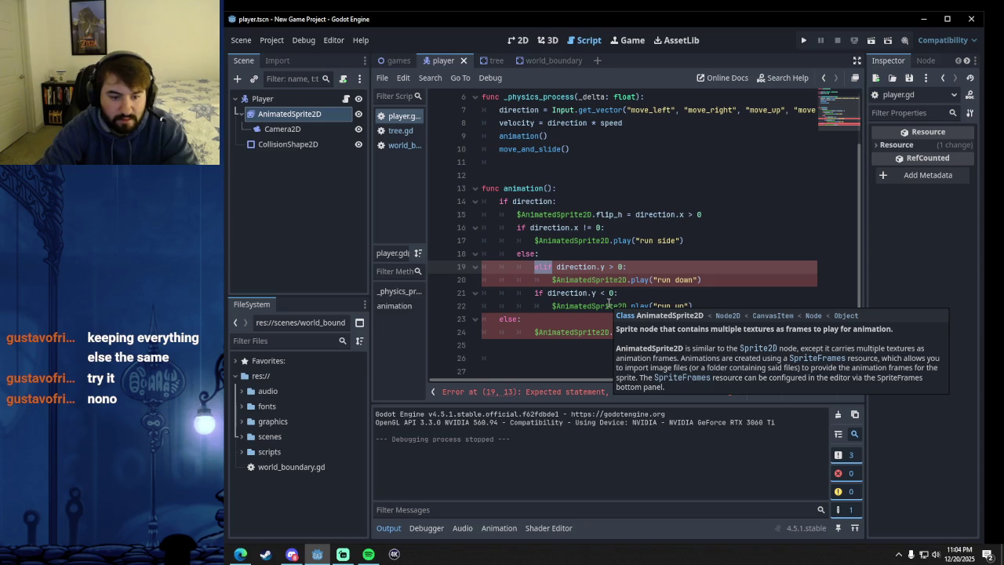
text(if)
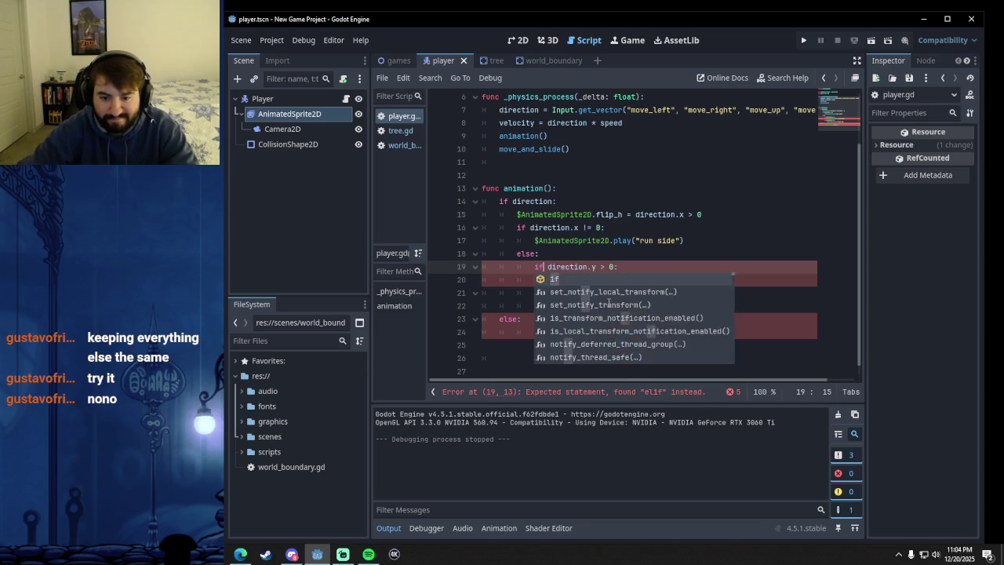
click(519, 320)
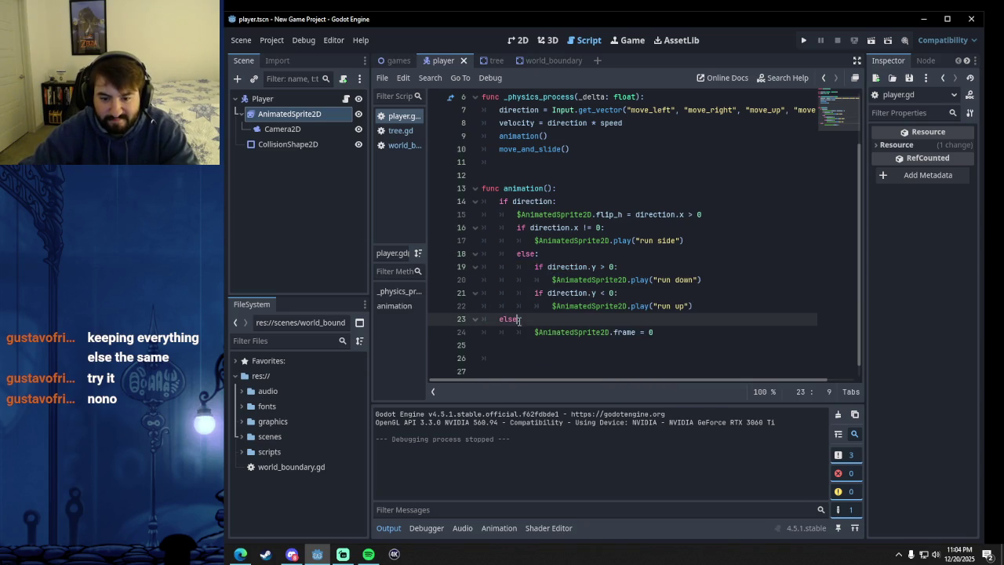
click(645, 297)
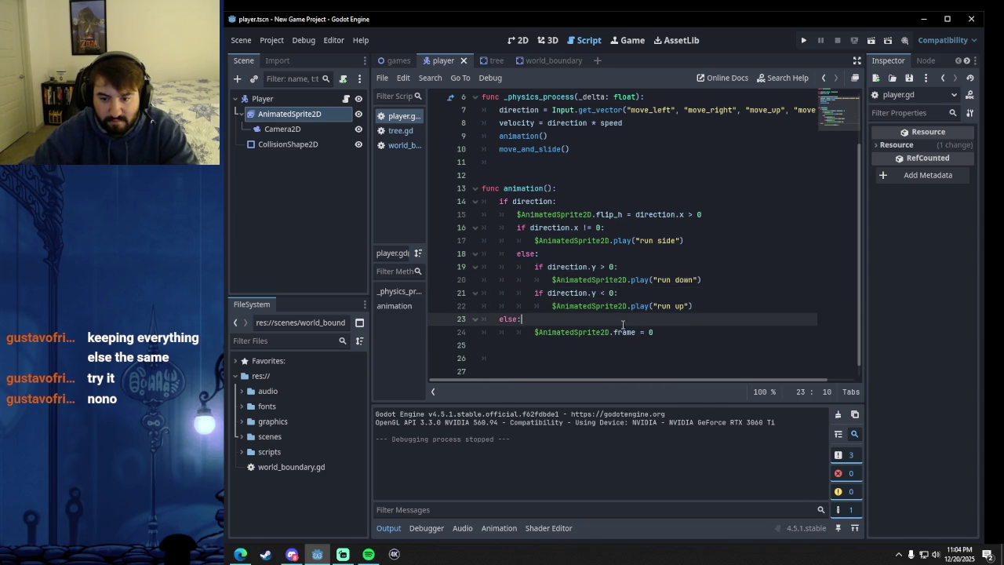
click(679, 331)
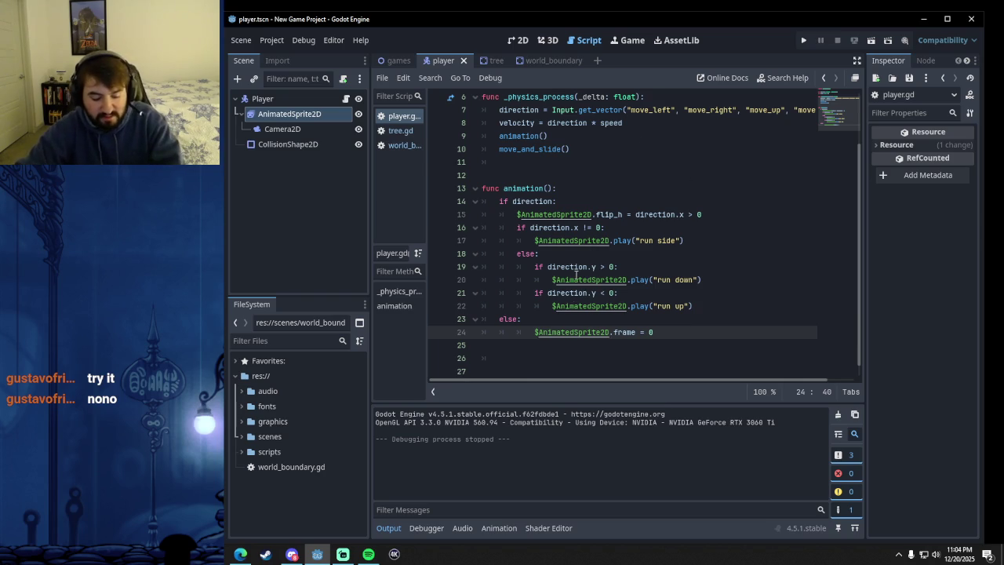
click(803, 40)
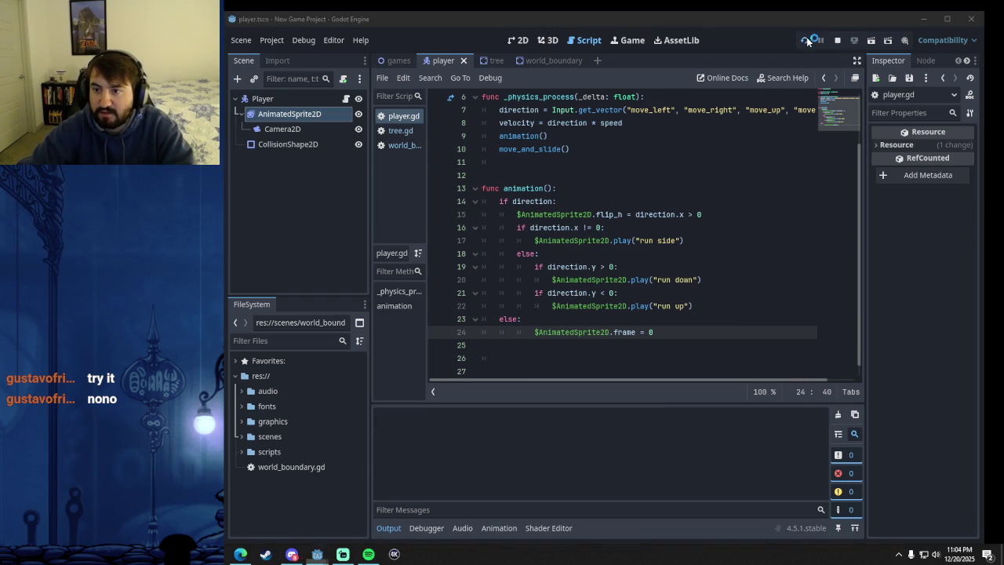
- Walk the player up, down, left and right to check the run animations, then stop the game
key(Up)
key(Up)
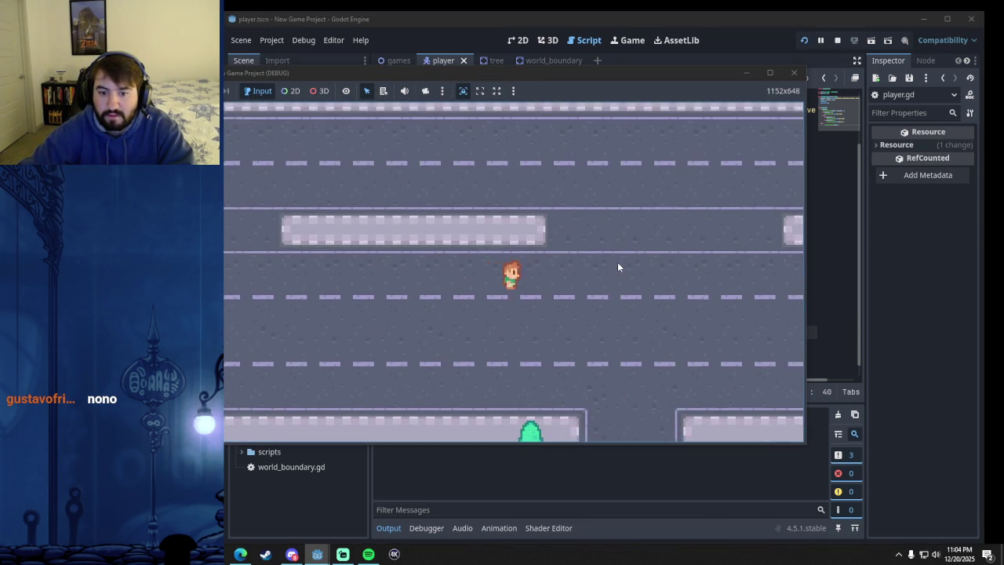
key(Up)
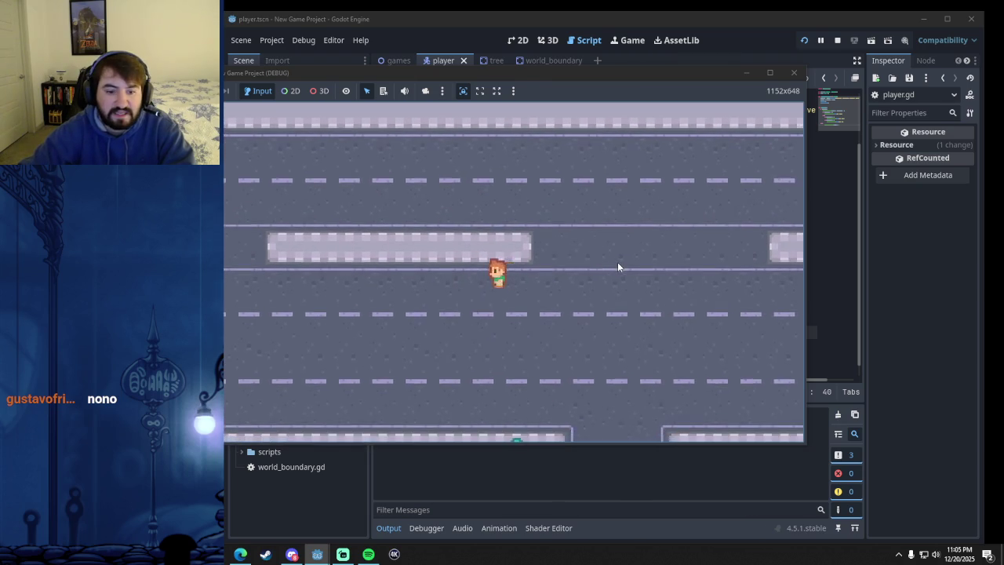
key(Right)
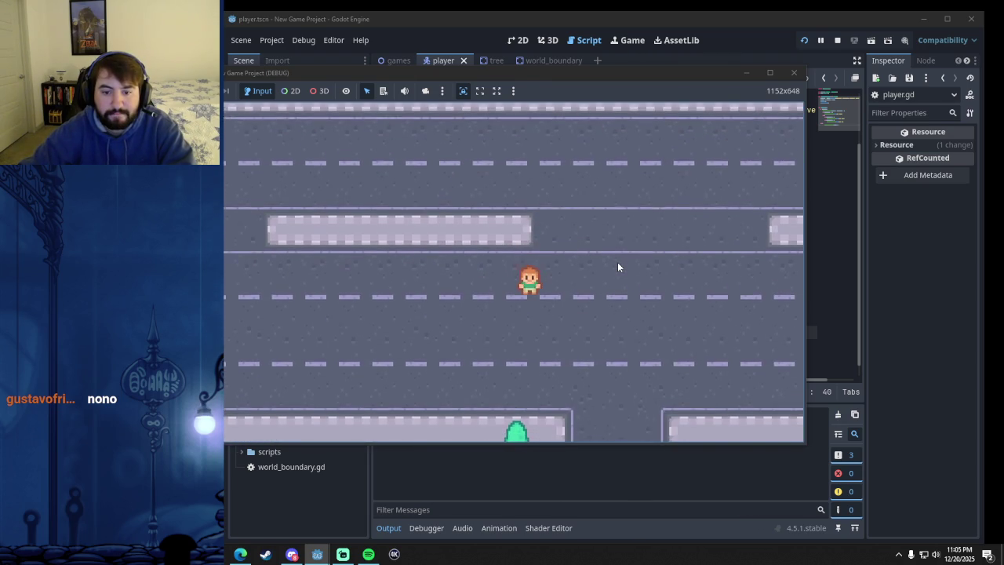
key(Down)
key(Down)
key(Up)
key(Up)
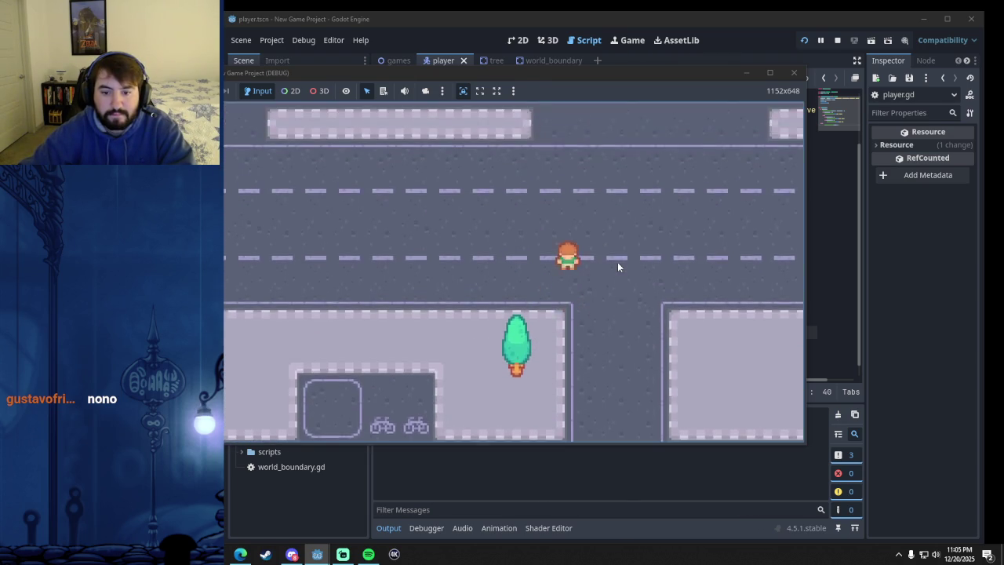
key(Left)
key(Down)
key(Up)
key(Down)
key(Up)
click(794, 72)
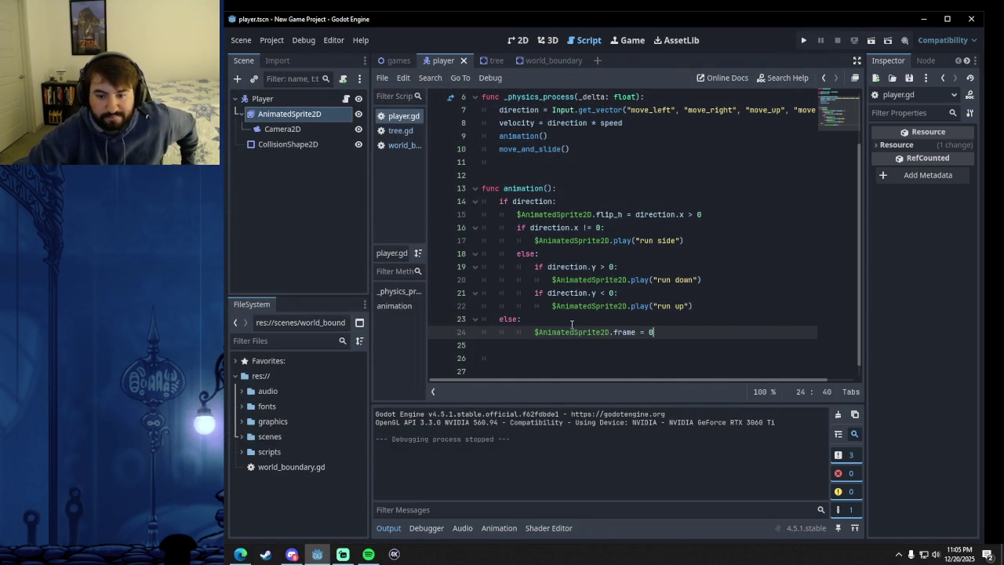
- Delete and retype the if on line 19 until it reads if direction.y > 0:, then select that condition
mouse_move(576, 284)
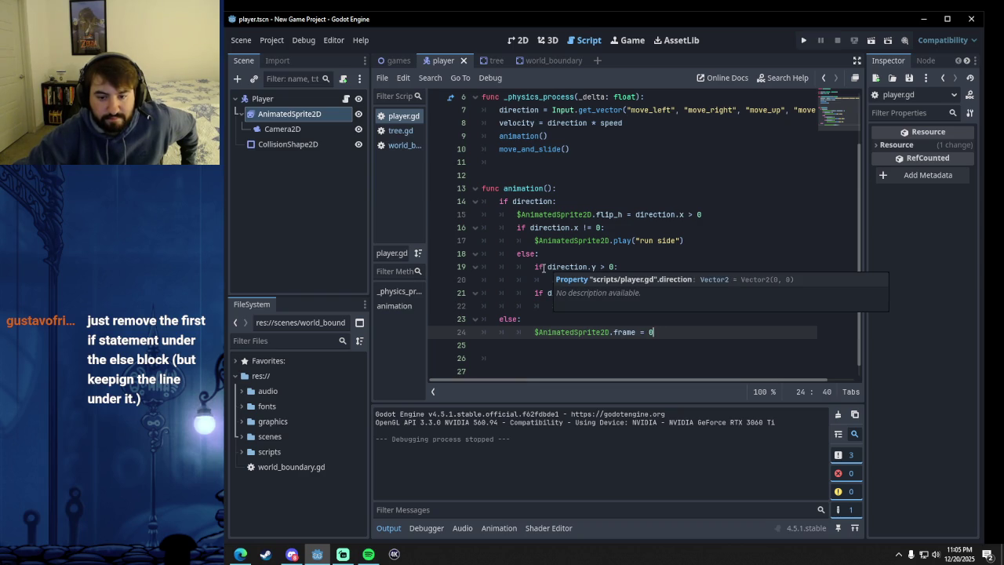
click(539, 266)
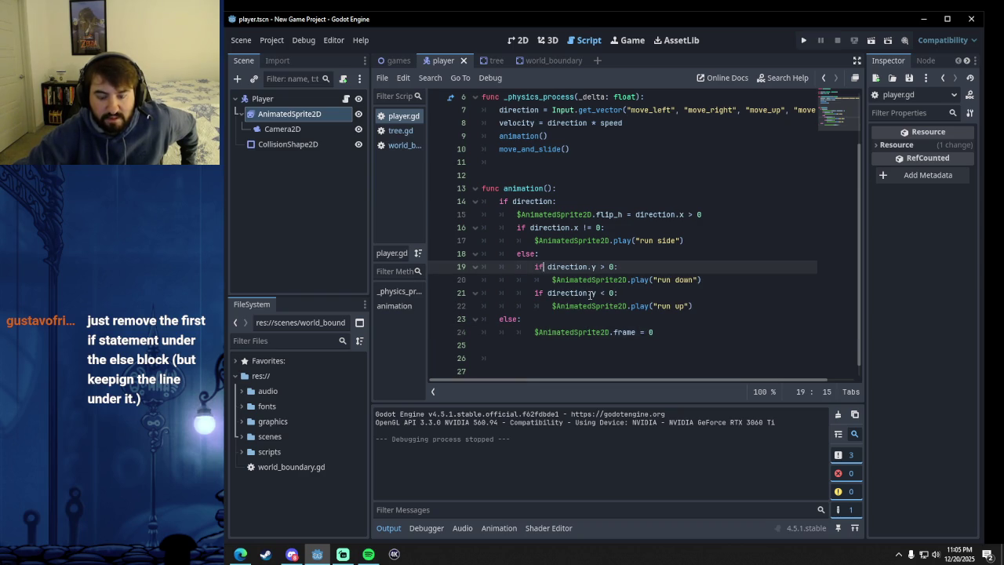
key(BackSpace)
key(BackSpace)
key(BackSpace)
key(End)
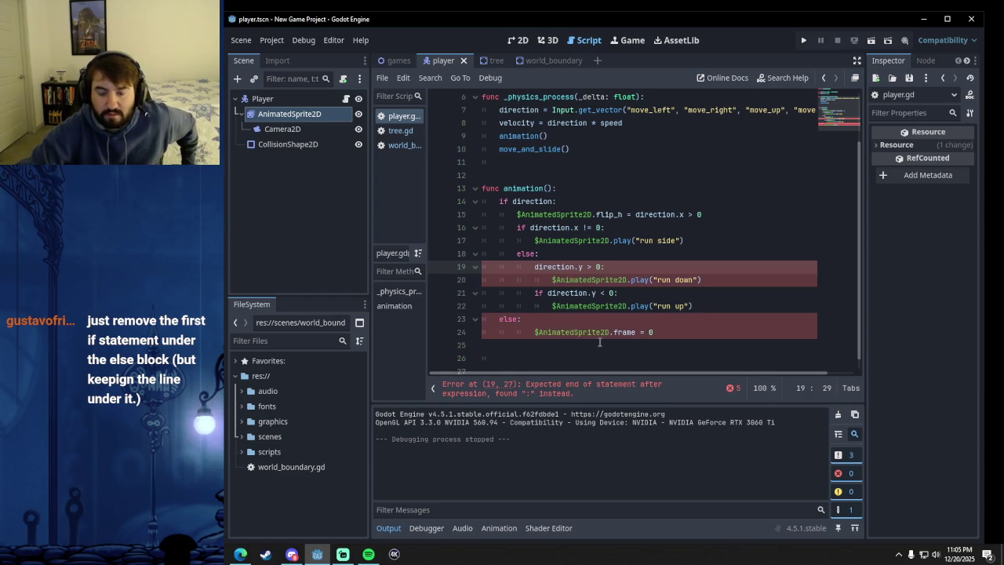
mouse_move(553, 329)
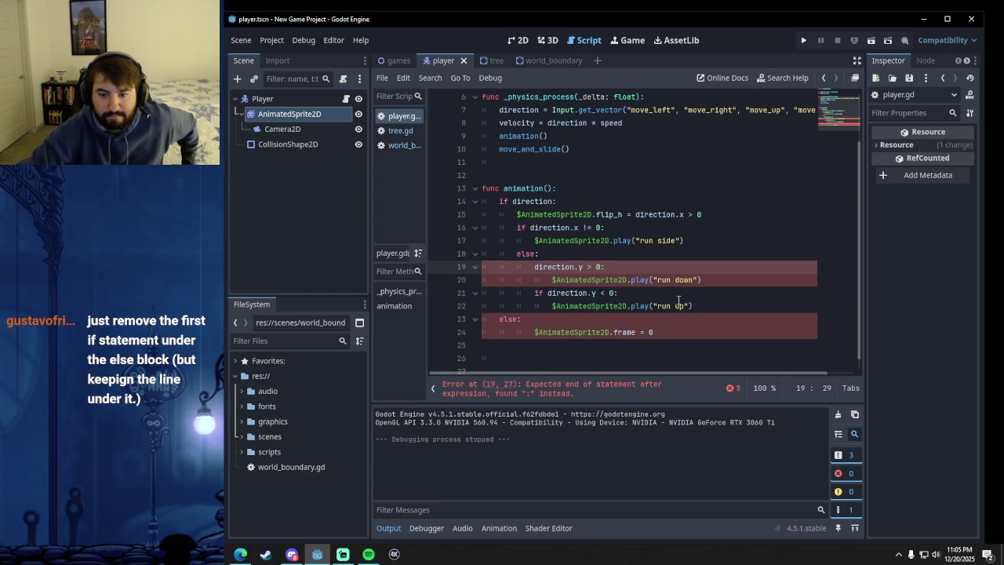
click(535, 268)
text(if)
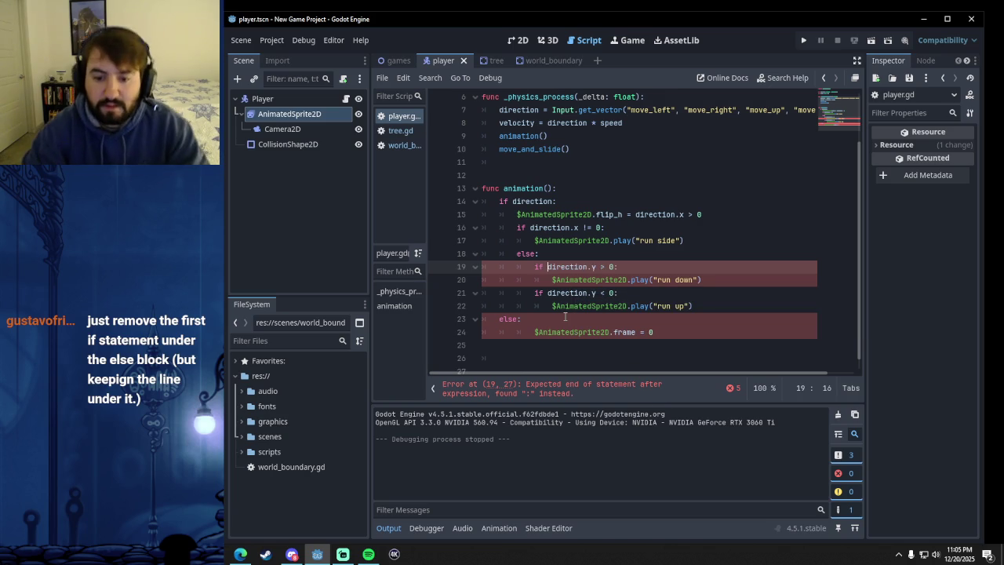
click(671, 332)
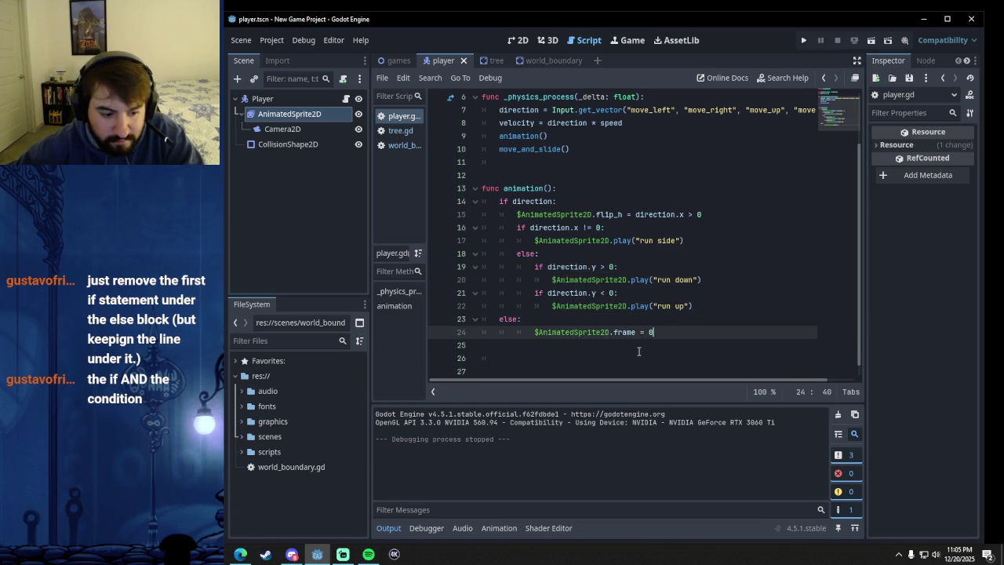
click(544, 267)
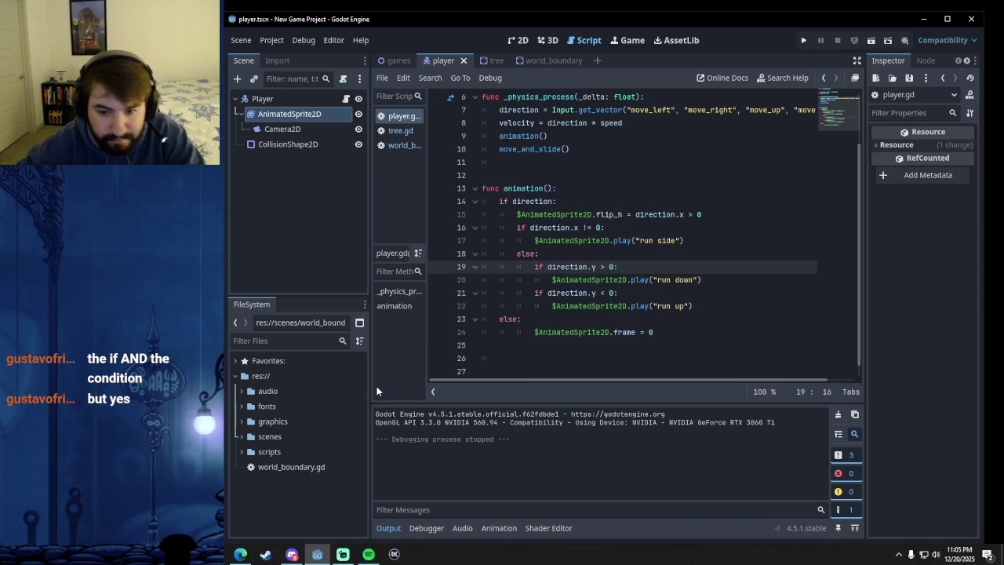
key(BackSpace)
key(BackSpace)
key(BackSpace)
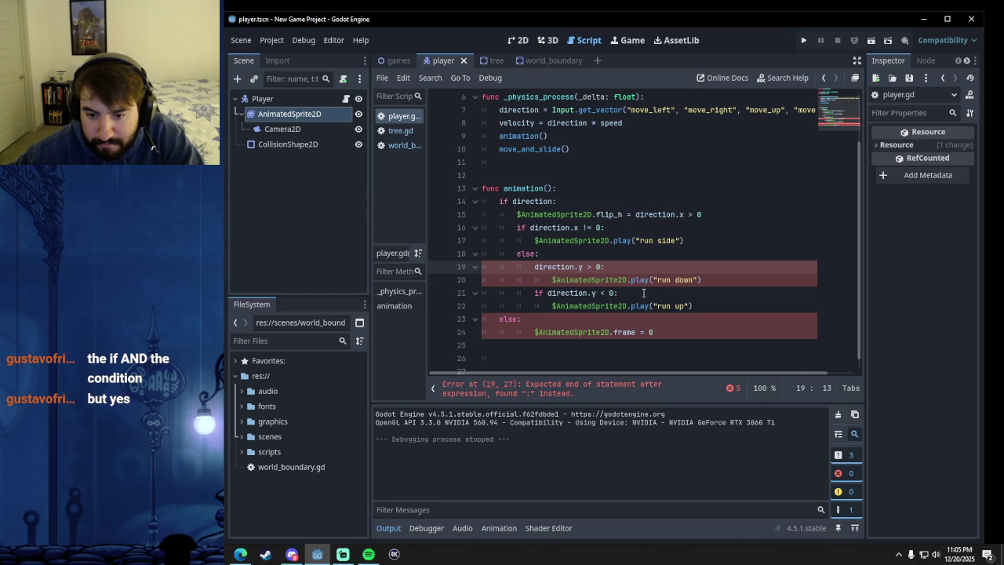
text(if)
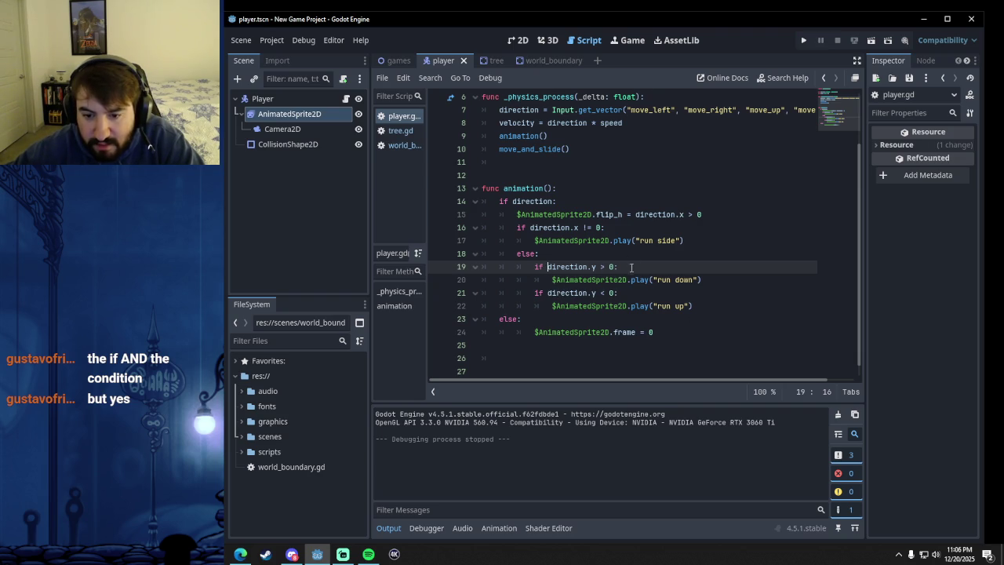
mouse_move(598, 267)
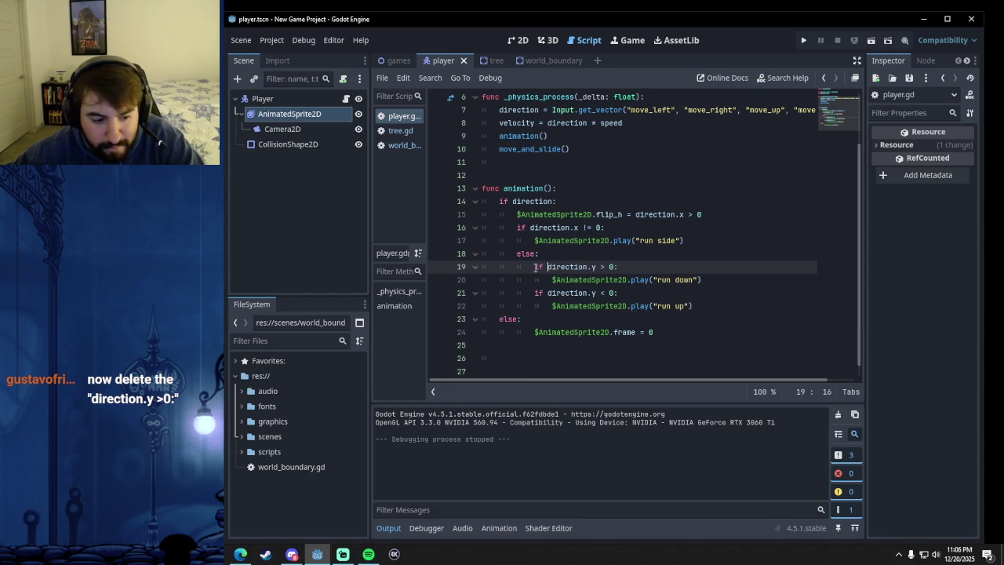
drag(535, 267, 644, 270)
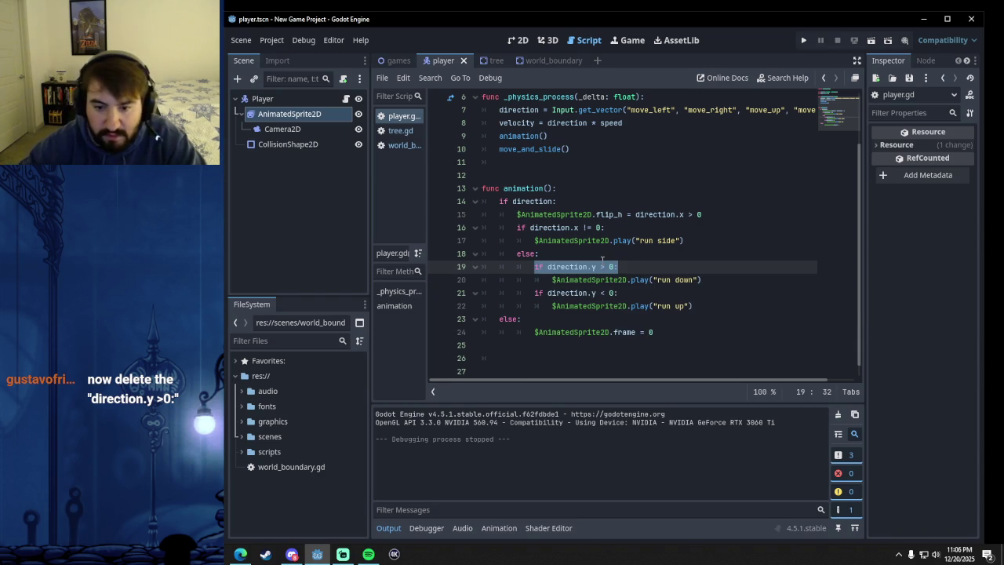
- Delete the direction.y > 0 condition on line 19 and outdent the "run down" call into the else
key(BackSpace)
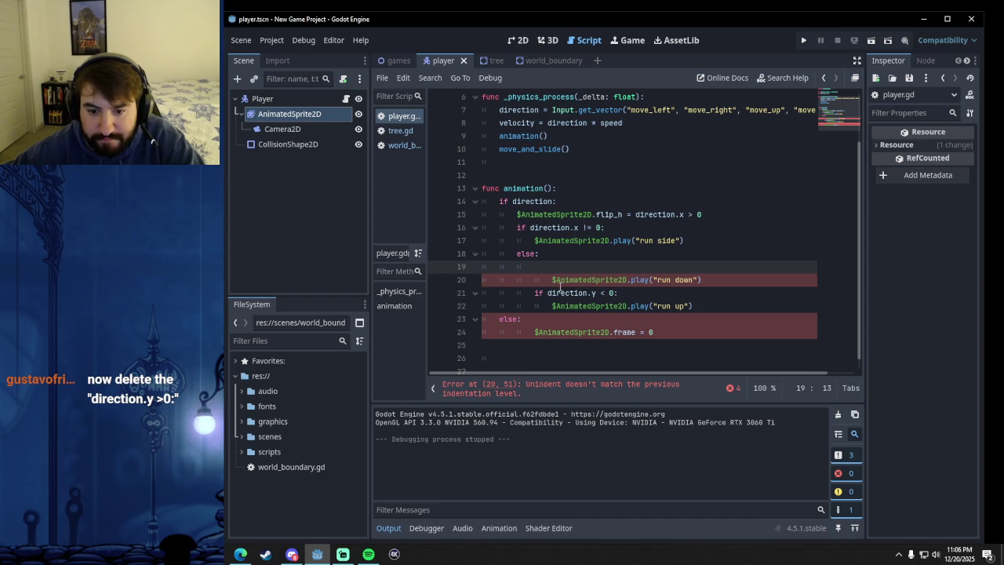
key(Down)
key(Down)
click(547, 266)
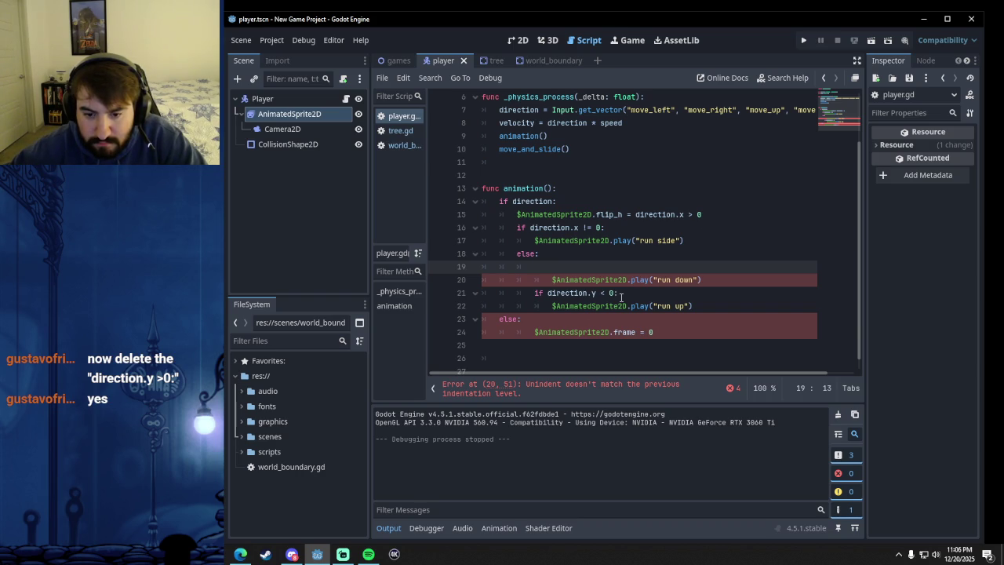
text(if)
key(BackSpace)
key(BackSpace)
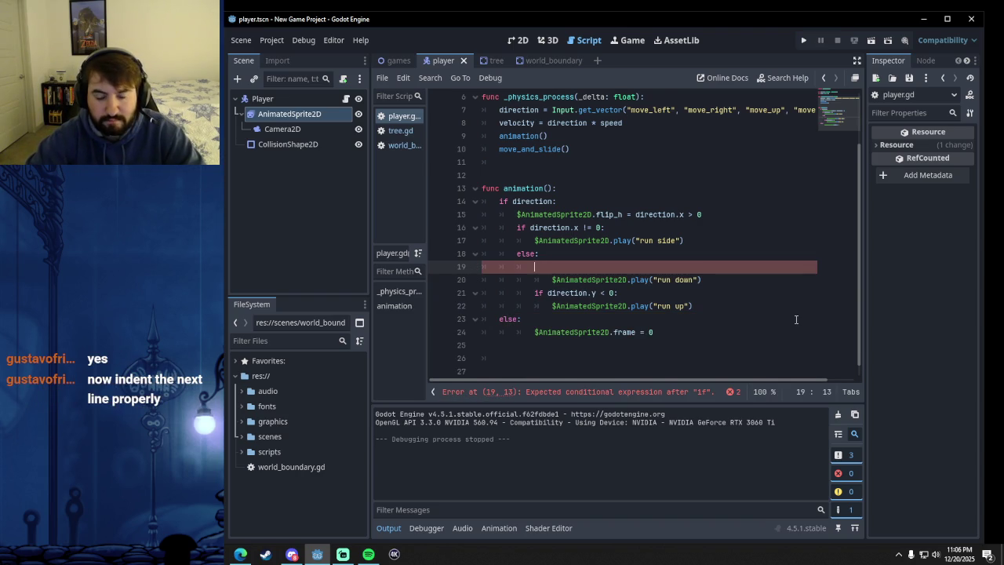
key(Down)
key(Home)
key(BackSpace)
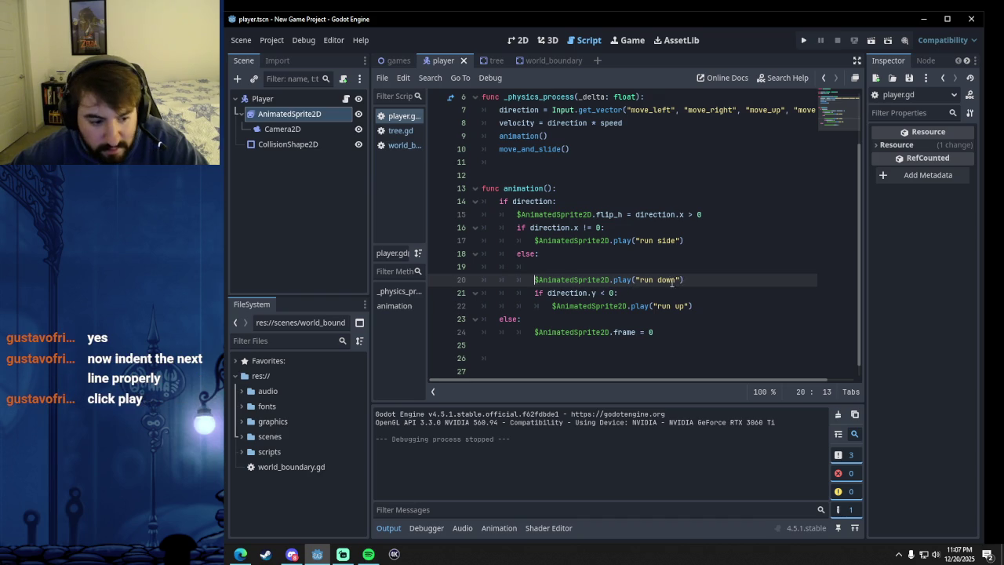
key(F5)
key(Up)
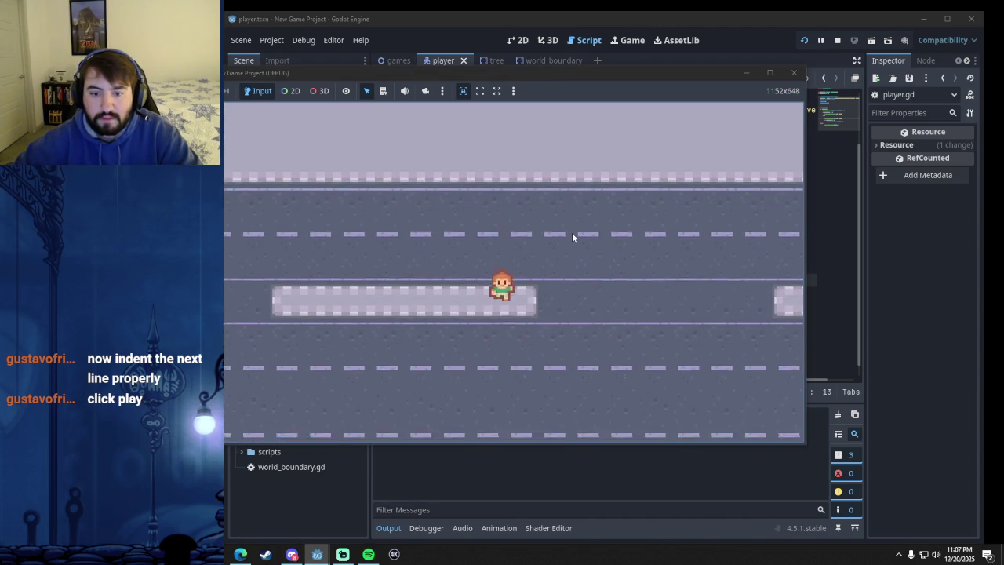
key(Down)
click(793, 73)
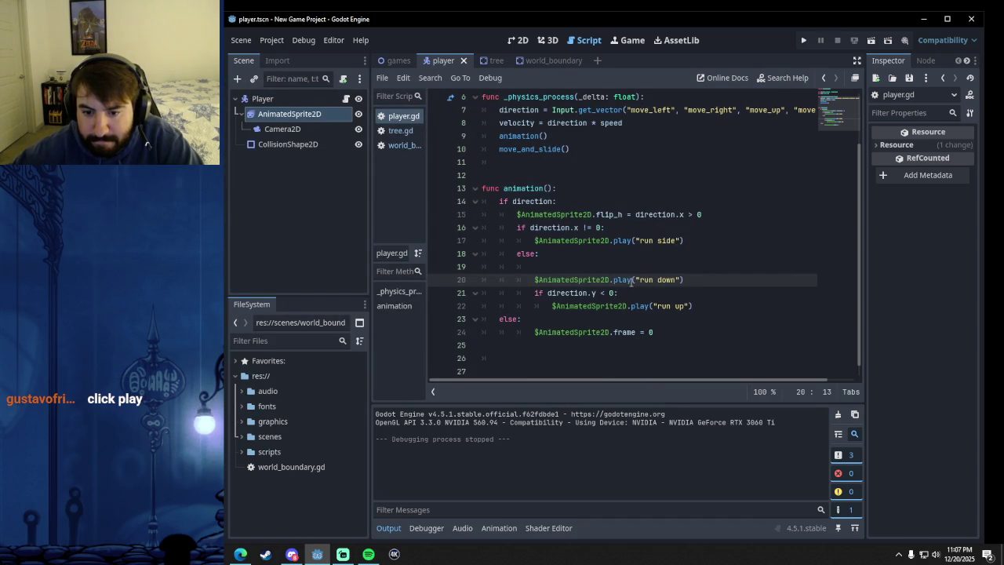
- Type if direction.y > 0: on line 19 and indent the "run down" call beneath it
mouse_move(628, 280)
click(552, 262)
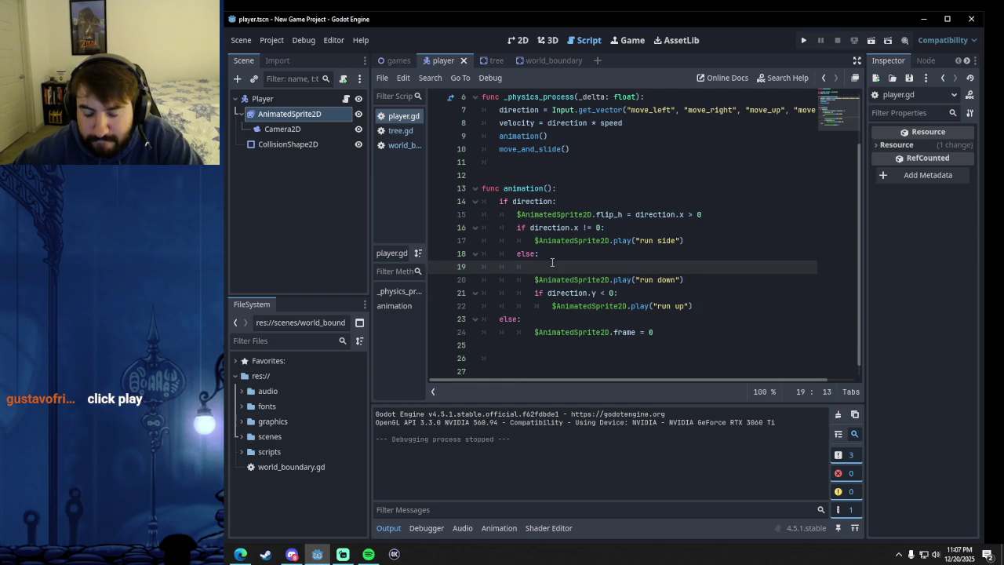
text(if)
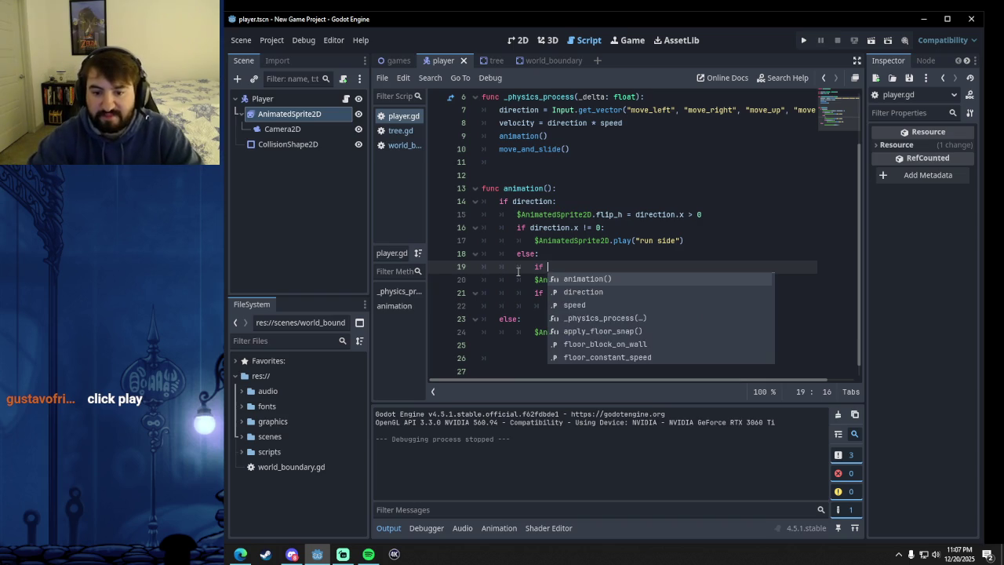
click(557, 263)
text(direction.)
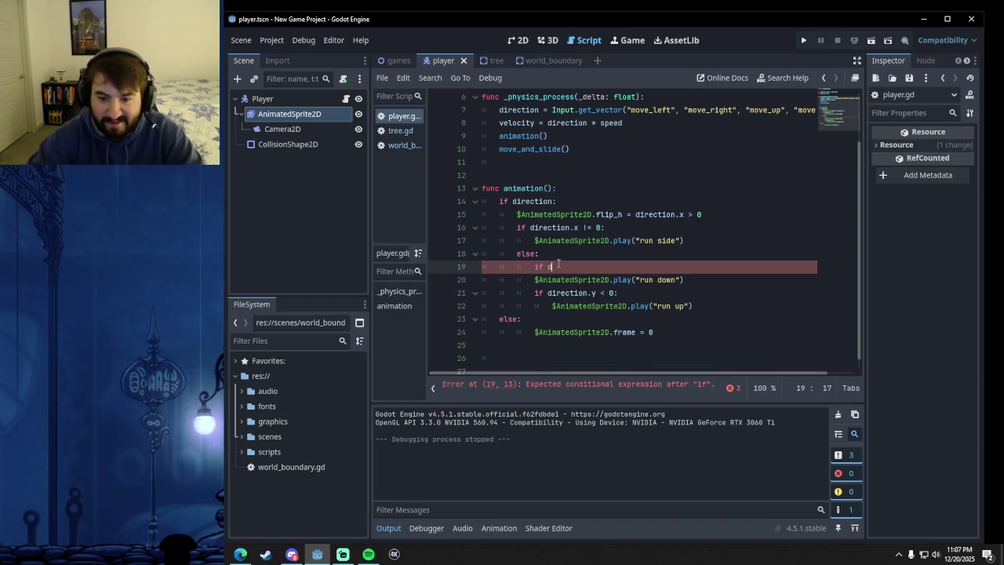
text(y )
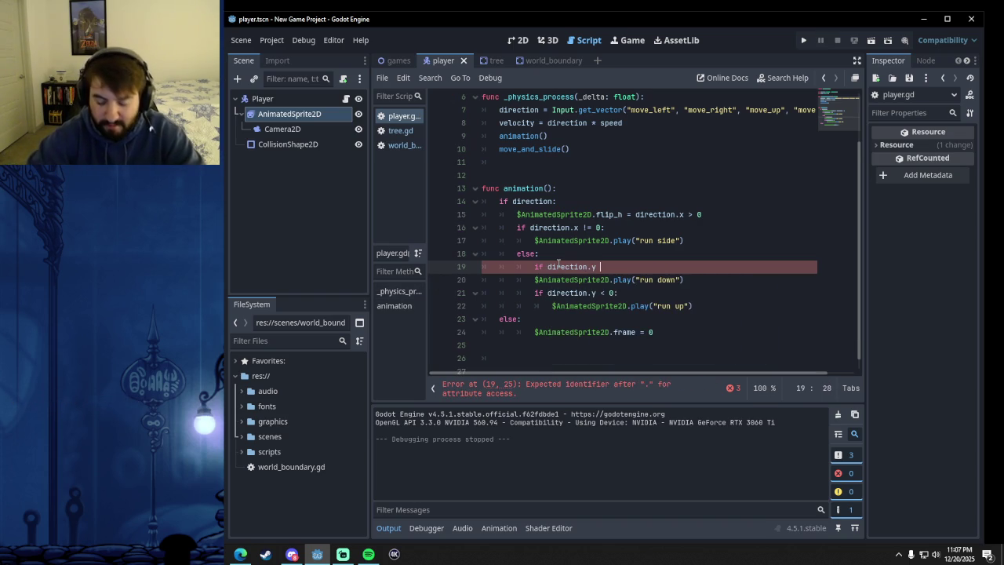
text(> 0:)
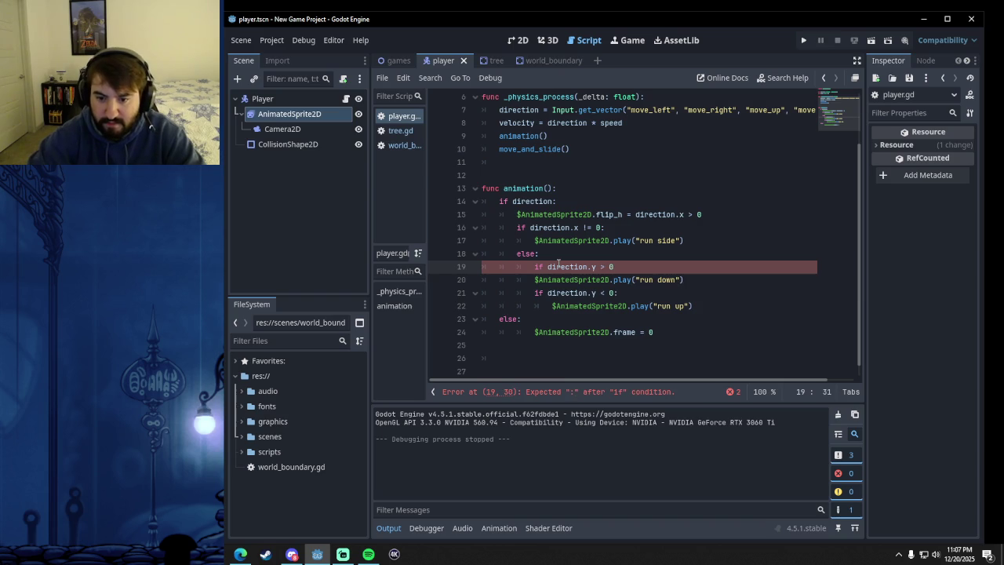
click(667, 288)
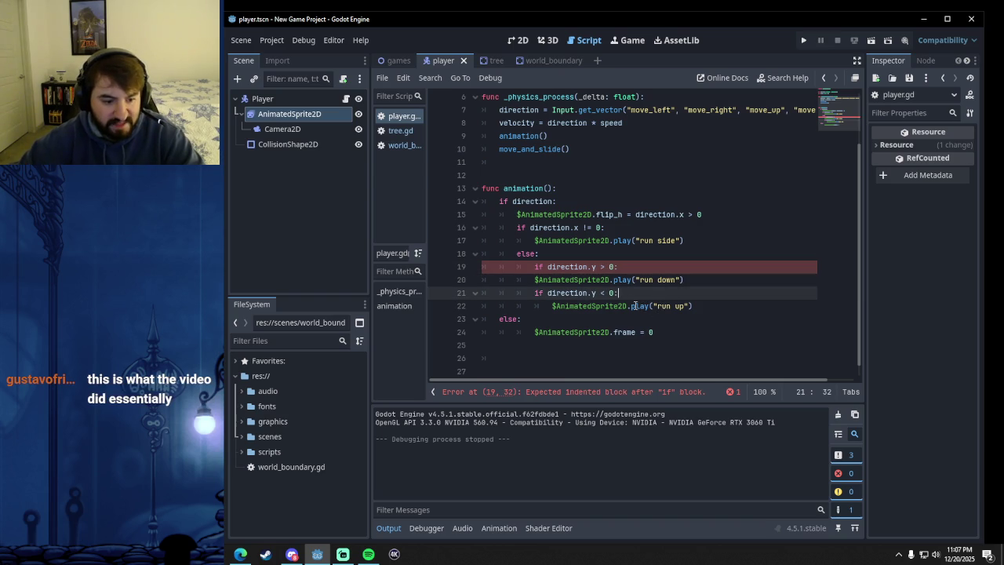
click(638, 265)
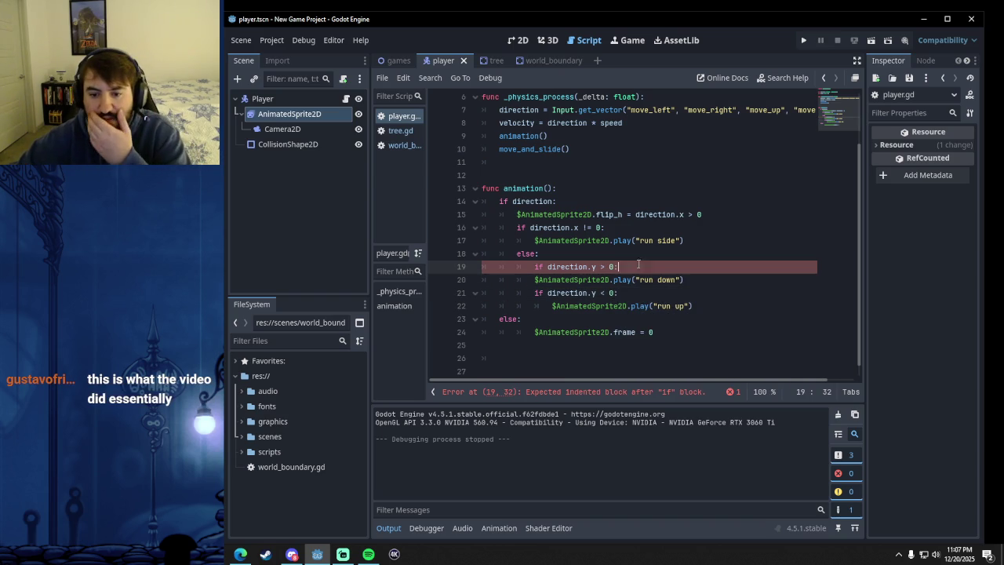
click(534, 279)
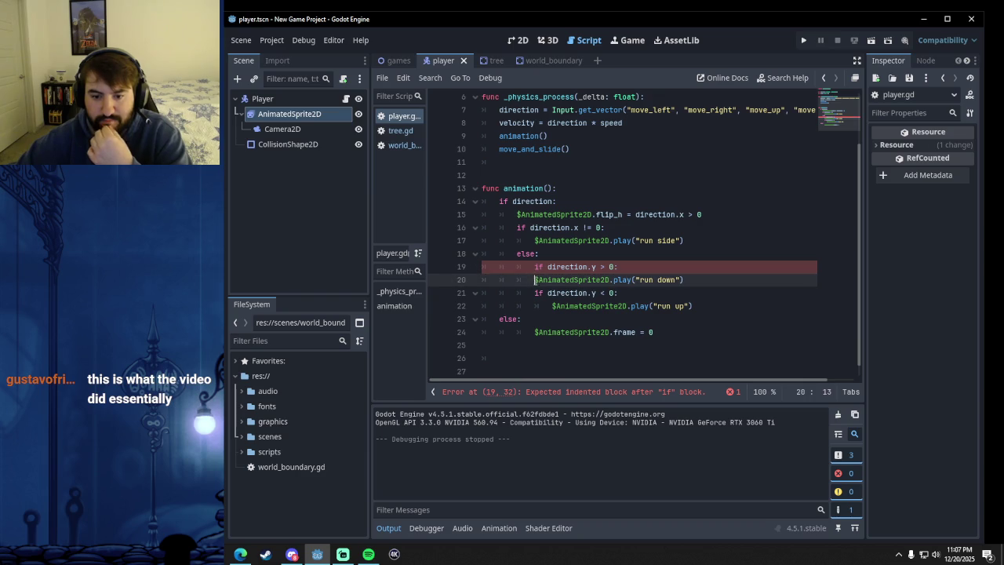
key(Tab)
click(640, 292)
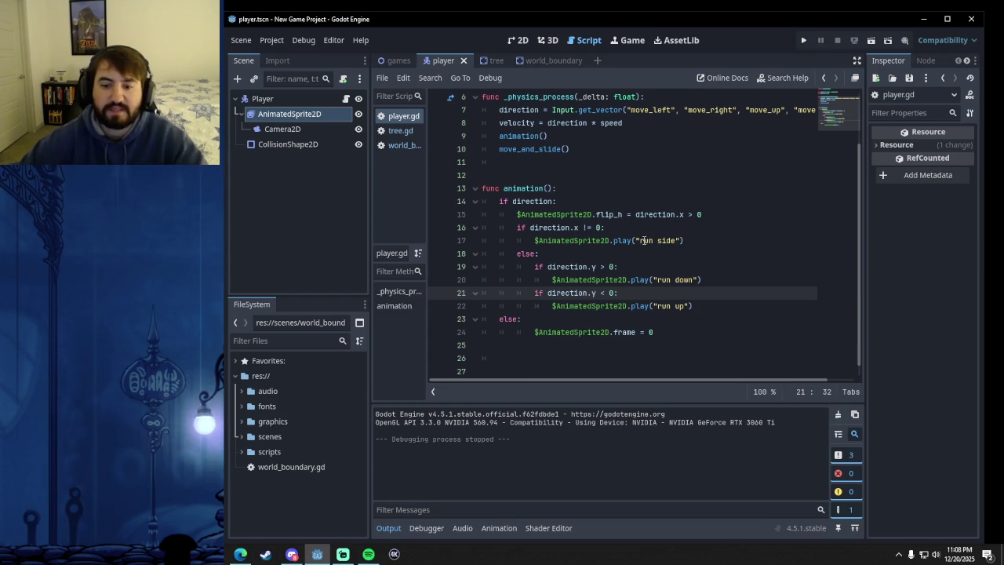
- Remove the trailing space after else: on line 18 and review the run side and up/down blocks
double_click(527, 254)
click(547, 254)
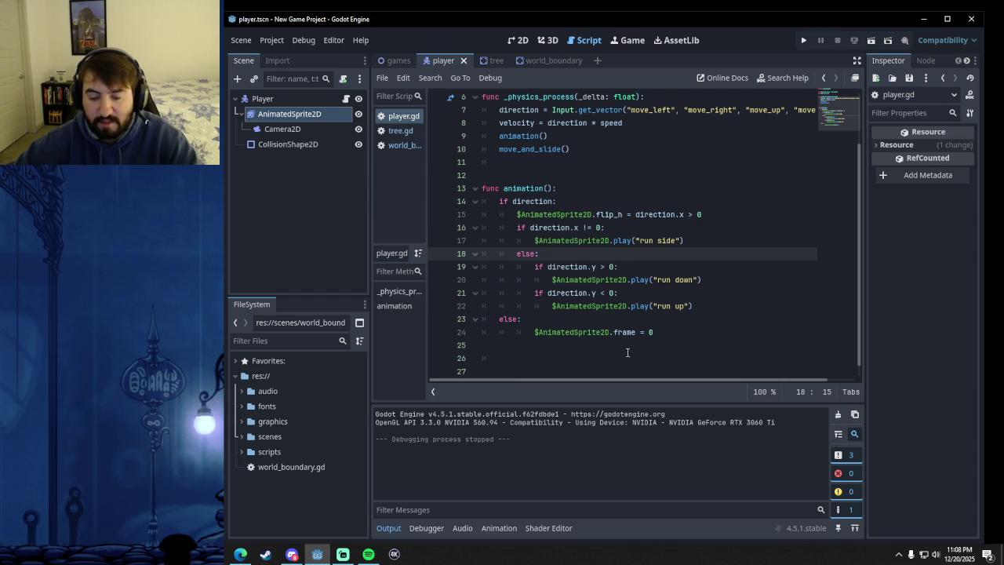
drag(521, 254, 555, 253)
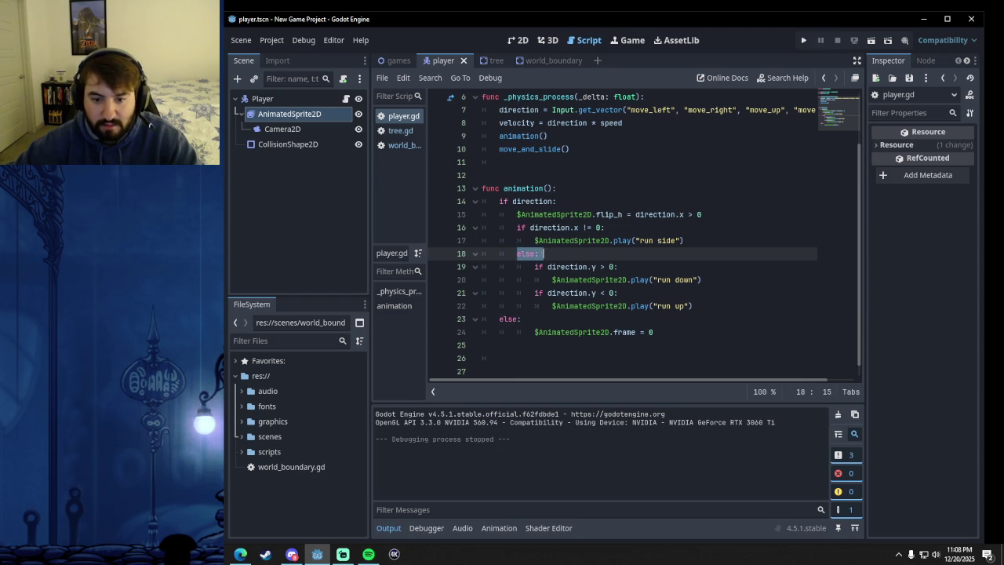
click(552, 255)
key(BackSpace)
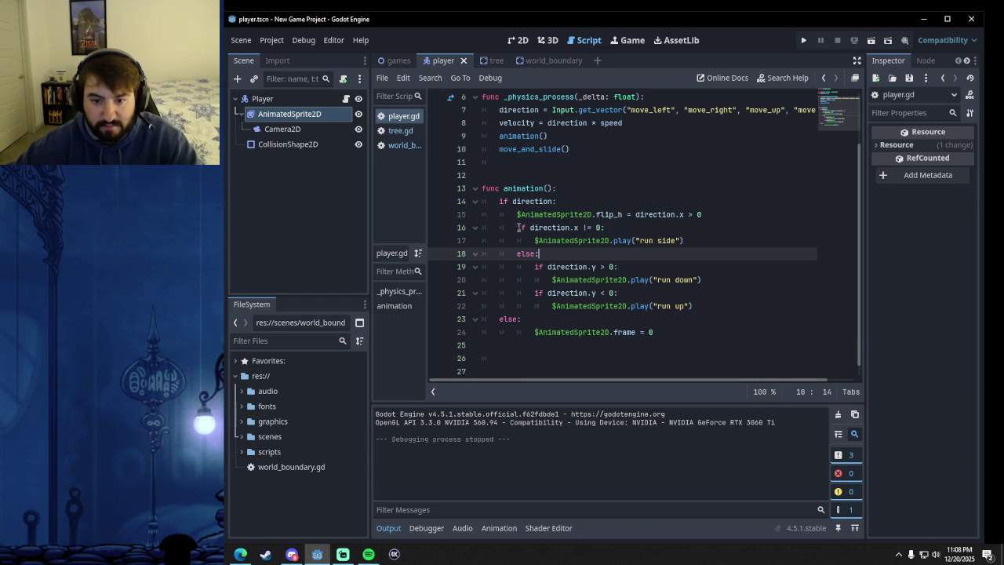
drag(518, 228, 665, 251)
drag(518, 228, 686, 243)
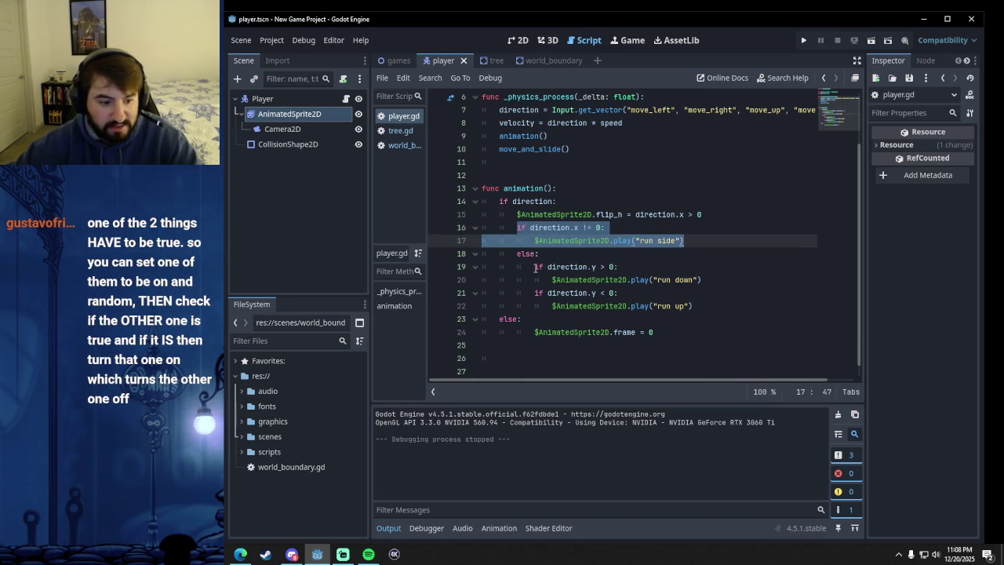
mouse_move(534, 267)
mouse_down()
mouse_move(592, 267)
mouse_move(628, 290)
mouse_move(702, 305)
mouse_up()
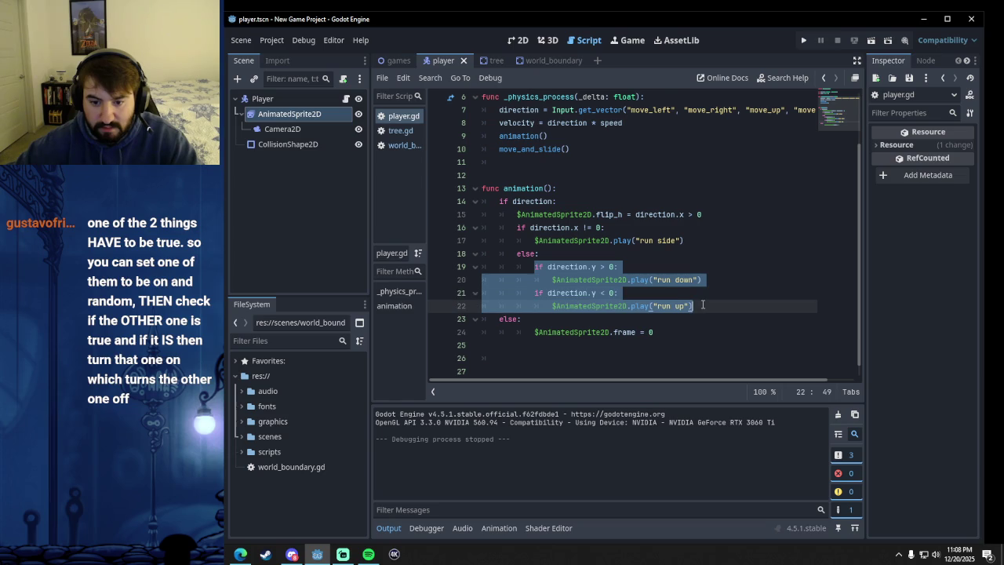
click(691, 296)
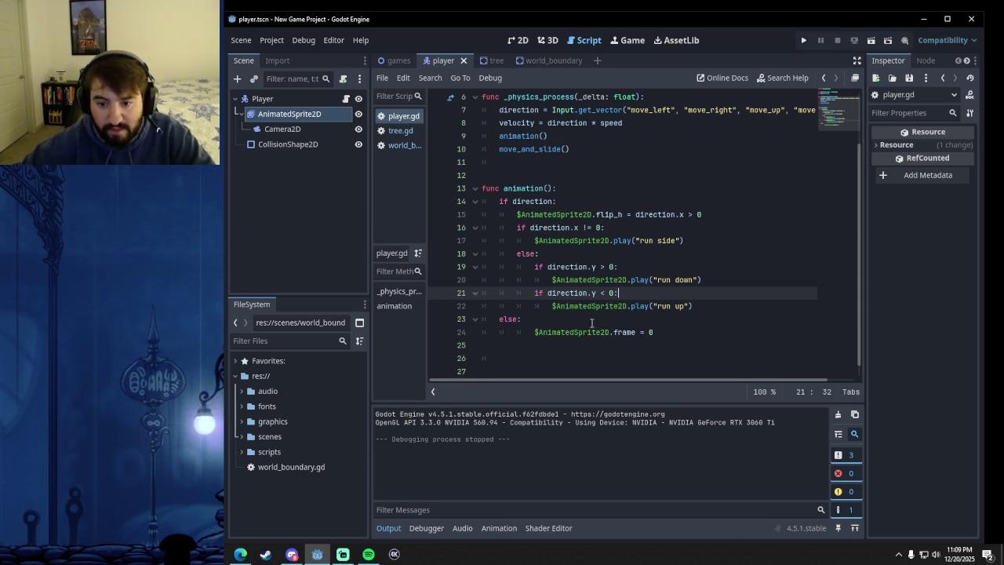
- Review the condition on line 19 and run the project to test the animations again
click(609, 267)
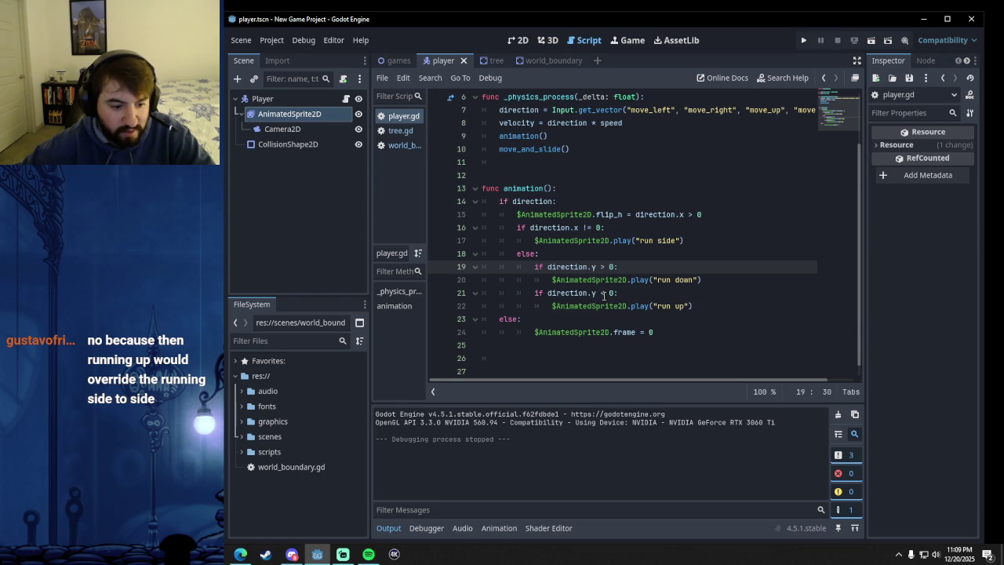
mouse_move(646, 306)
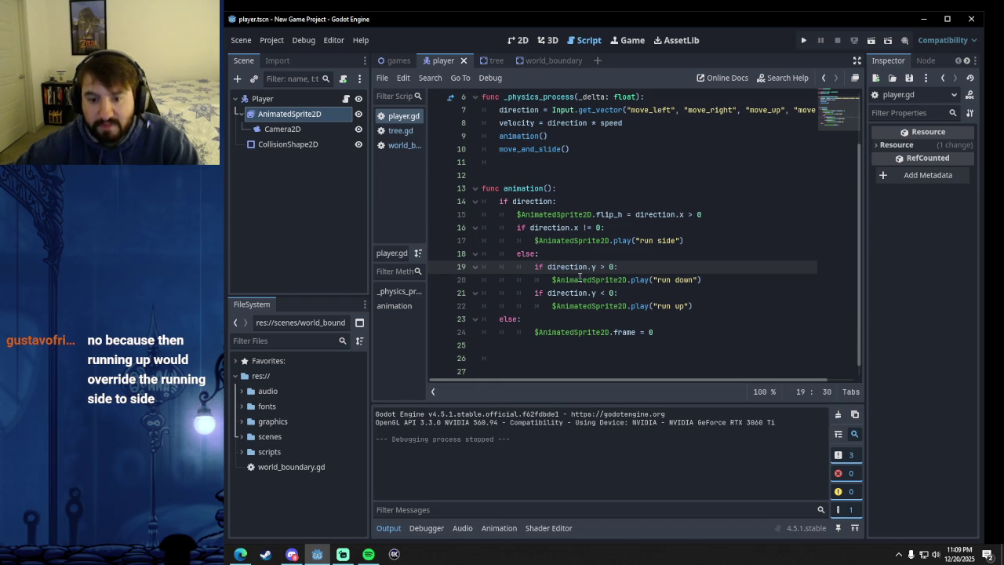
scroll(641, 292, down, 1)
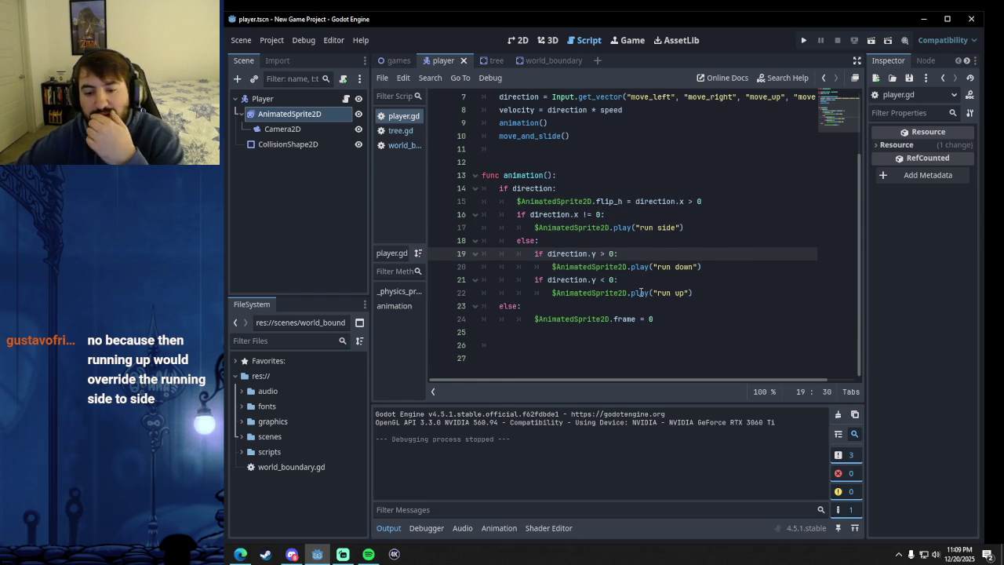
scroll(640, 292, up, 2)
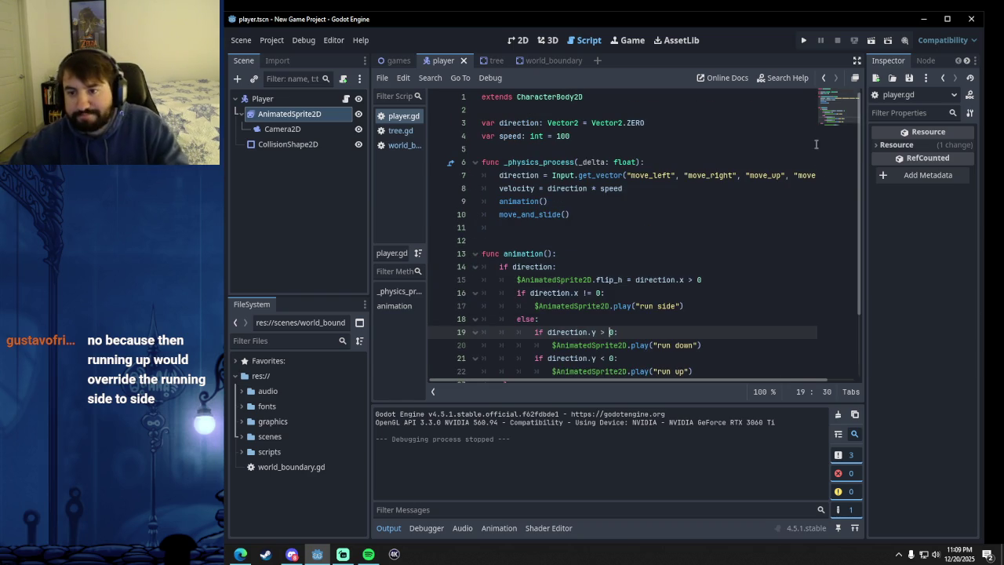
click(803, 40)
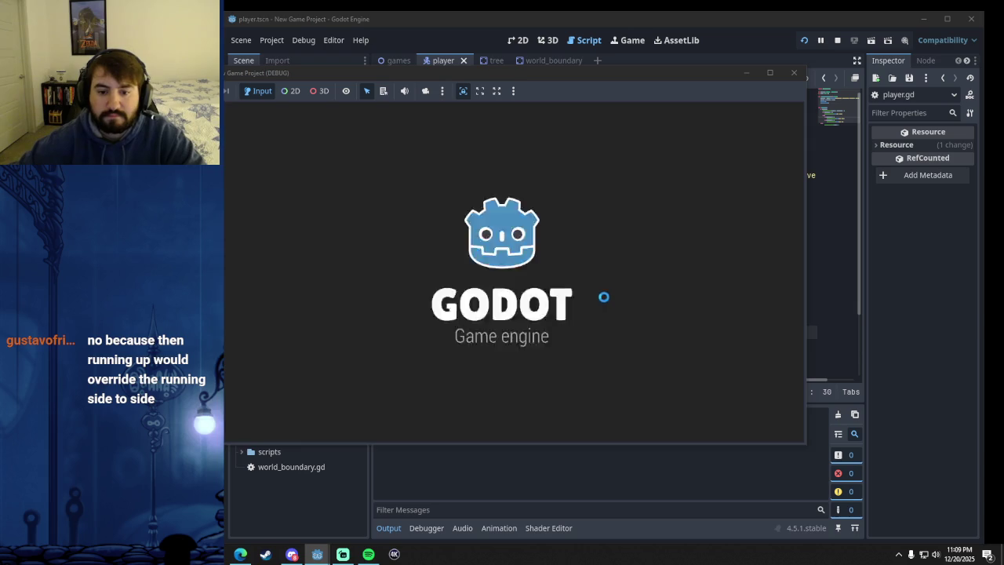
- Walk the player up, down, left and right to test the run animations, then stop the game
key(Up)
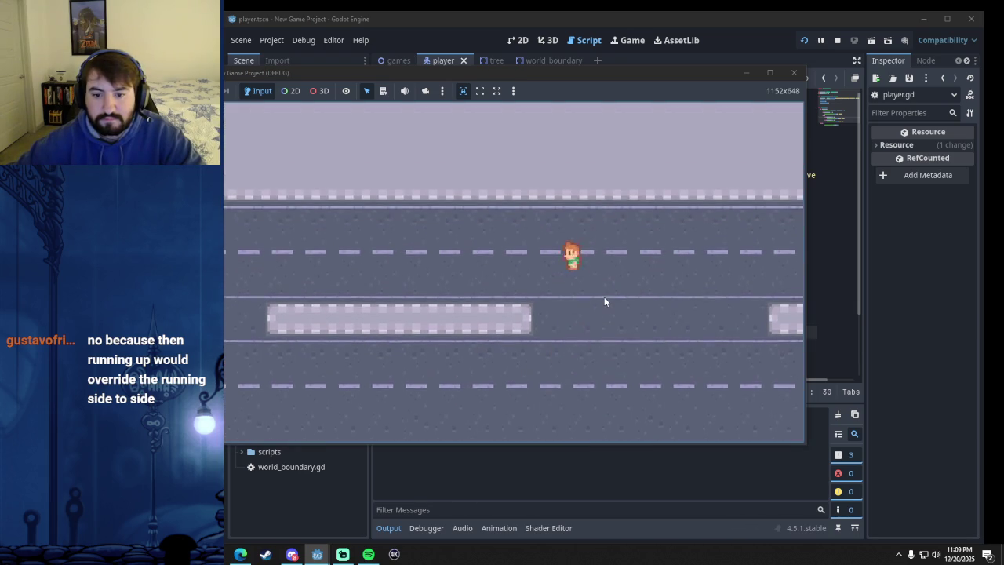
key(Down)
key(Up)
key(Left)
key(Down)
key(Right)
key(Up)
key(Left)
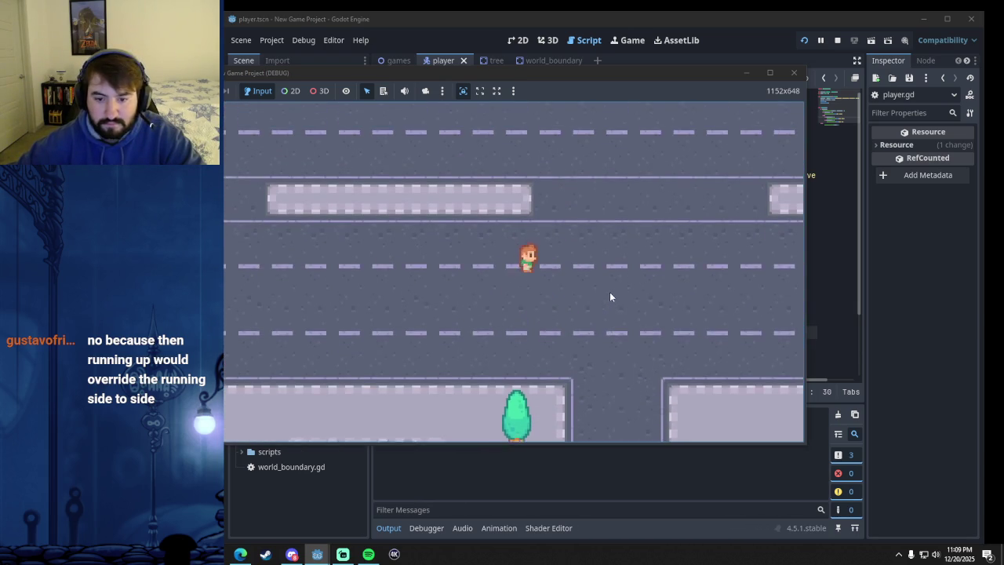
click(793, 72)
- Review the run side code in player.gd, then switch to the 2D workspace with Ctrl+F1
click(712, 305)
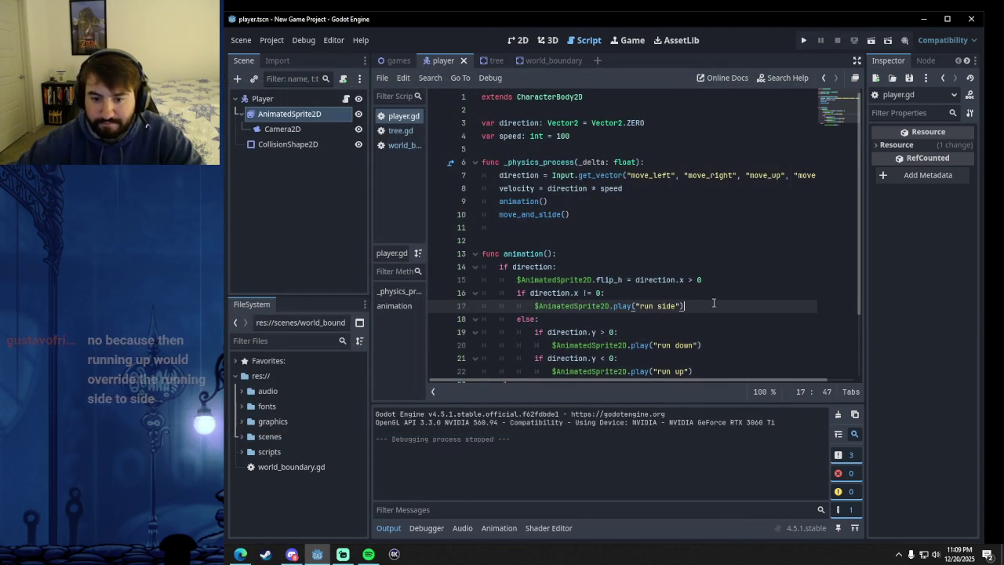
scroll(712, 302, down, 2)
scroll(712, 303, up, 2)
scroll(714, 302, down, 2)
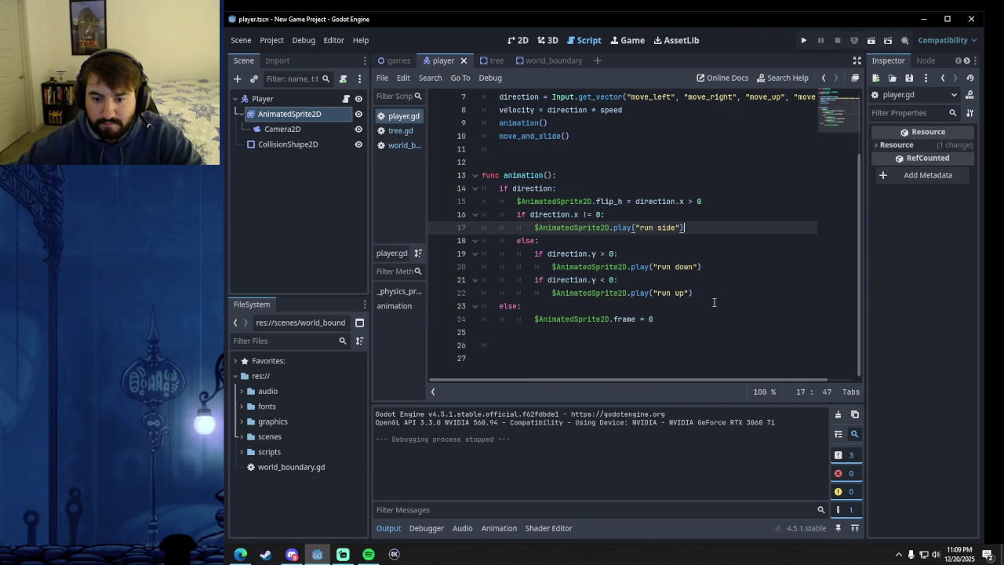
scroll(713, 302, up, 2)
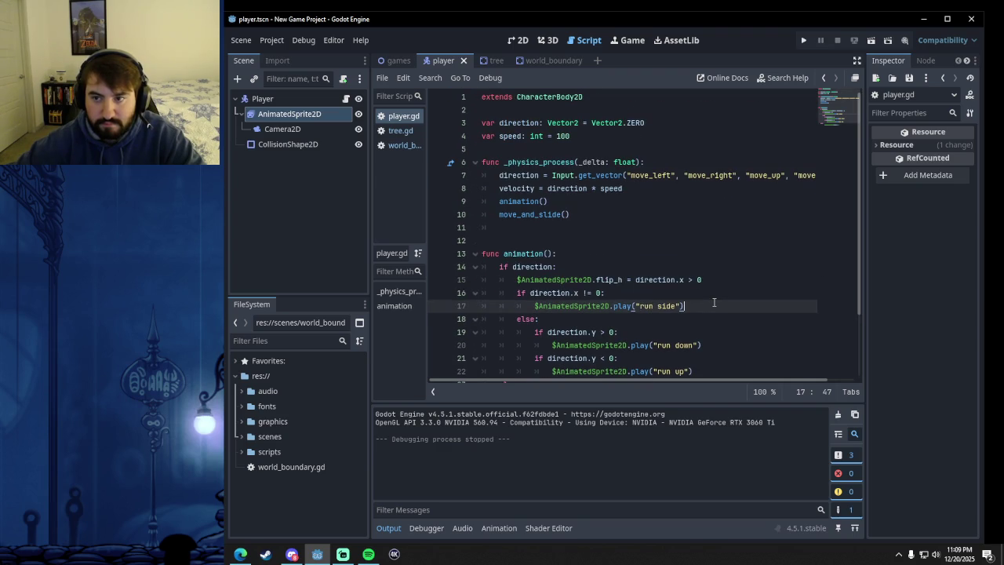
key(ctrl+F1)
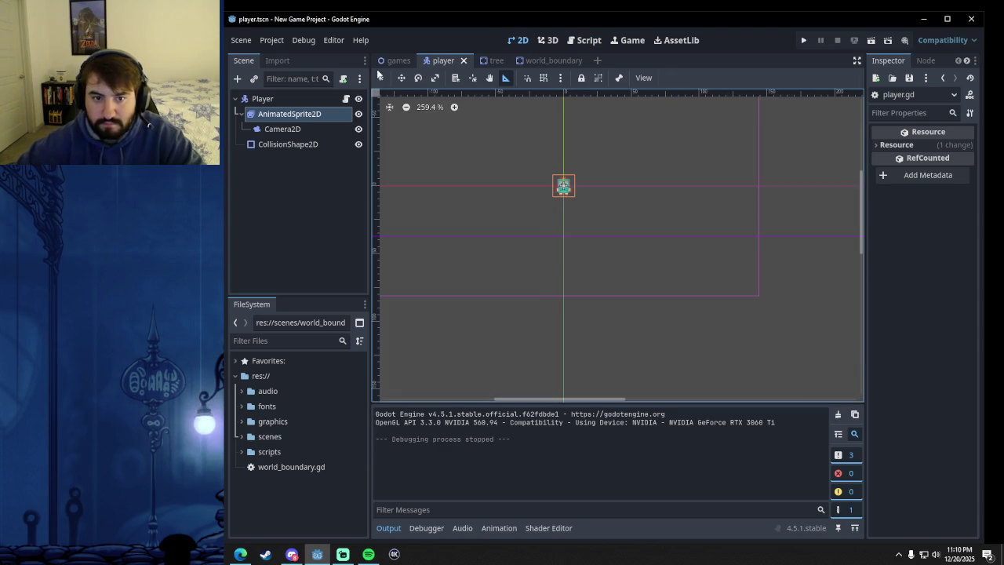
- Open the games scene with the town map, then return to the player.gd script
click(396, 60)
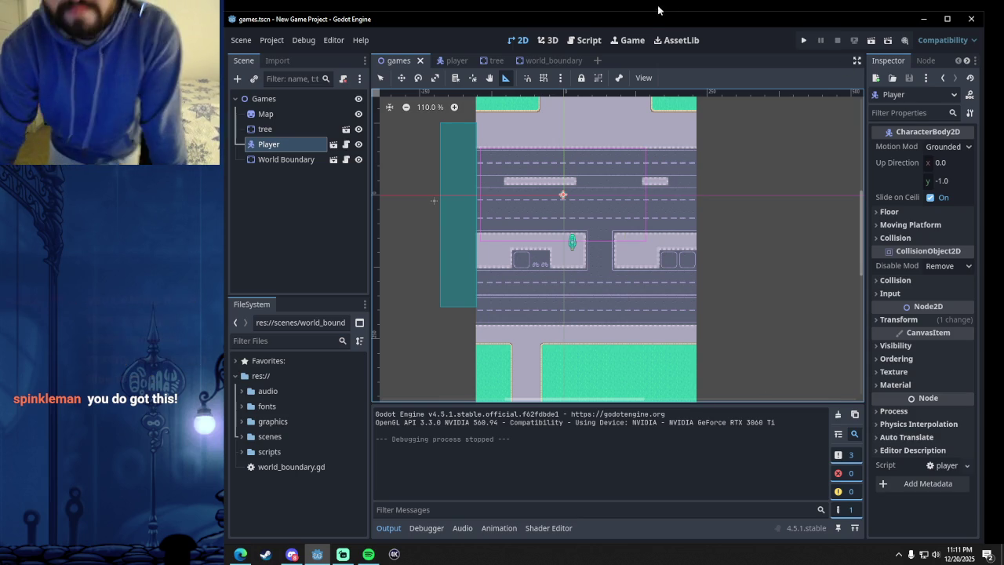
click(587, 40)
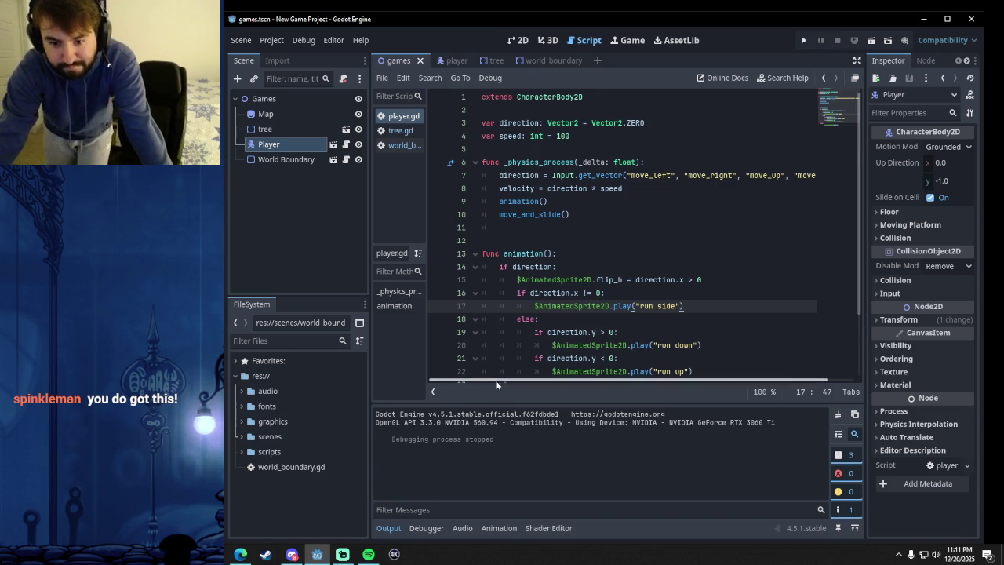
- Review the flip_h and "run side" lines in animation(), then launch the game with Run Project
scroll(504, 269, down, 2)
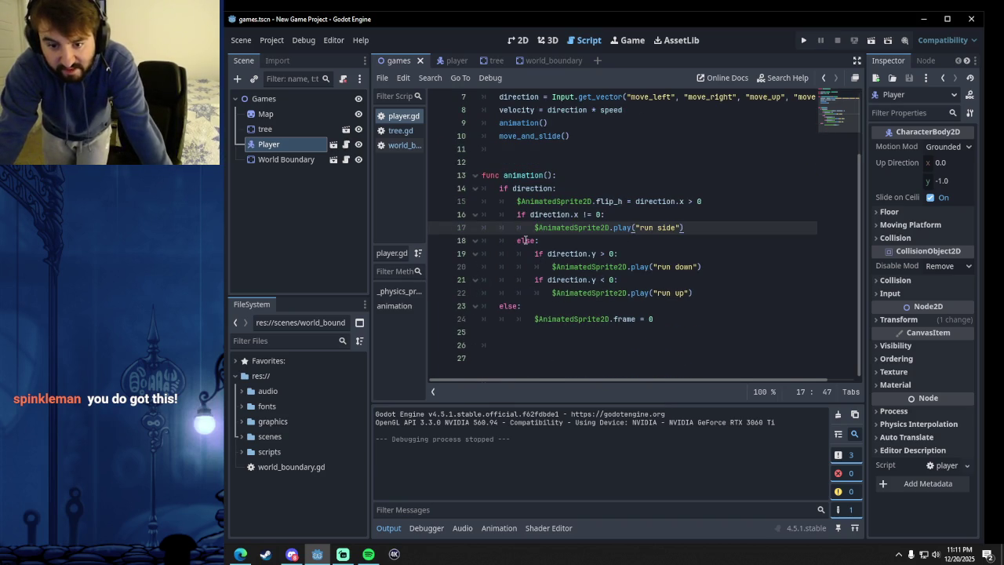
mouse_move(533, 202)
mouse_down()
mouse_move(593, 203)
mouse_move(683, 227)
mouse_up()
click(609, 214)
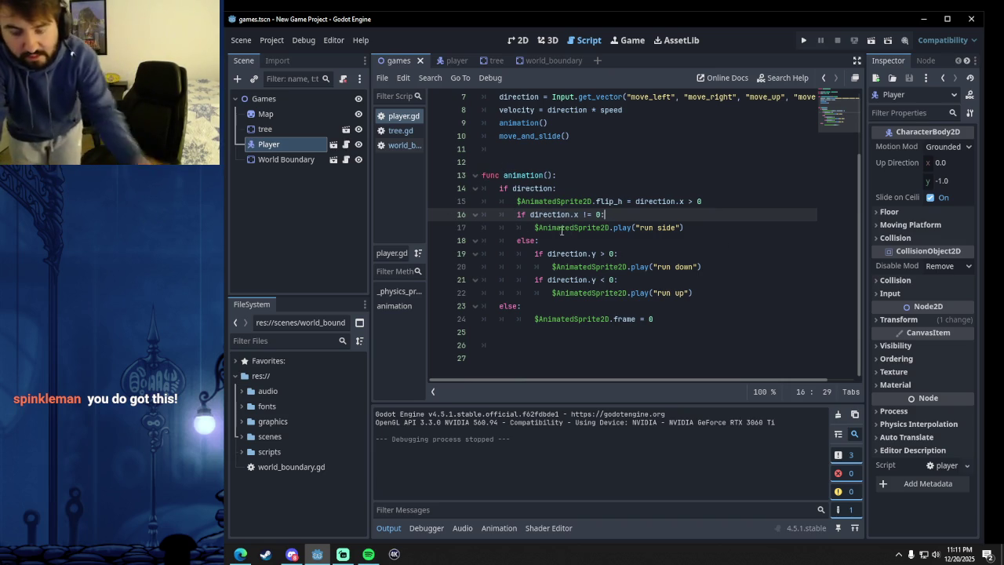
drag(609, 201, 684, 228)
click(614, 214)
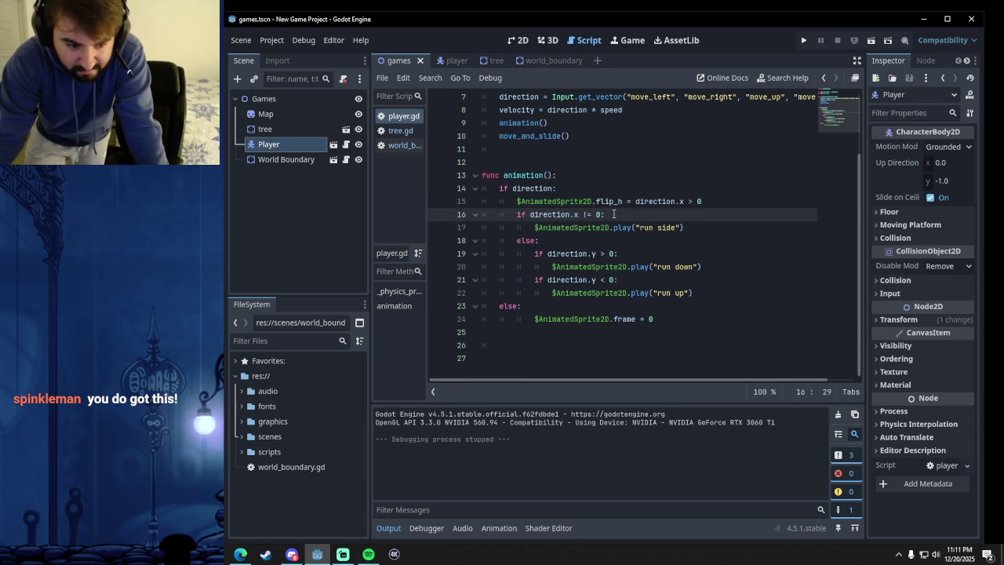
click(804, 41)
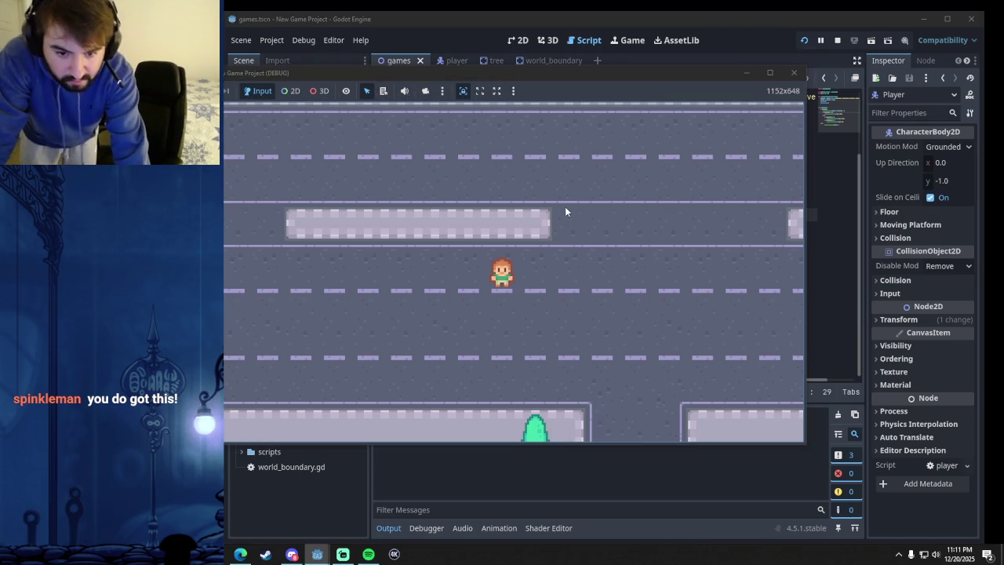
- Walk the player left, down, right and up around the street, then close the running game
key(Left)
key(Down)
key(Right)
key(Down)
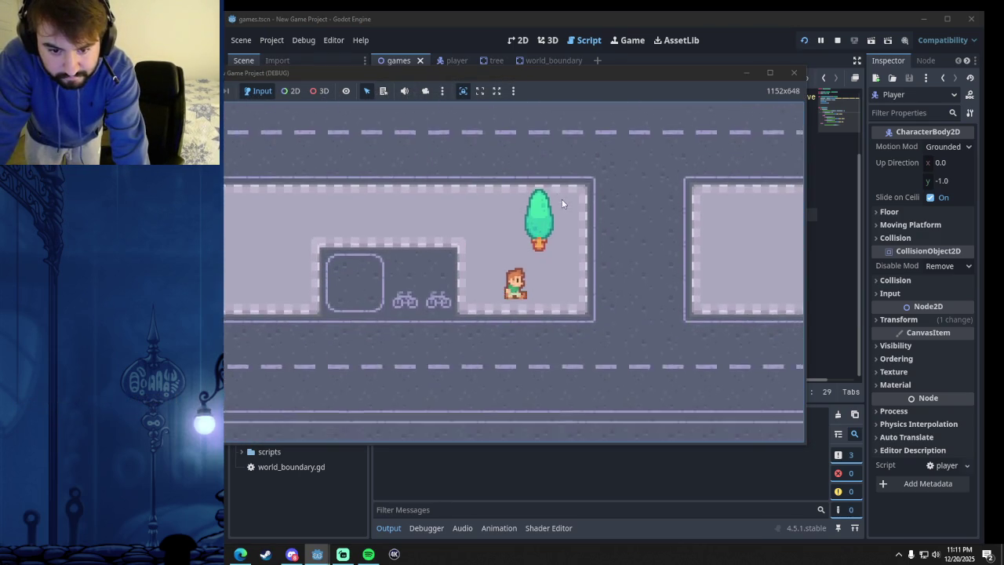
key(Up)
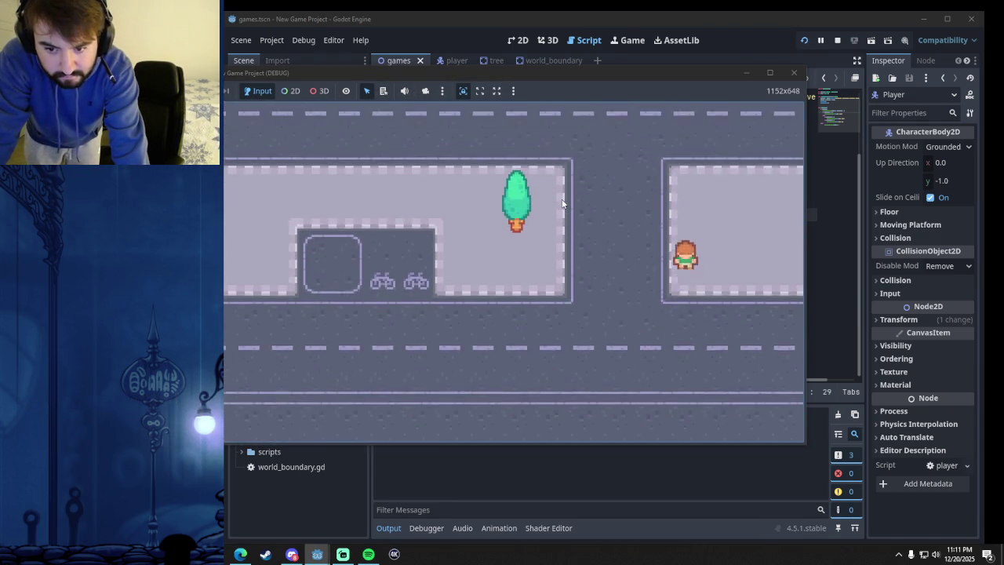
key(Right)
key(Down)
key(Left)
click(794, 72)
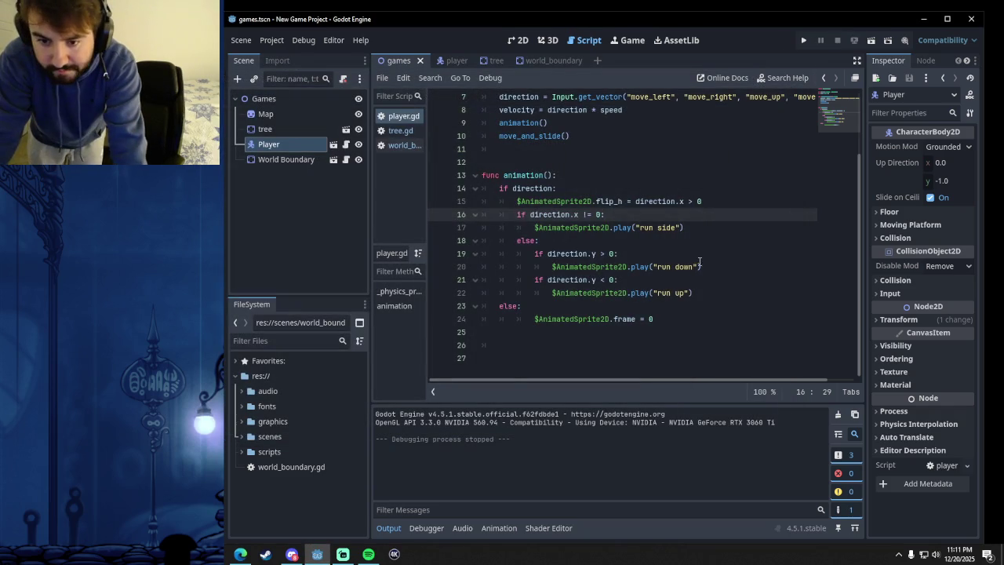
- Check the else and direction.y > 0 lines in animation(), then bring the YouTube tutorial forward
click(682, 242)
click(645, 254)
scroll(668, 275, up, 2)
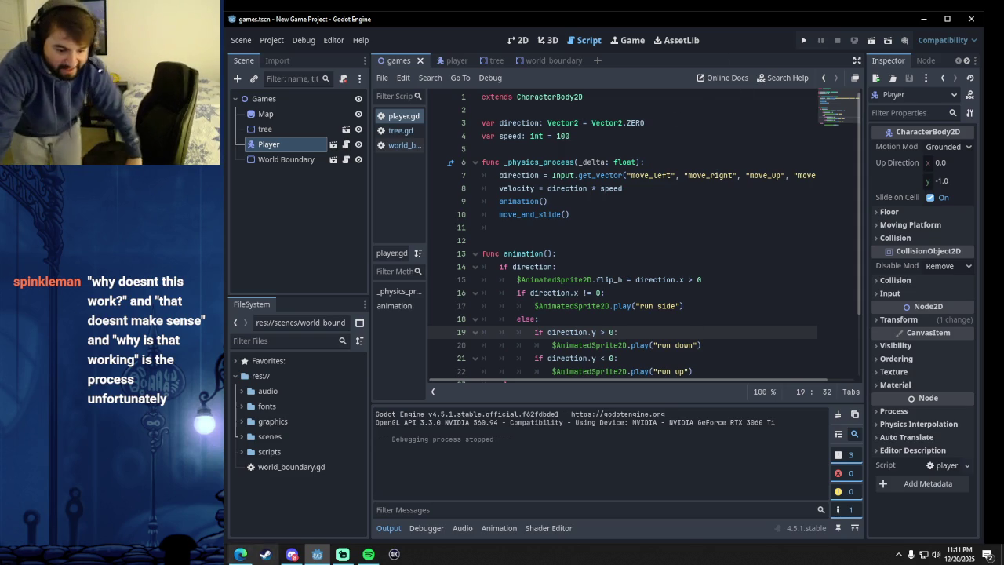
click(240, 553)
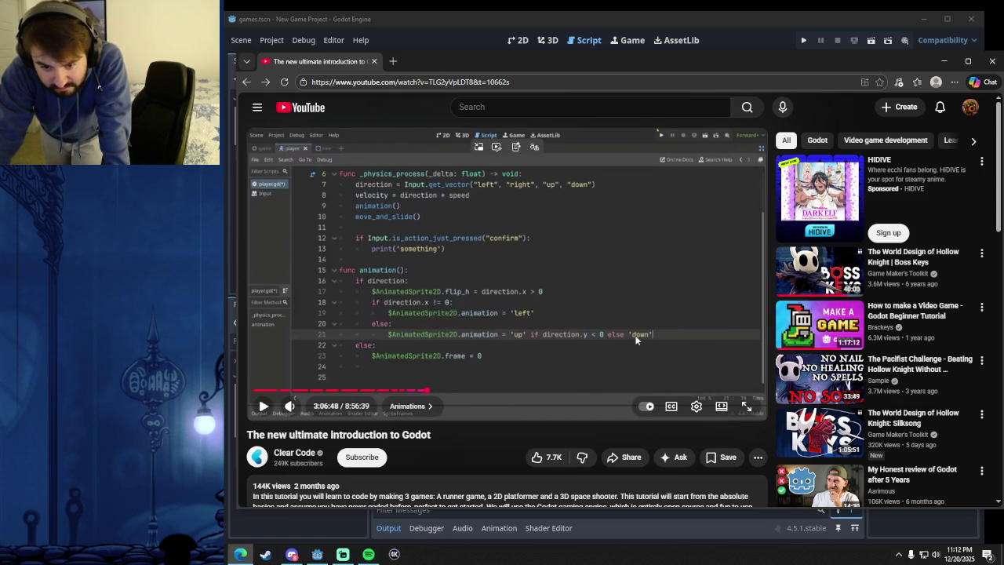
- Bring player.gd in the Godot editor back in front of the YouTube tutorial
click(540, 25)
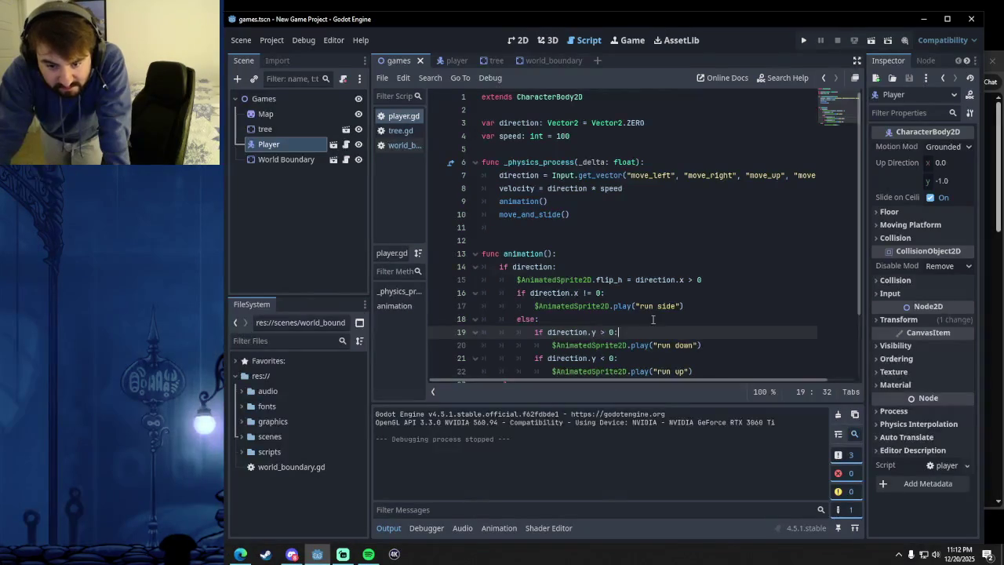
scroll(655, 320, down, 2)
scroll(657, 320, up, 2)
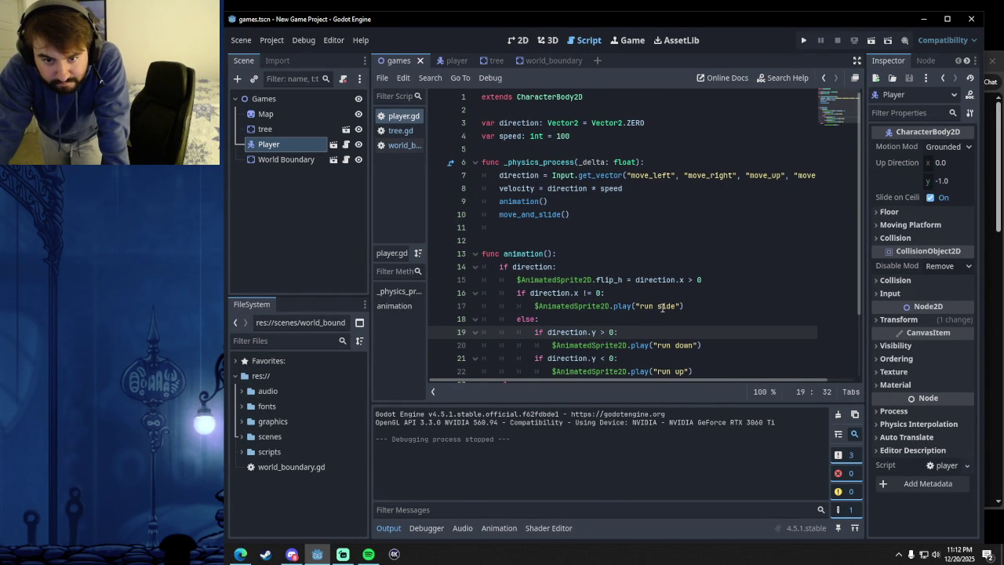
- Show the games scene's town map in the 2D workspace
click(519, 40)
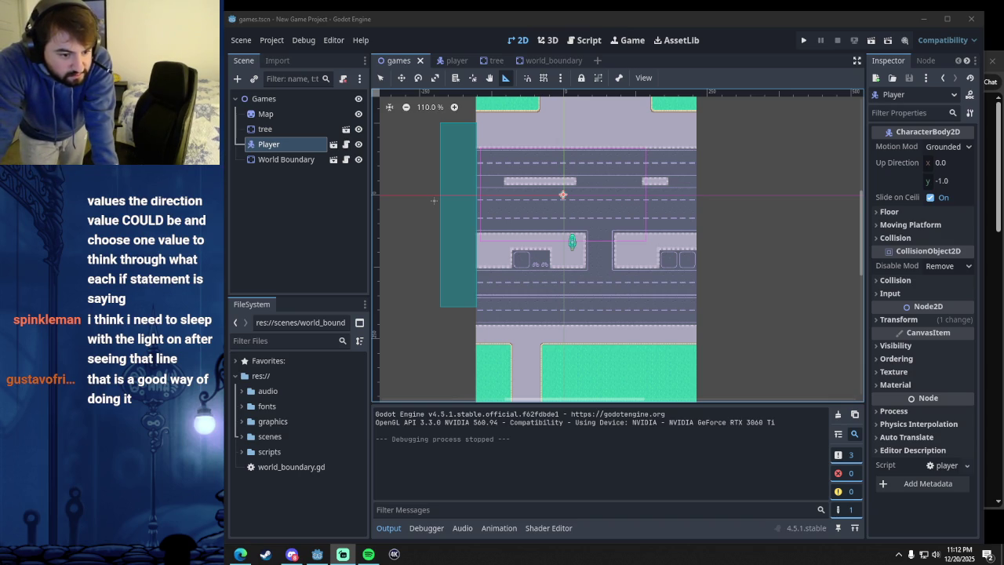
click(509, 25)
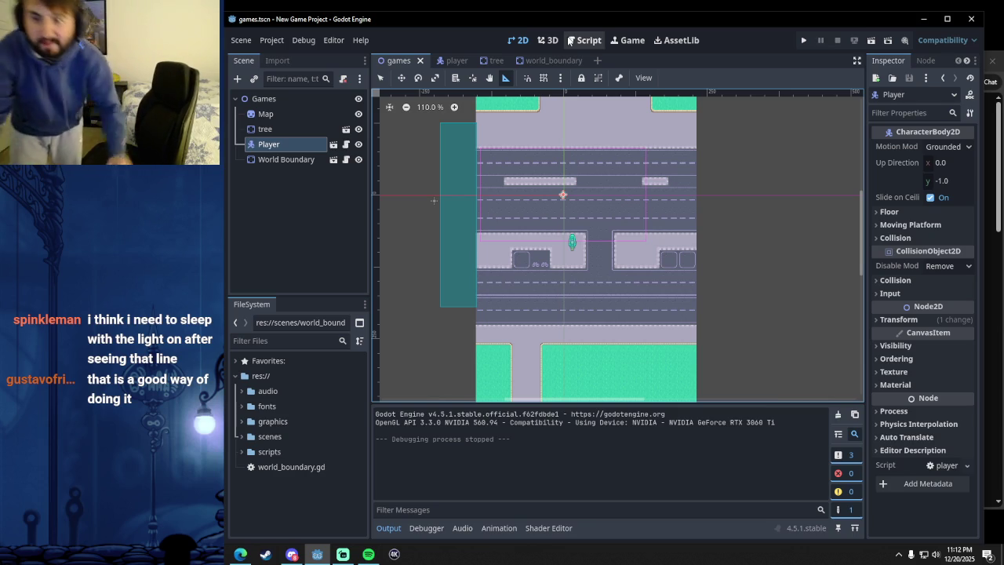
key(alt+Tab)
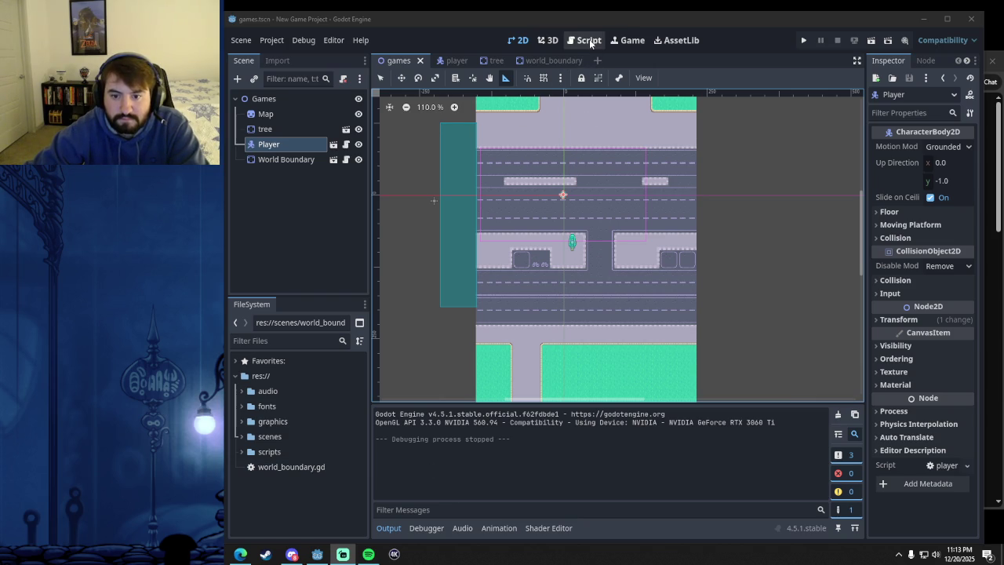
- Run the game, walk the player right, up and down to test running animations, then close it
click(803, 40)
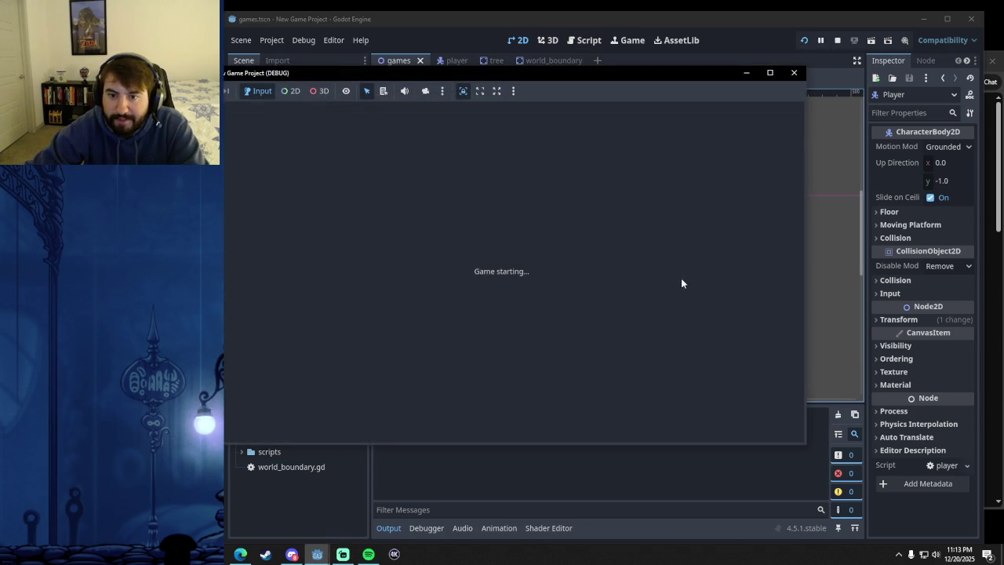
key(Right)
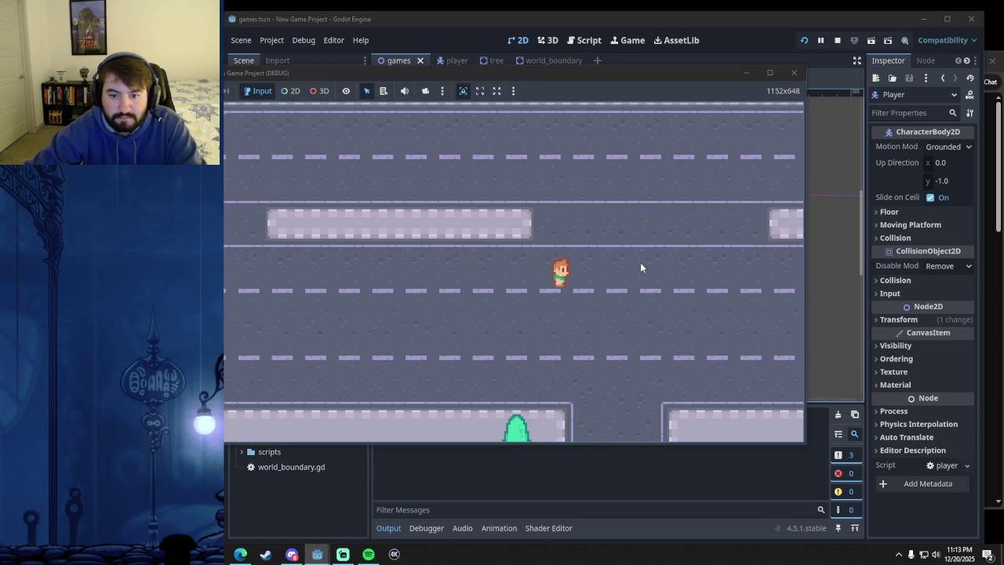
key(Up)
key(Up)
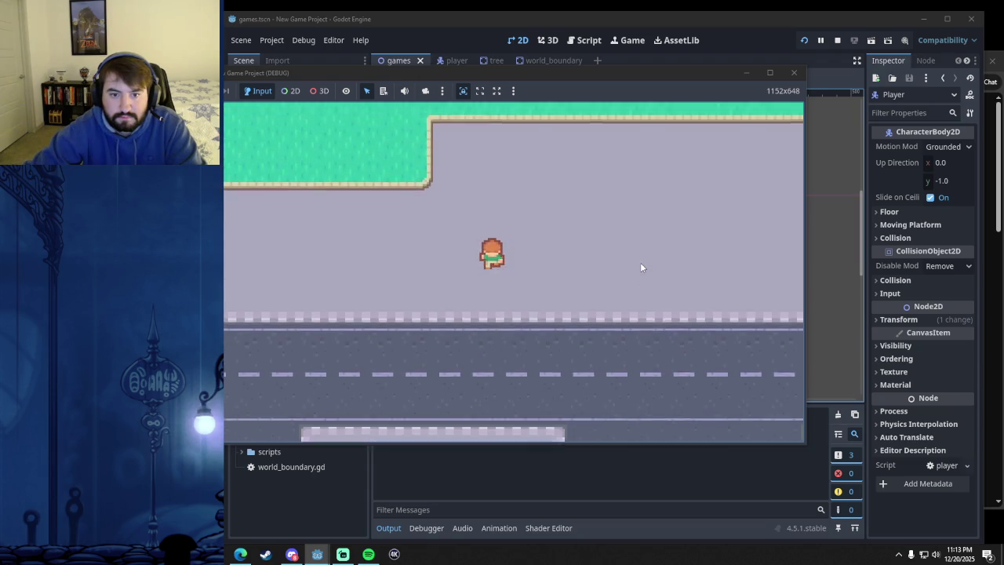
key(Right)
key(Down)
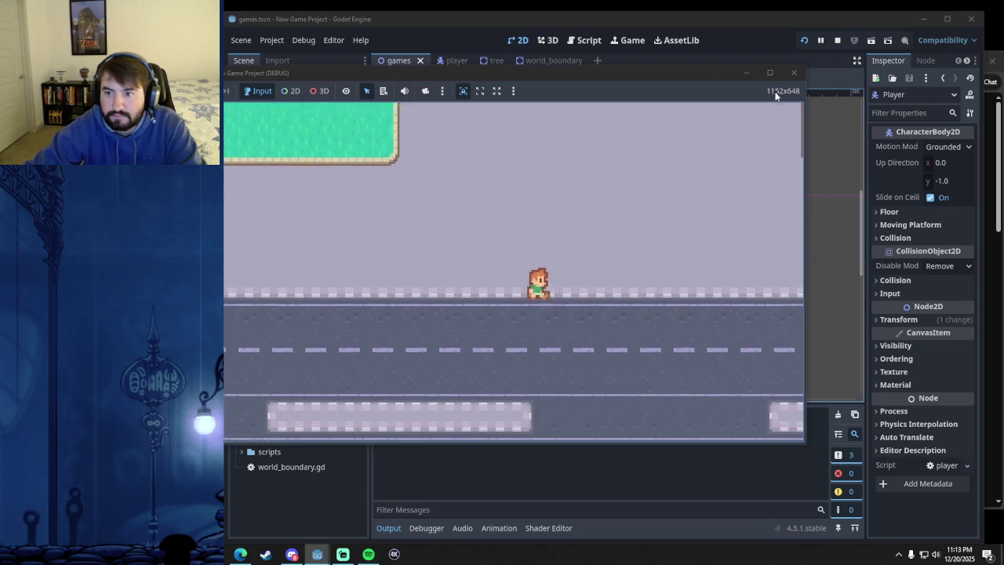
click(794, 74)
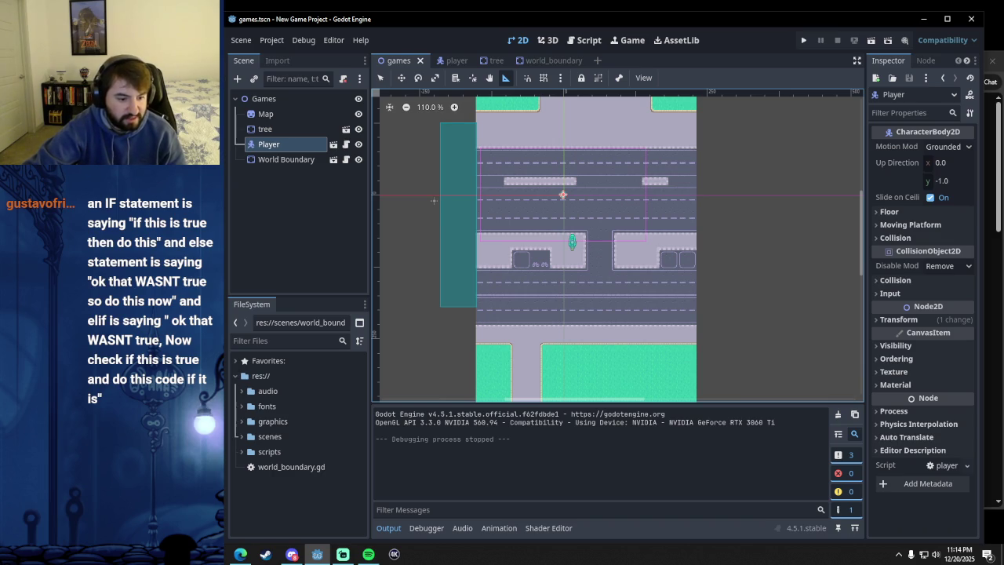
key(alt+Tab)
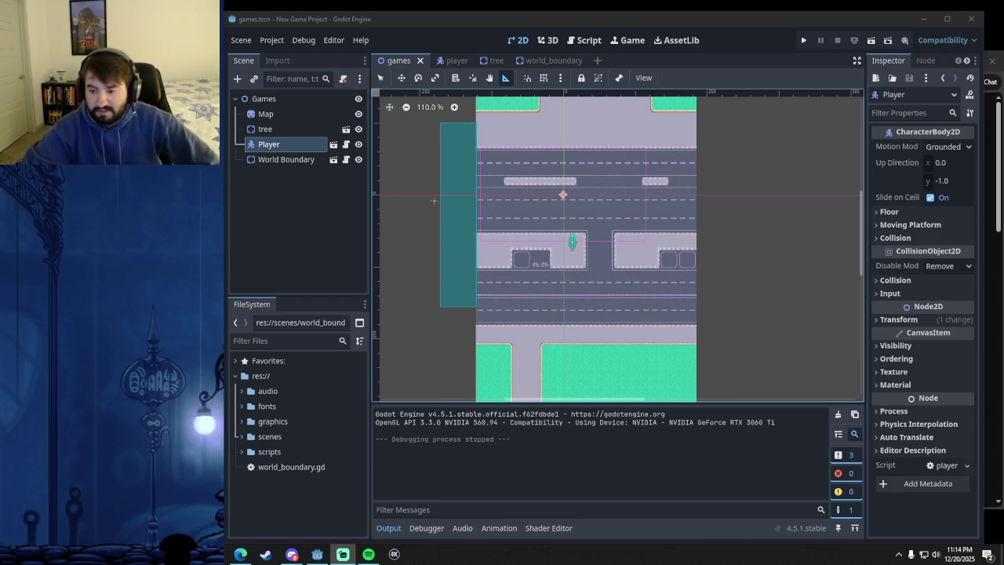
drag(157, 30, 680, 30)
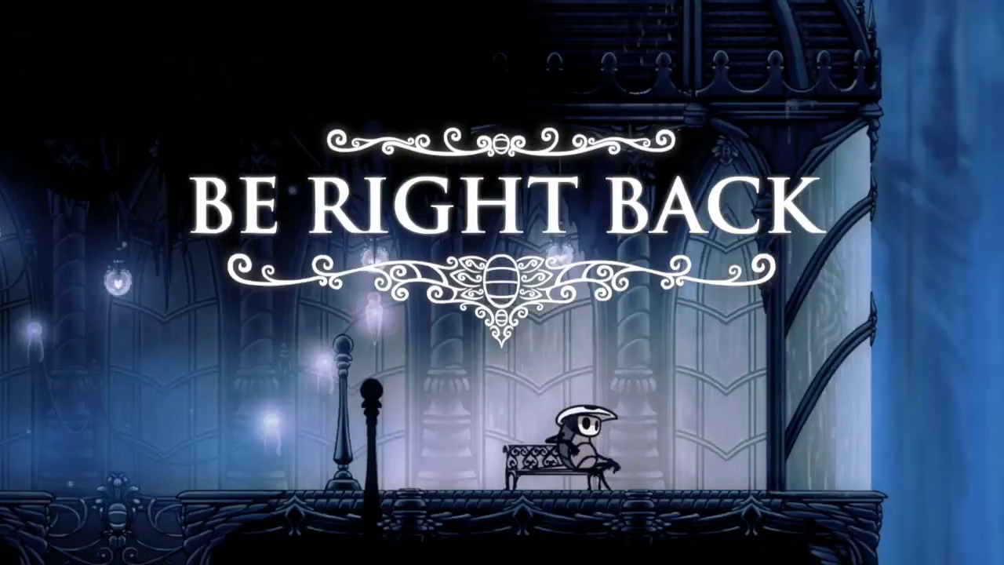